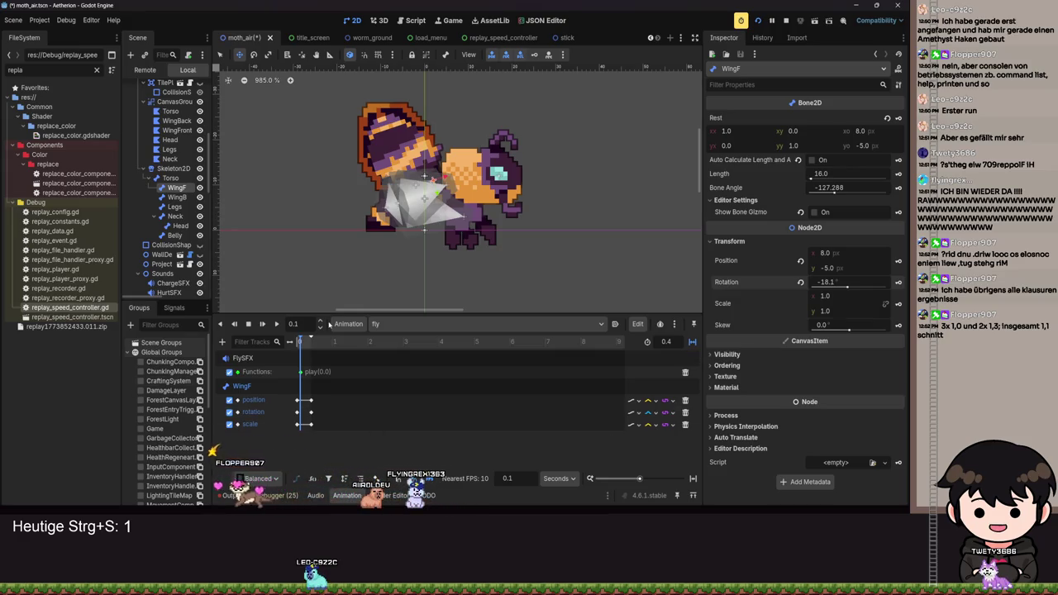
Scrub the fly animation to 0.1 s and set WingF's x scale to 0.9.
left_click(276, 325)
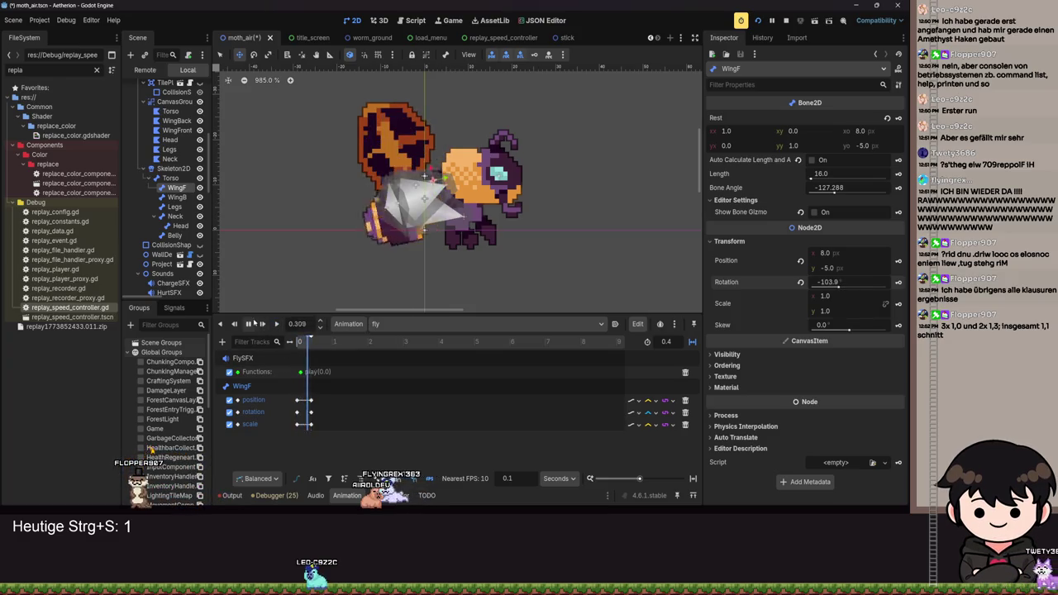
left_click(250, 324)
mouse_move(302, 347)
left_mouse_down()
mouse_move(310, 341)
mouse_move(300, 342)
left_mouse_up()
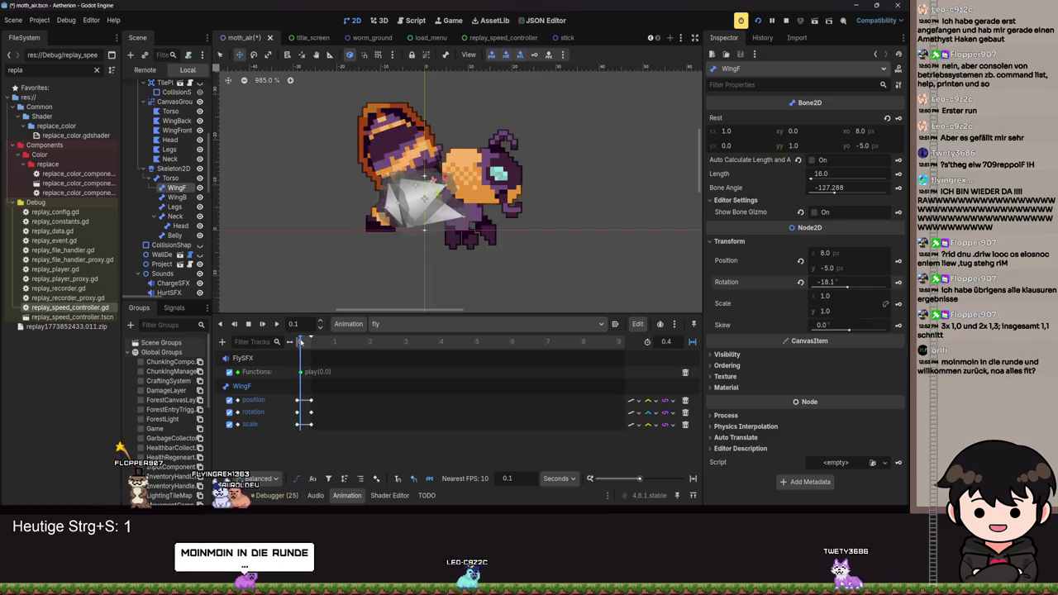
left_click(824, 296)
type("0.9")
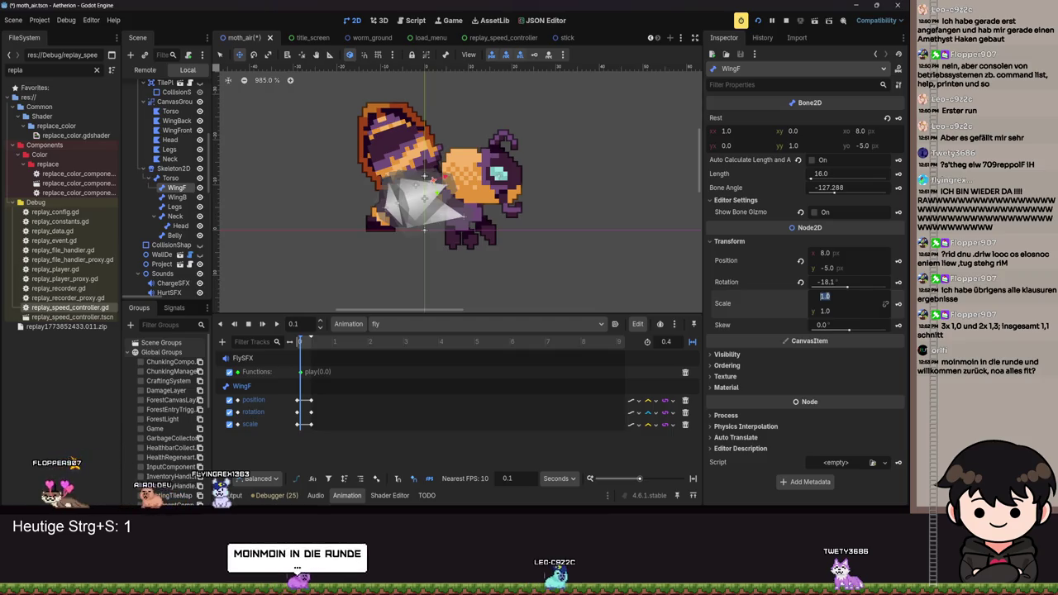
key("Return")
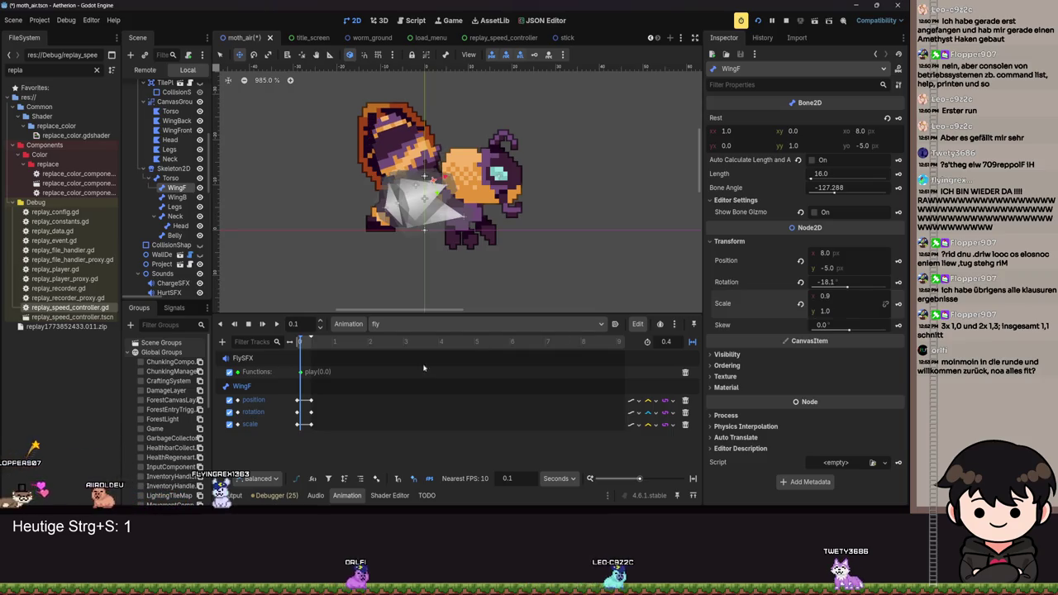
Preview the wing flap, scrubbing to the 0.4 s end and replaying from 0.0 s.
left_click(277, 324)
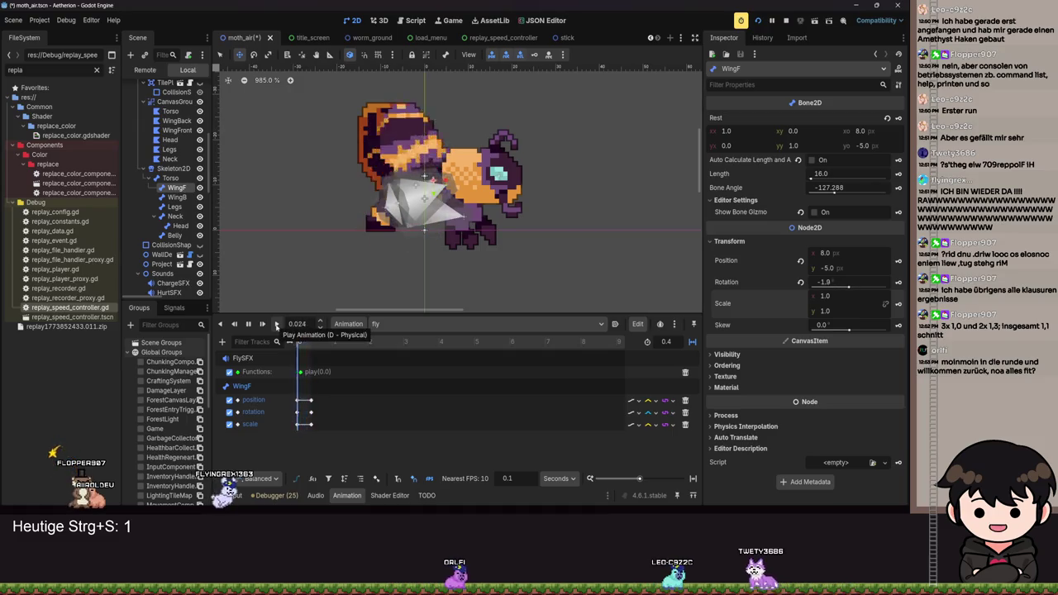
left_click(248, 326)
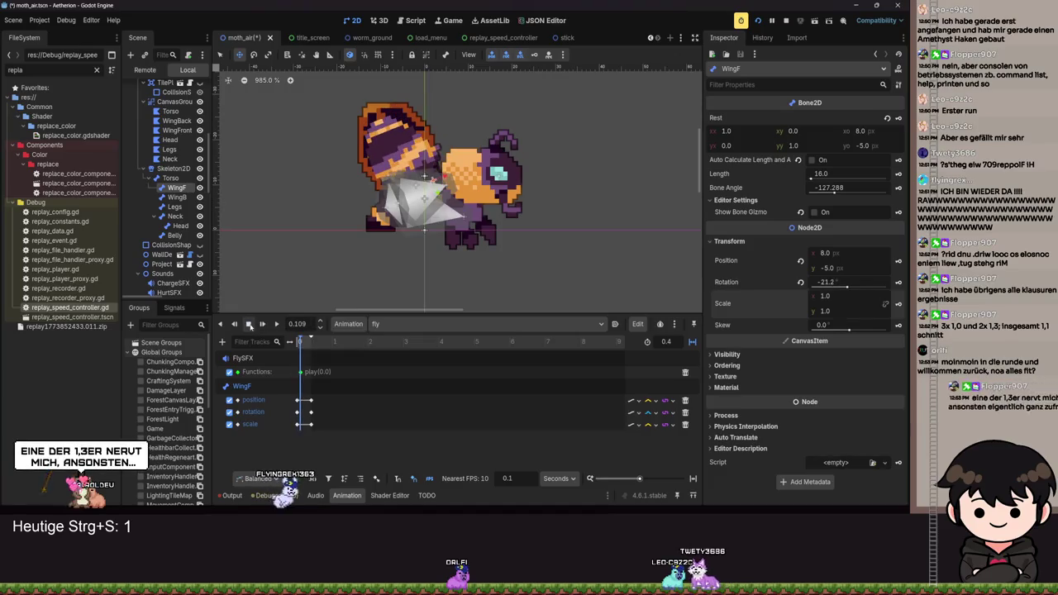
mouse_move(300, 341)
left_mouse_down()
mouse_move(313, 350)
mouse_move(301, 351)
left_mouse_up()
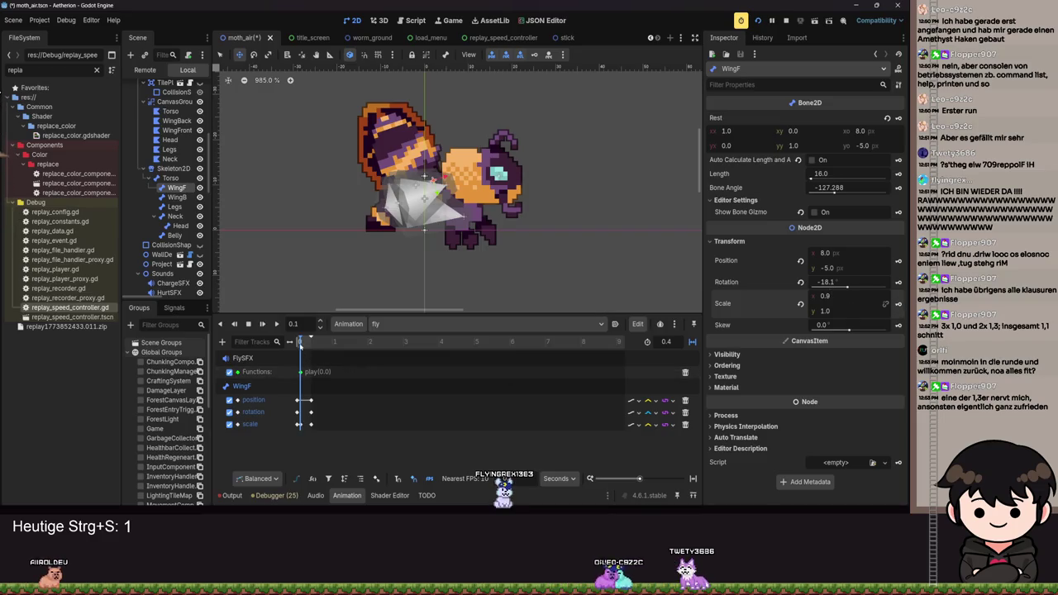
left_click_drag(299, 341, 287, 341)
left_click(266, 327)
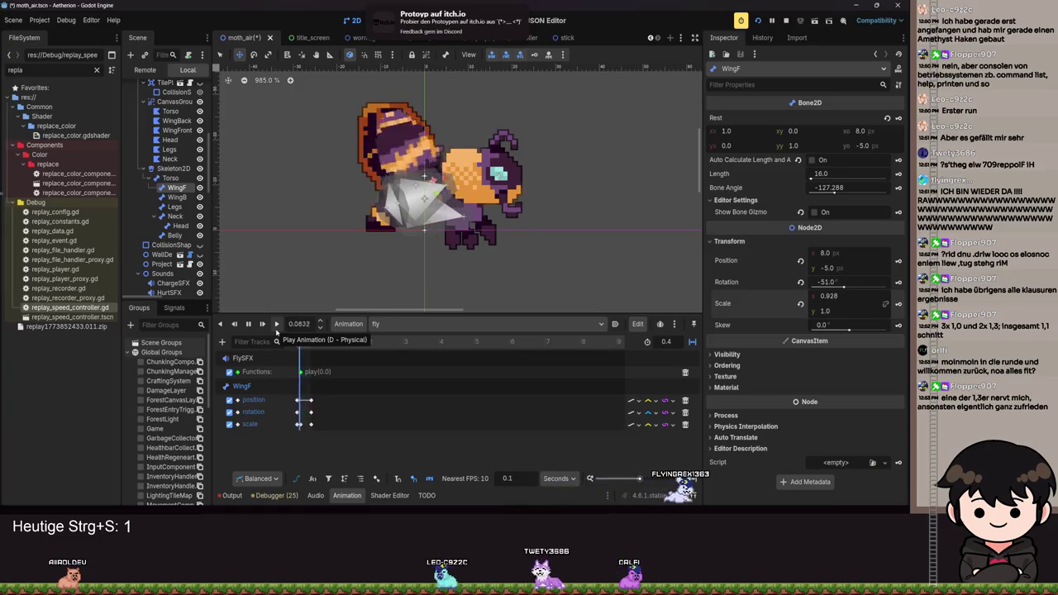
left_click(249, 327)
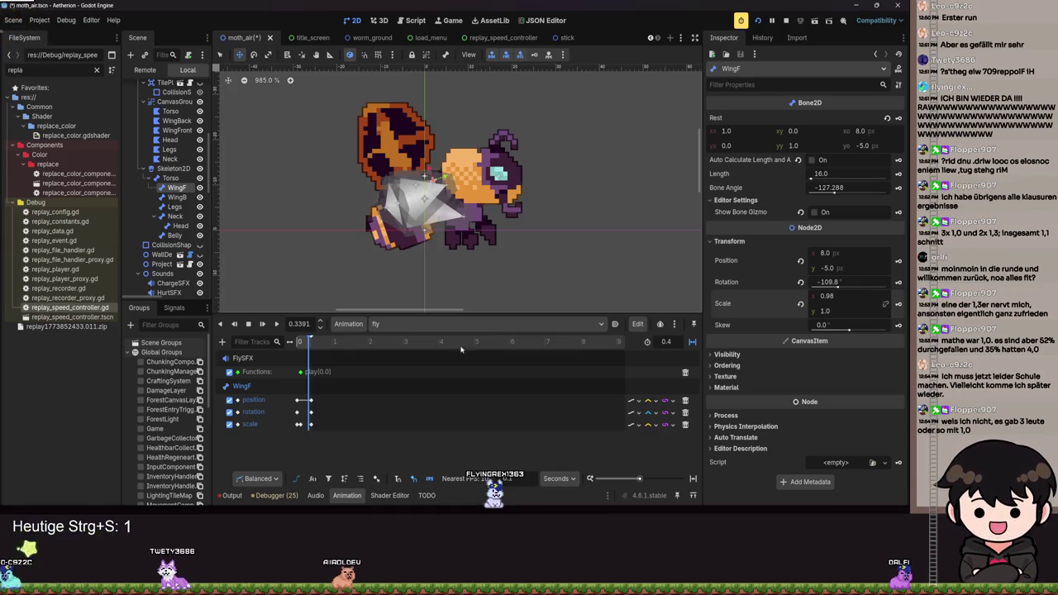
Key WingF's x scale to 0.9 at the new time, replay from 0.0 s, and save.
left_click_drag(307, 342, 307, 340)
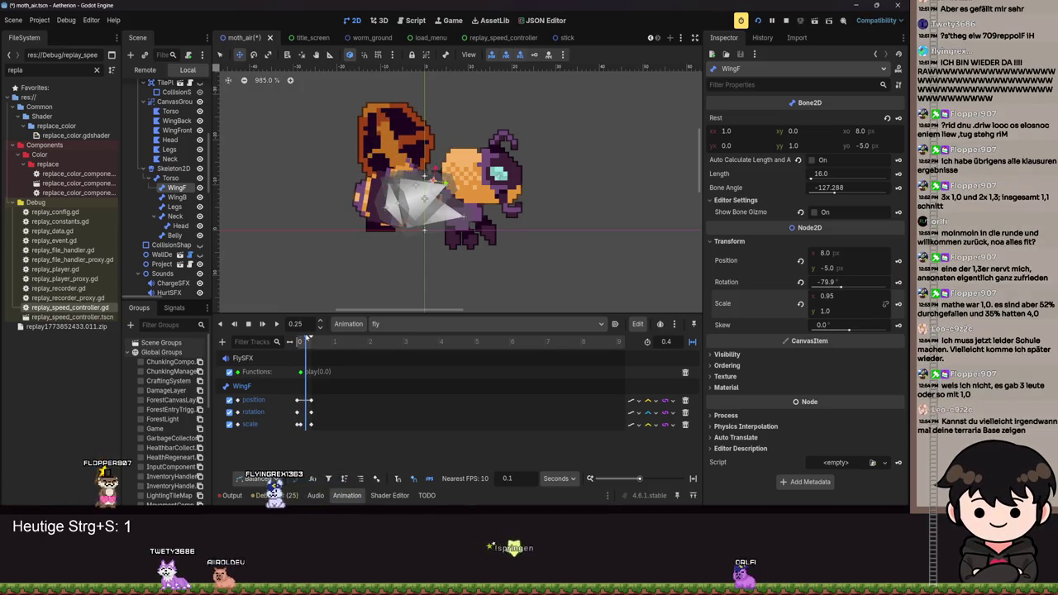
left_click(831, 296)
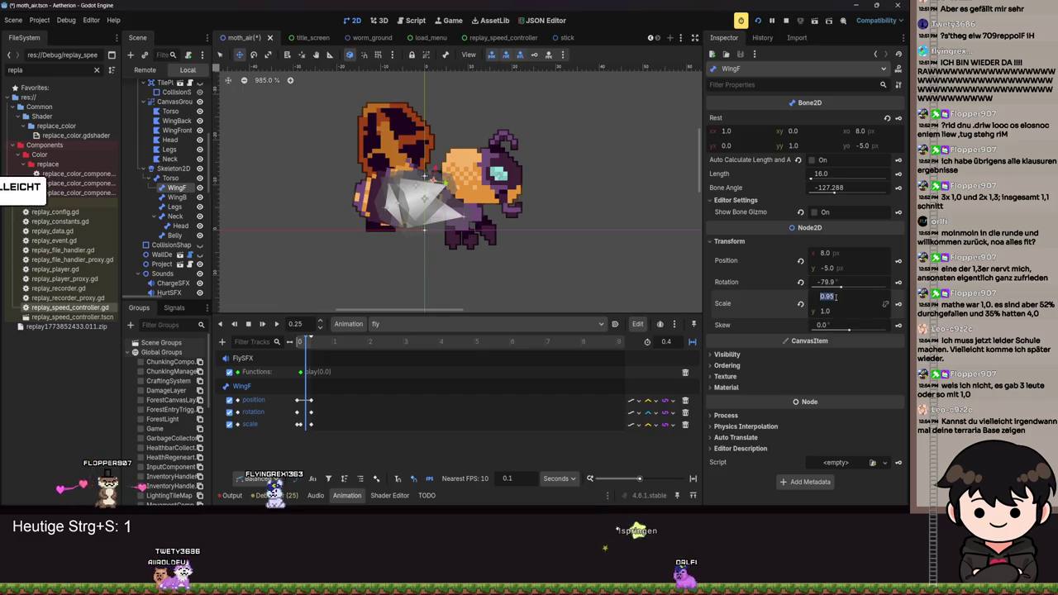
type("9")
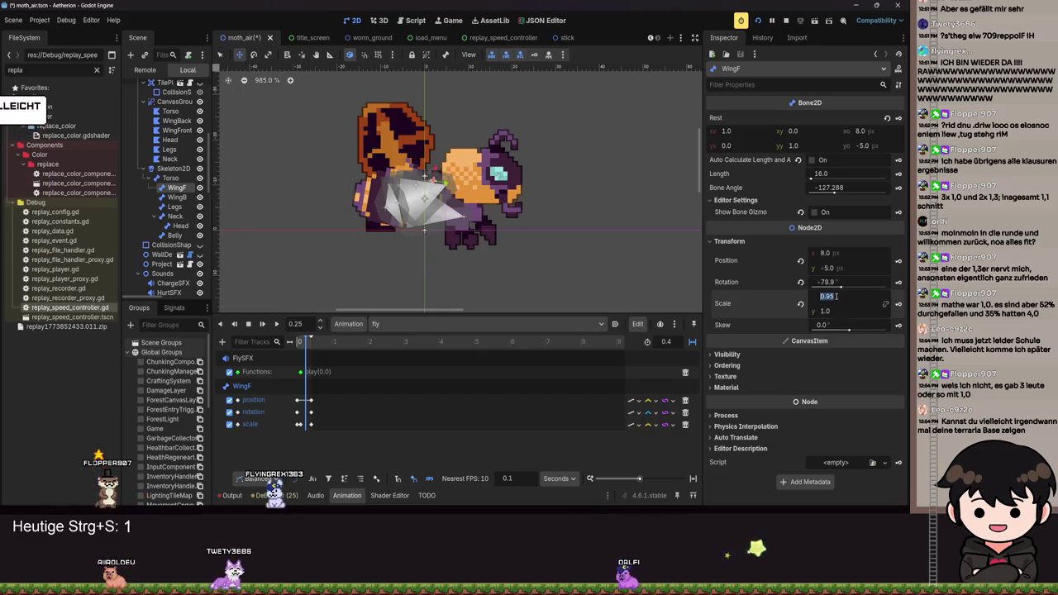
key("BackSpace")
type("0.9")
key("Return")
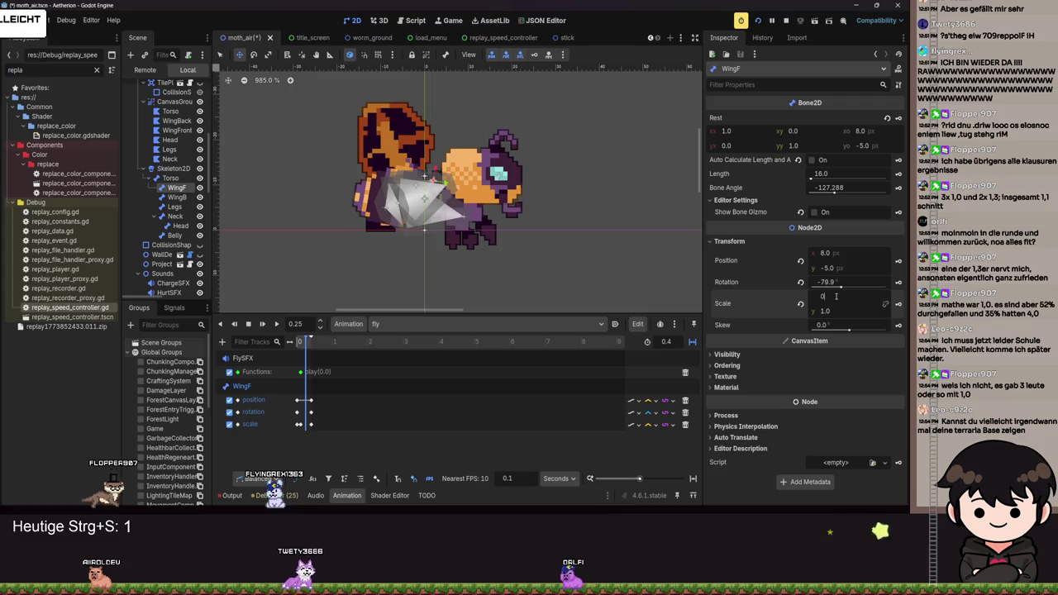
left_click(297, 343)
left_click(262, 324)
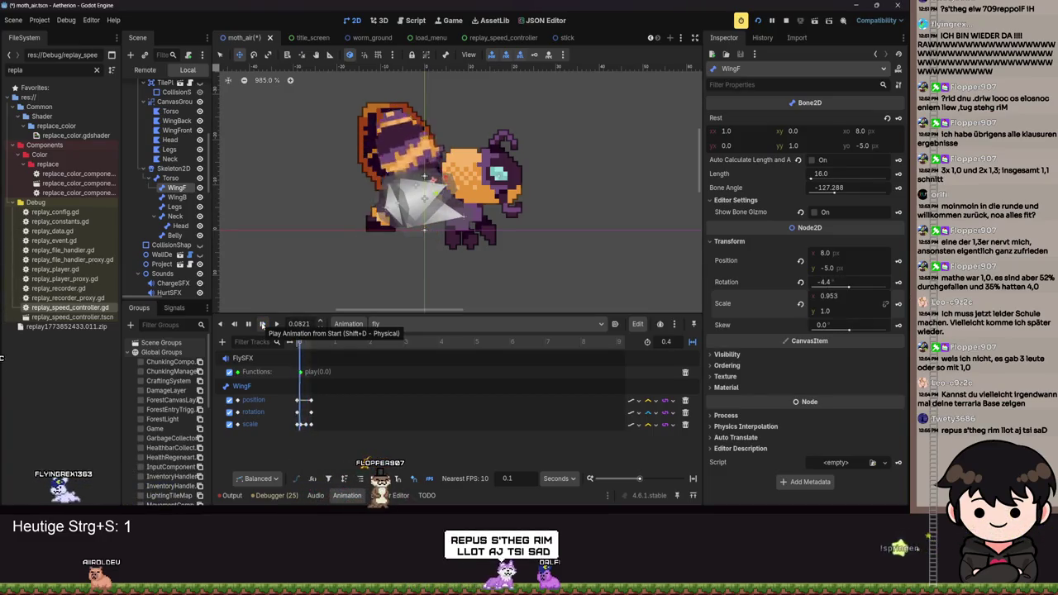
key("ctrl+s")
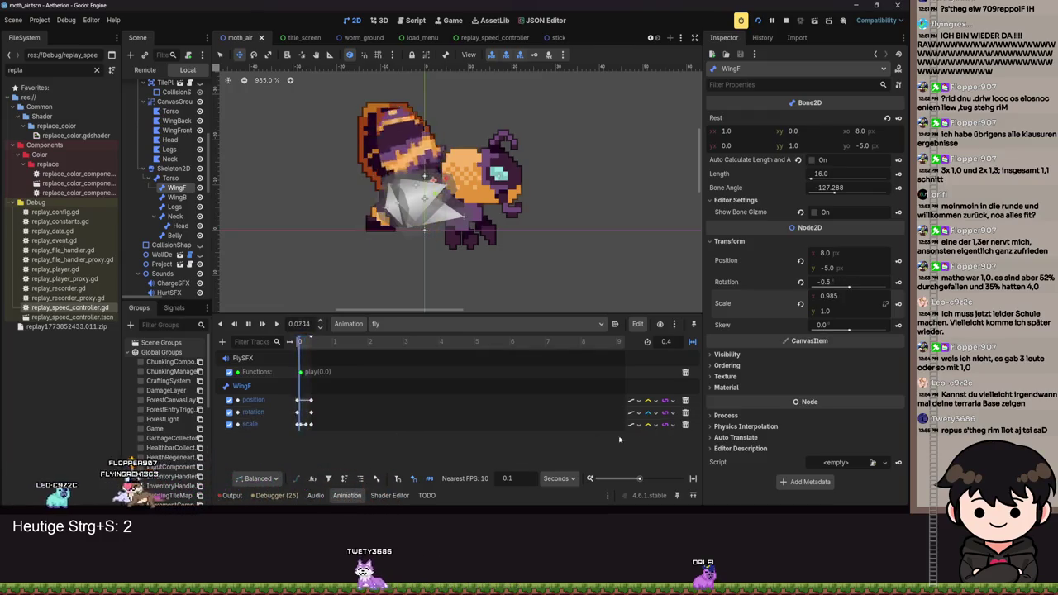
Change the WingF scale track's interpolation mode and inspect one of its keyframes.
left_click(655, 424)
left_click(668, 439)
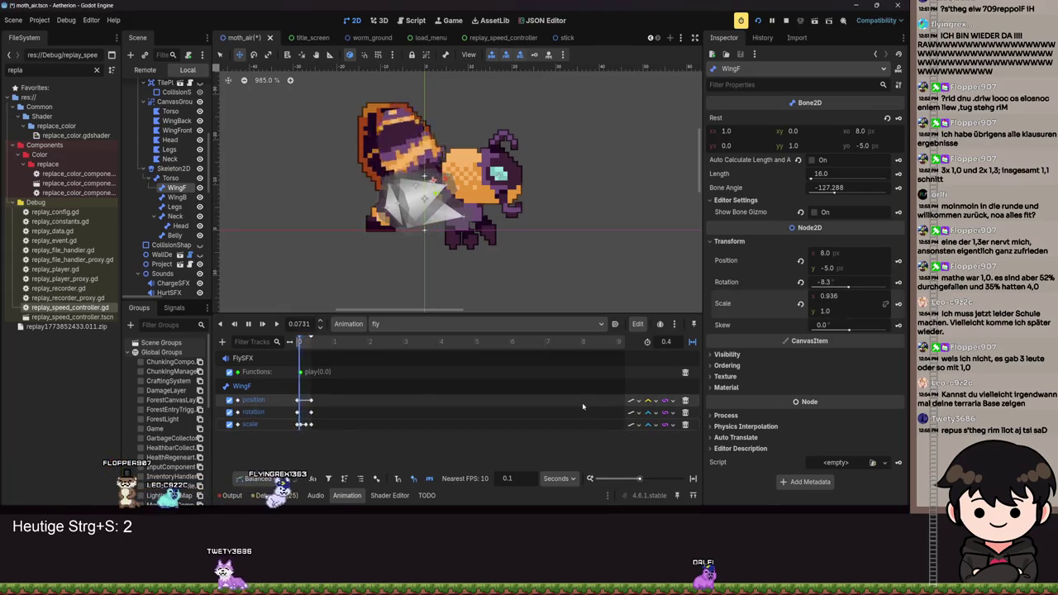
scroll(307, 427, "up", 6)
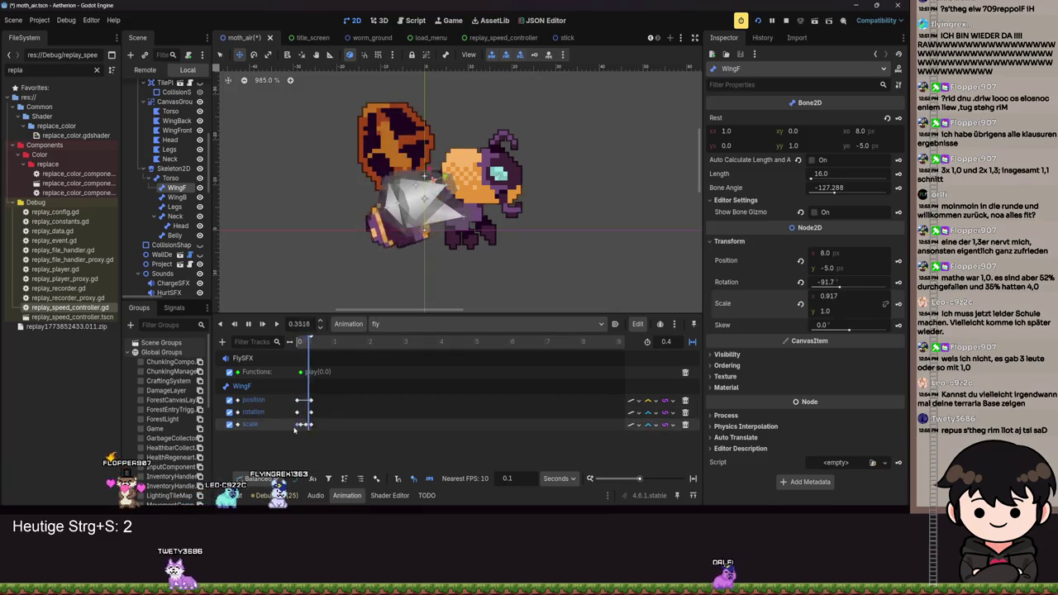
scroll(382, 446, "down", 3)
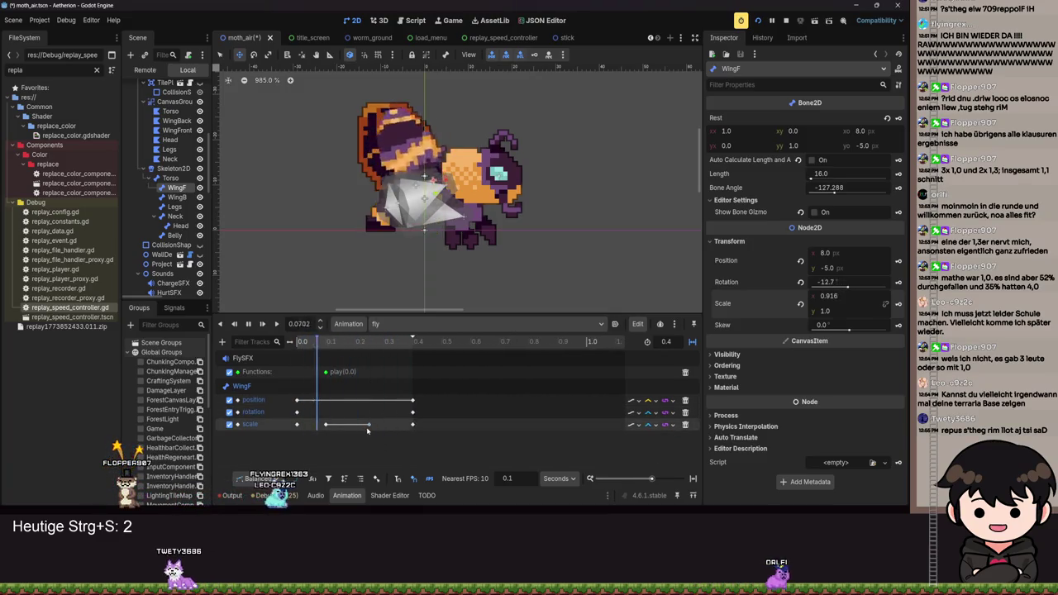
left_click(375, 424)
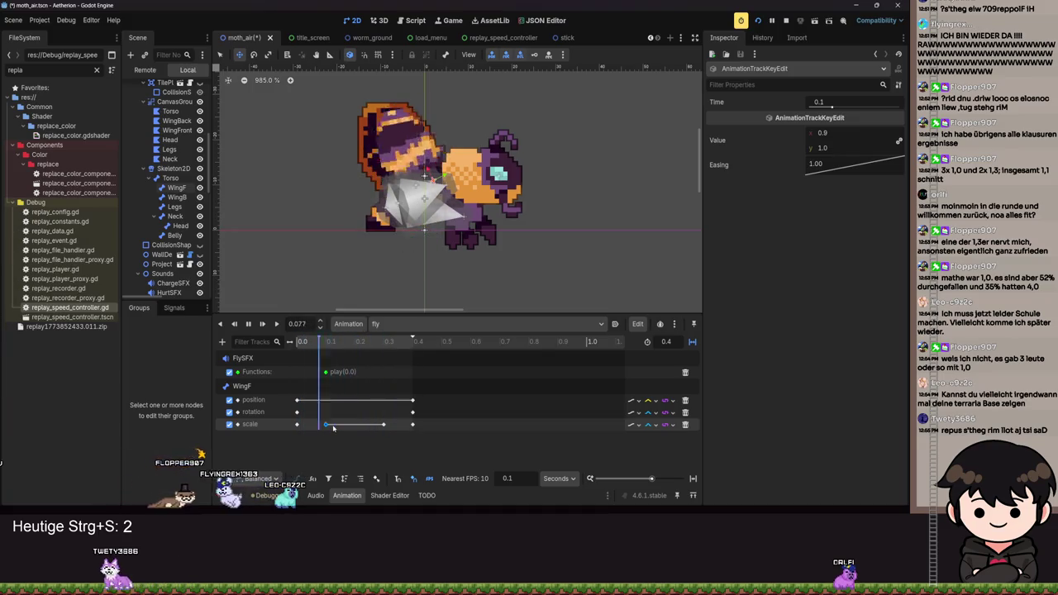
Save moth_air with Ctrl+S and select the WingB bone in the Scene tree.
scroll(333, 427, "down", 4, "ctrl")
scroll(449, 267, "down", 4)
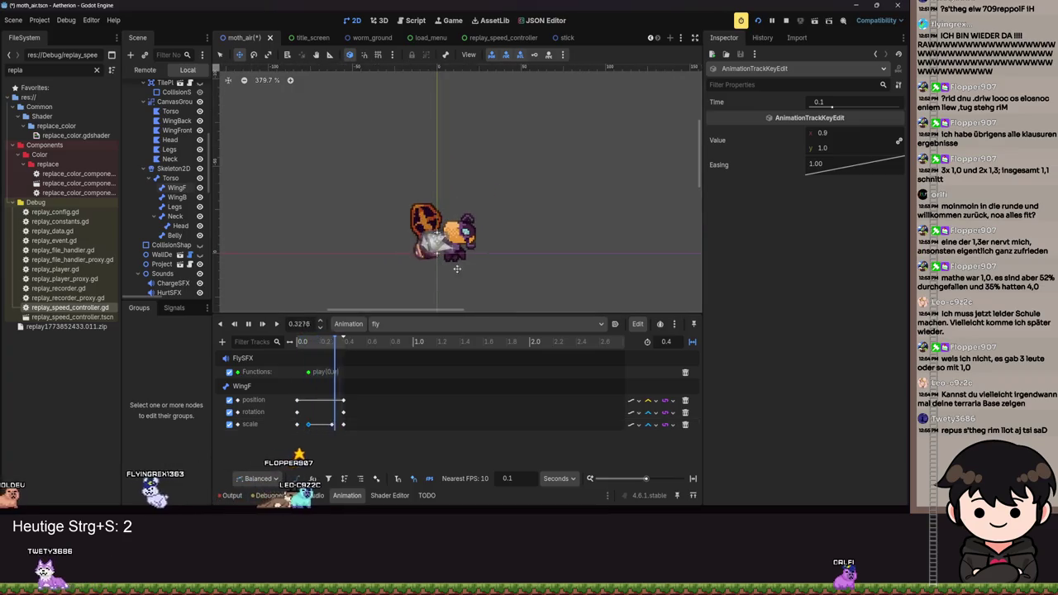
key("ctrl+s")
scroll(164, 139, "up", 10)
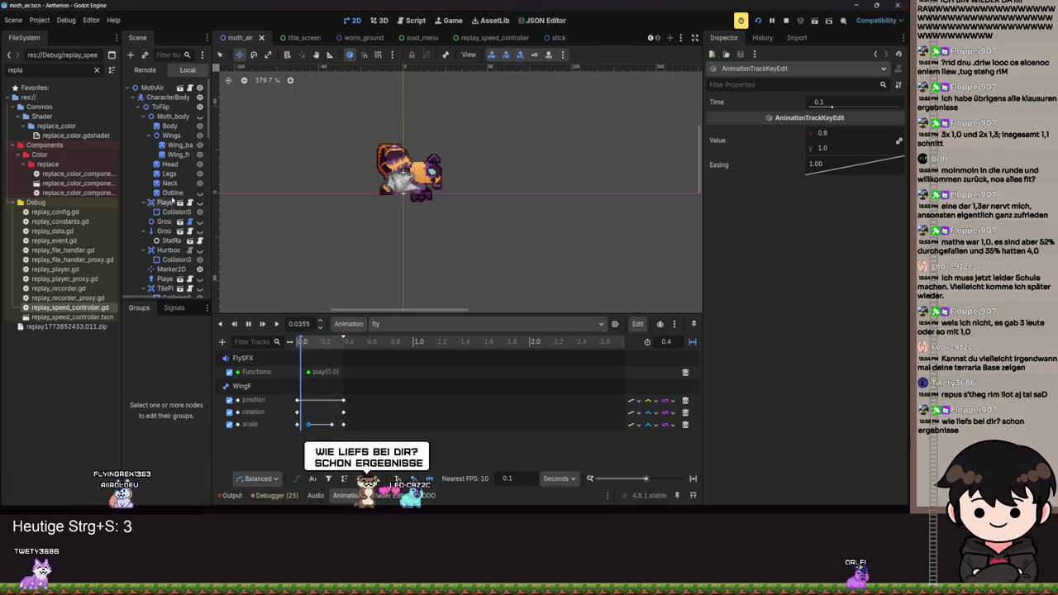
scroll(170, 181, "down", 5)
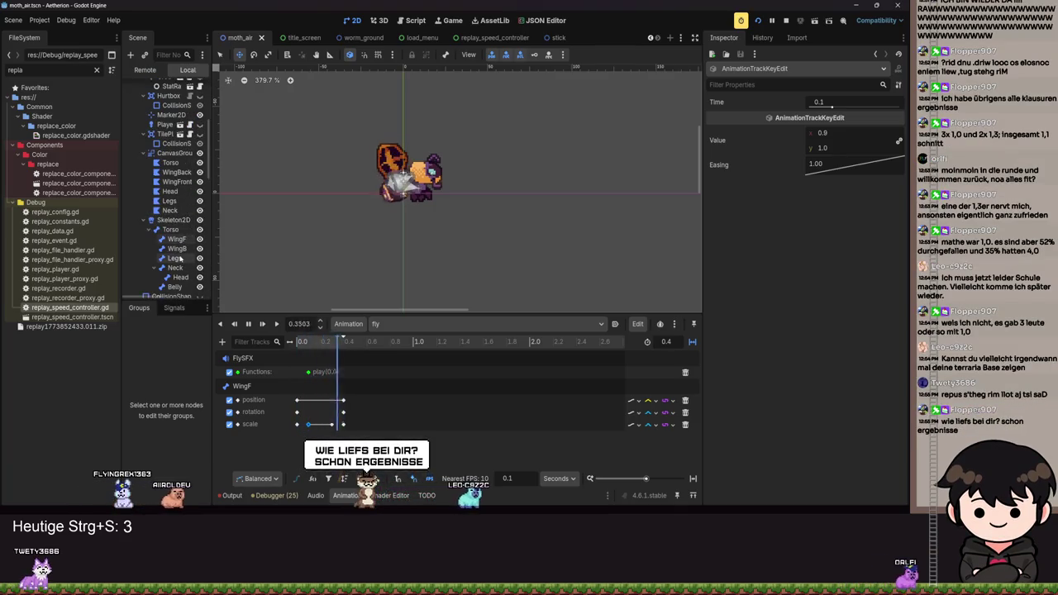
left_click(176, 248)
scroll(405, 217, "up", 5)
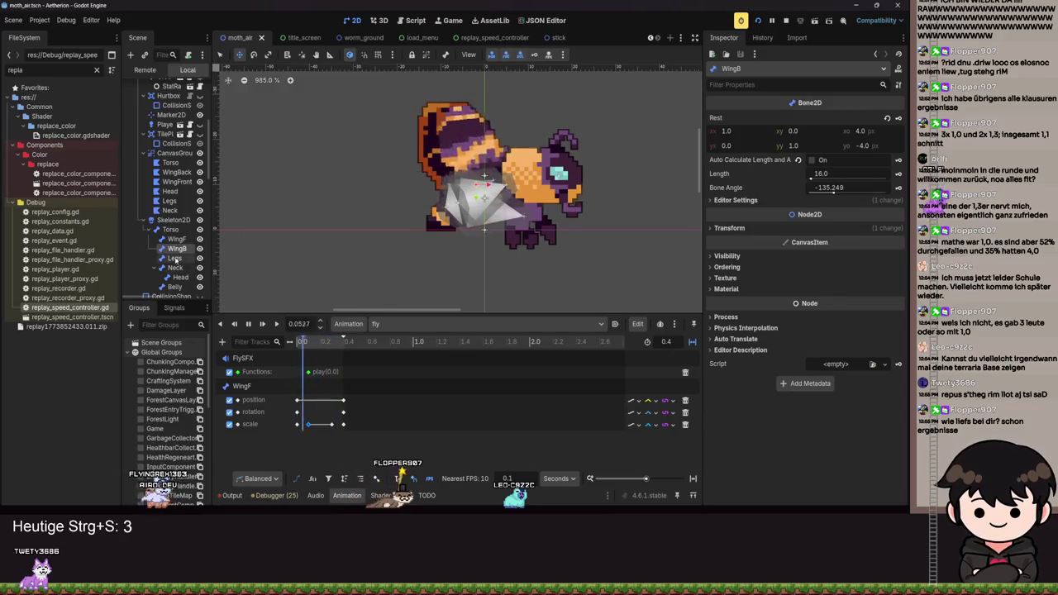
Key WingB's transform, confirming creation of its new animation tracks.
left_click(734, 200)
left_click(734, 201)
left_click(734, 201)
left_click(734, 201)
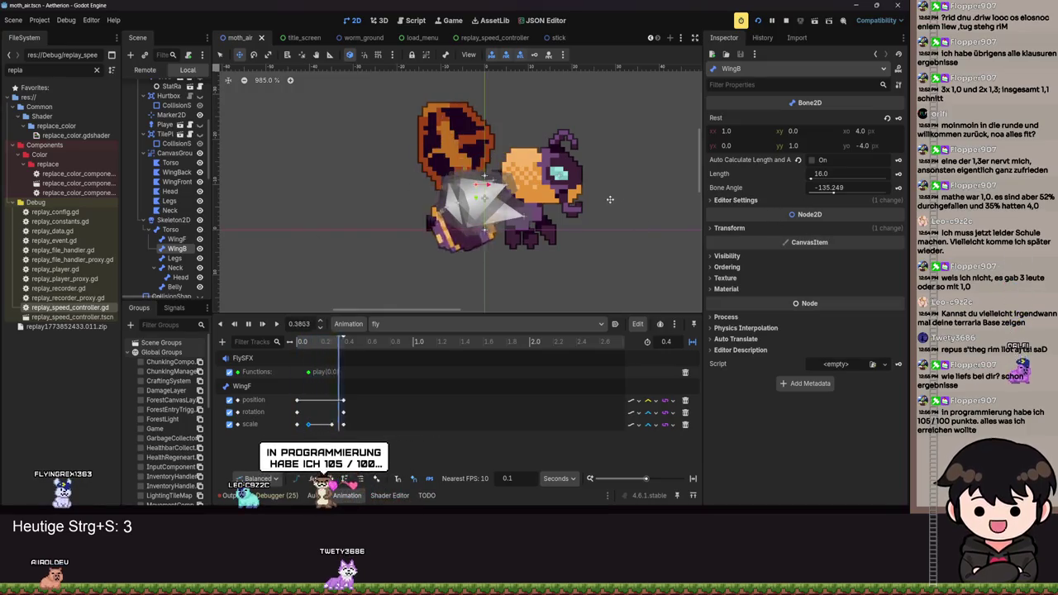
left_click(731, 228)
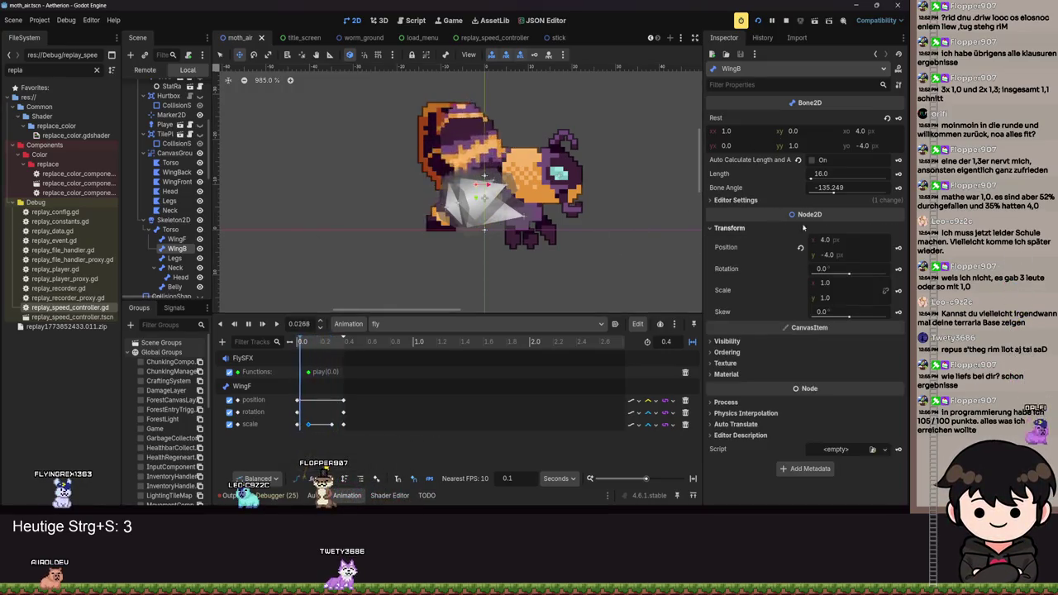
left_click(534, 55)
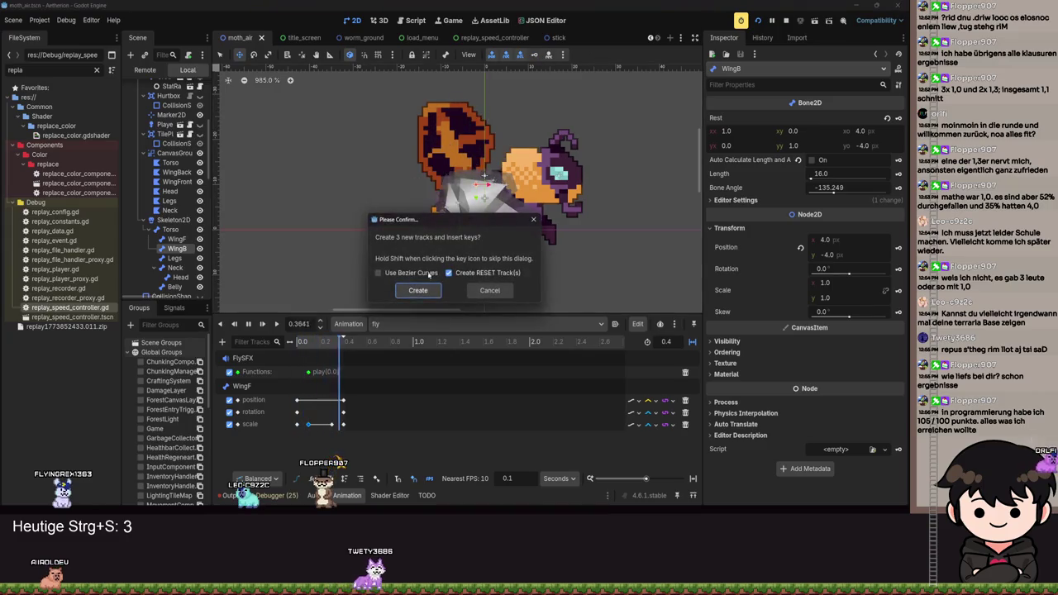
left_click(489, 291)
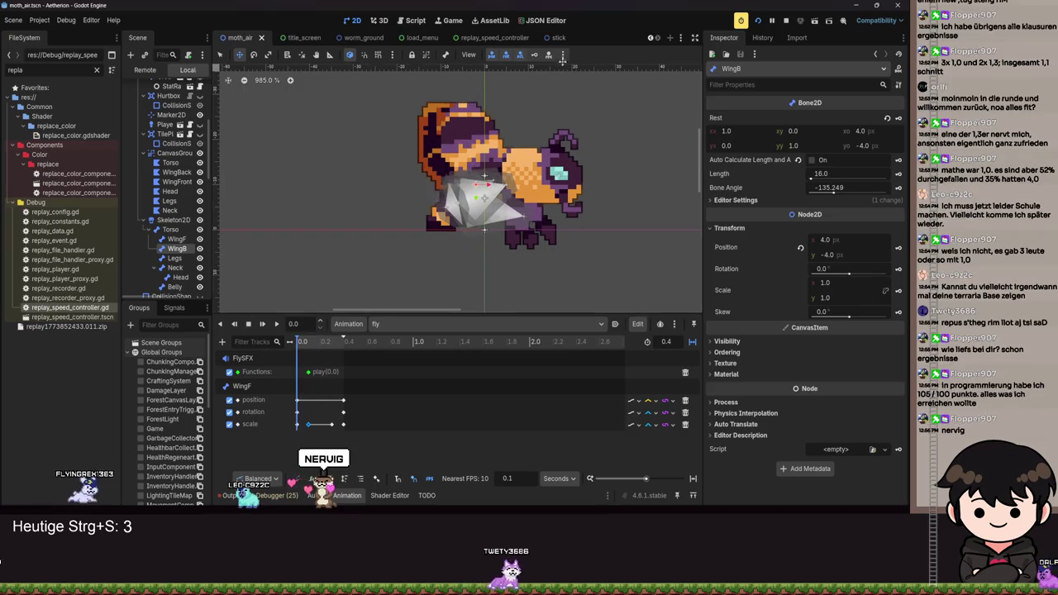
left_click(535, 54)
left_click(416, 288)
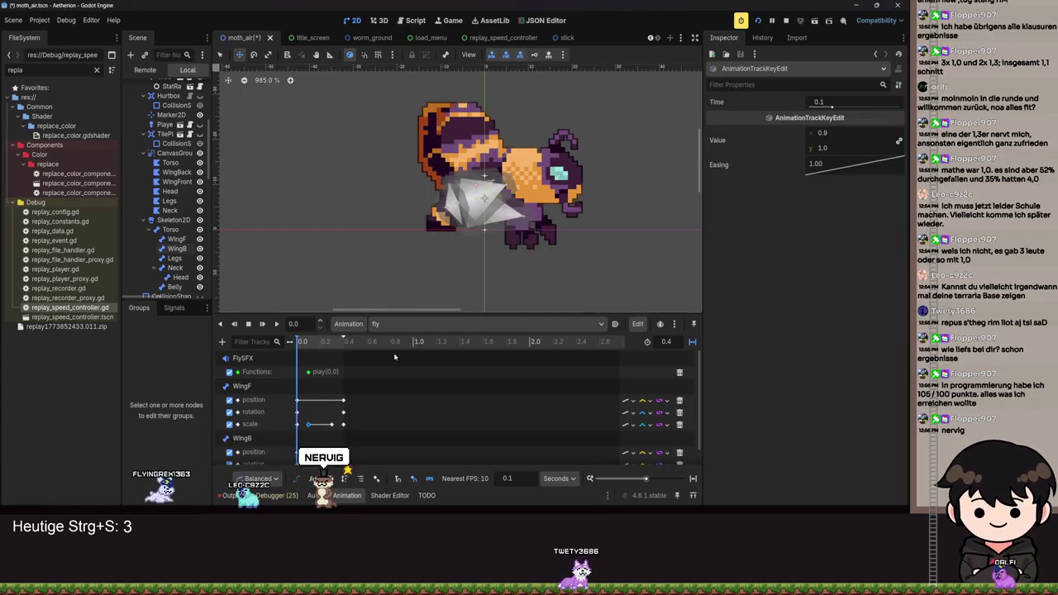
Move to the 0.4 s end and rotate WingB backwards to about -125.7°.
scroll(390, 390, "up", 1)
left_click_drag(302, 342, 343, 342)
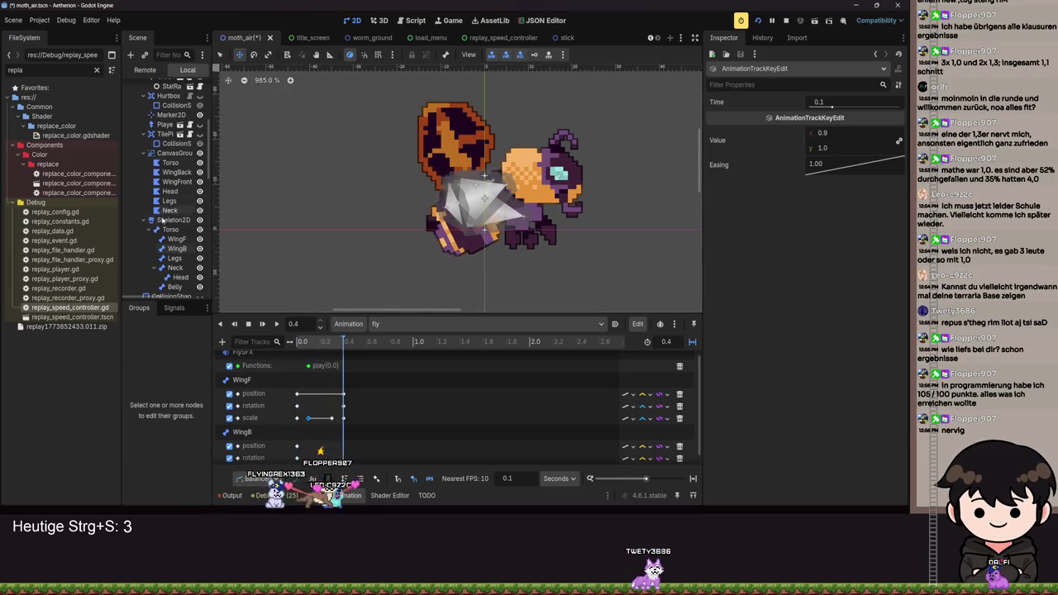
left_click(175, 249)
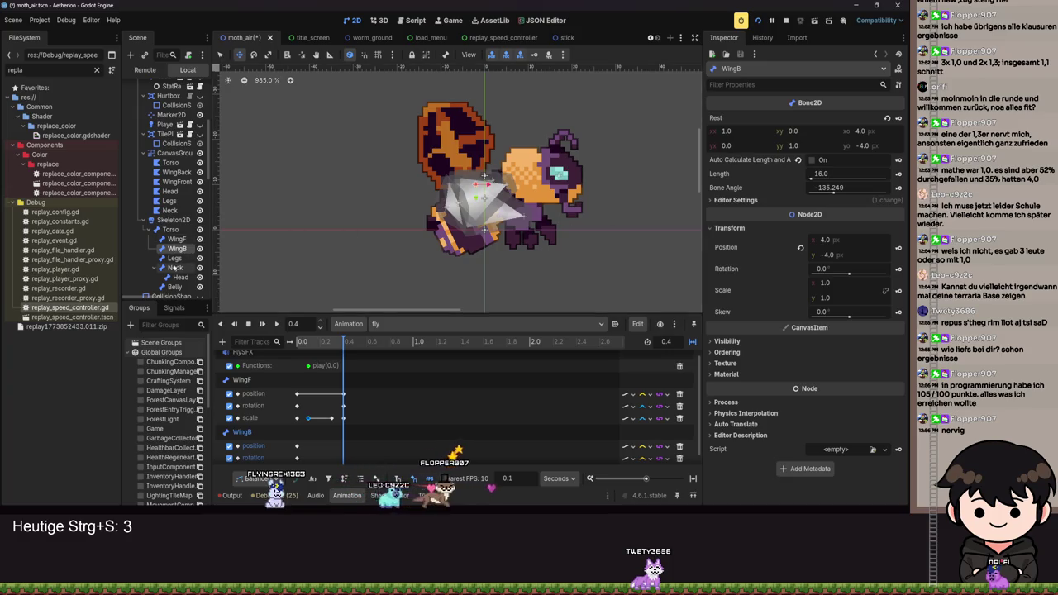
left_click(173, 239)
left_click(176, 249)
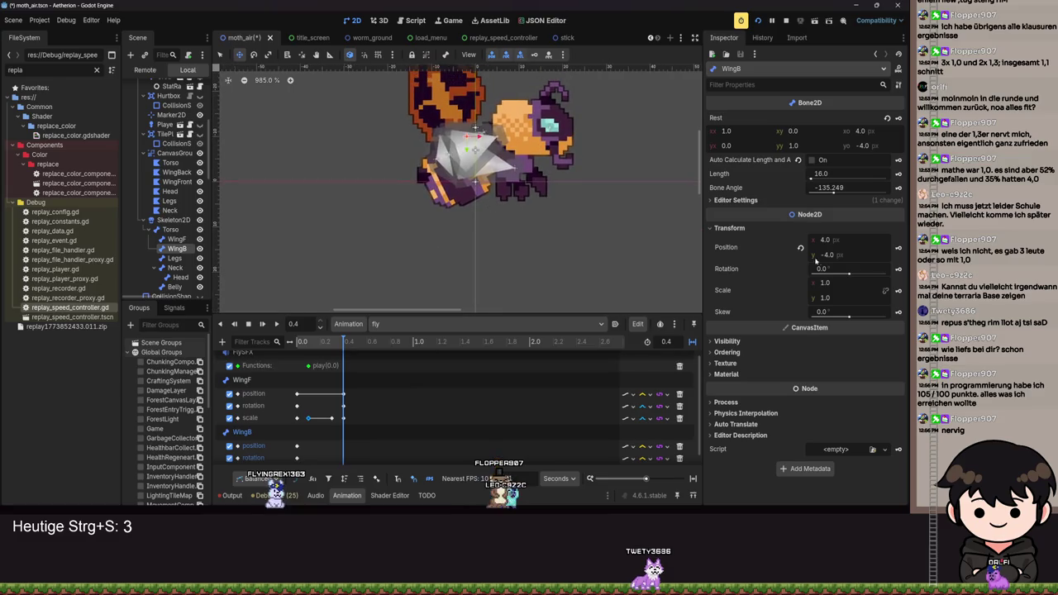
left_click_drag(849, 275, 836, 274)
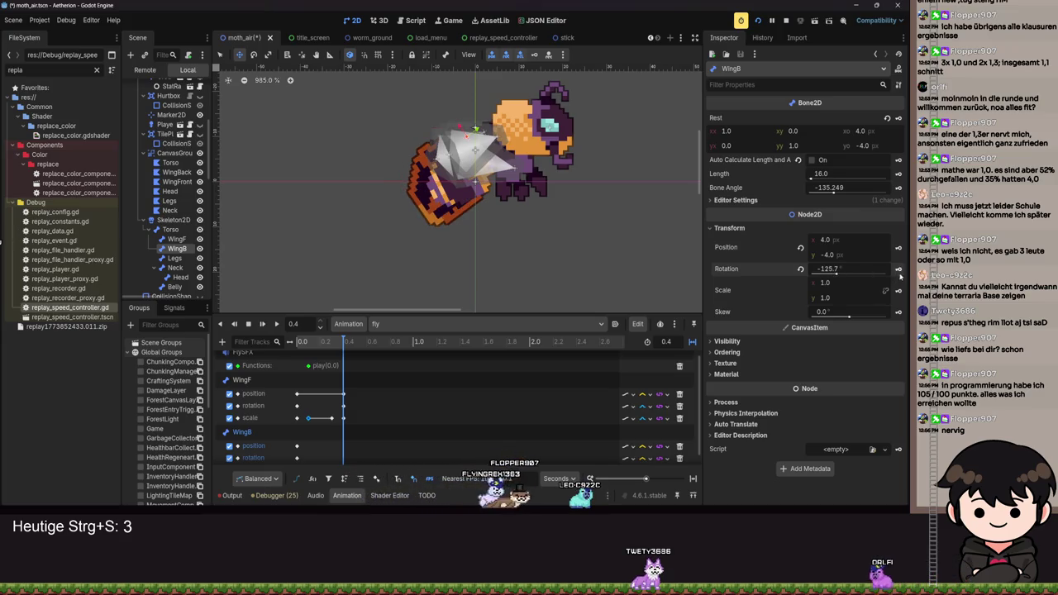
Insert a rotation keyframe for WingB's -125.7° pose at 0.4 s.
left_click(899, 271)
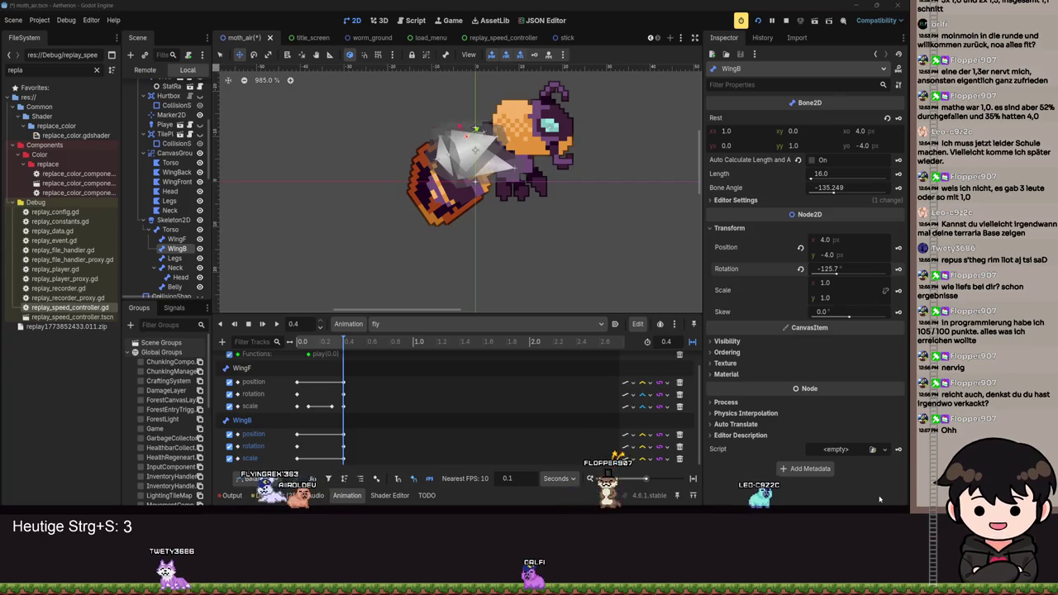
mouse_move(731, 333)
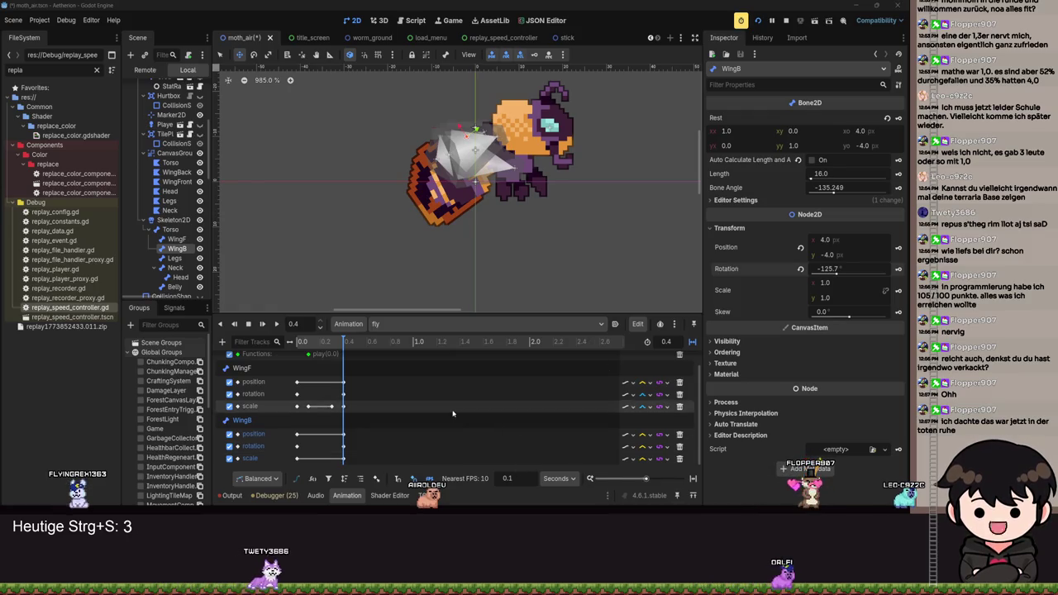
scroll(463, 440, "up", 1)
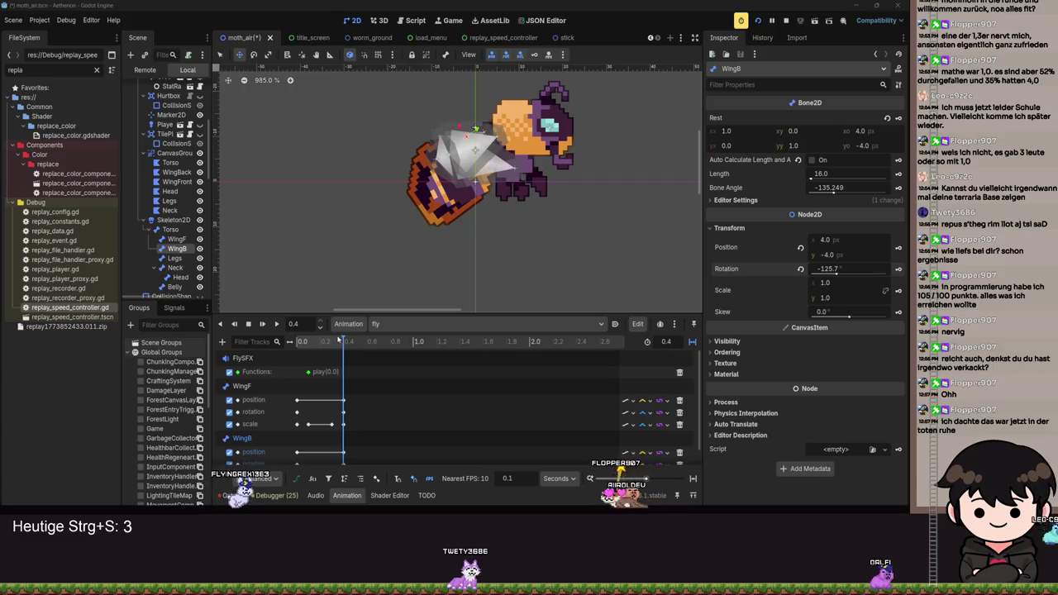
Move the playhead to 0.0 s so WingB shows its 0.0° resting rotation.
left_click(296, 342)
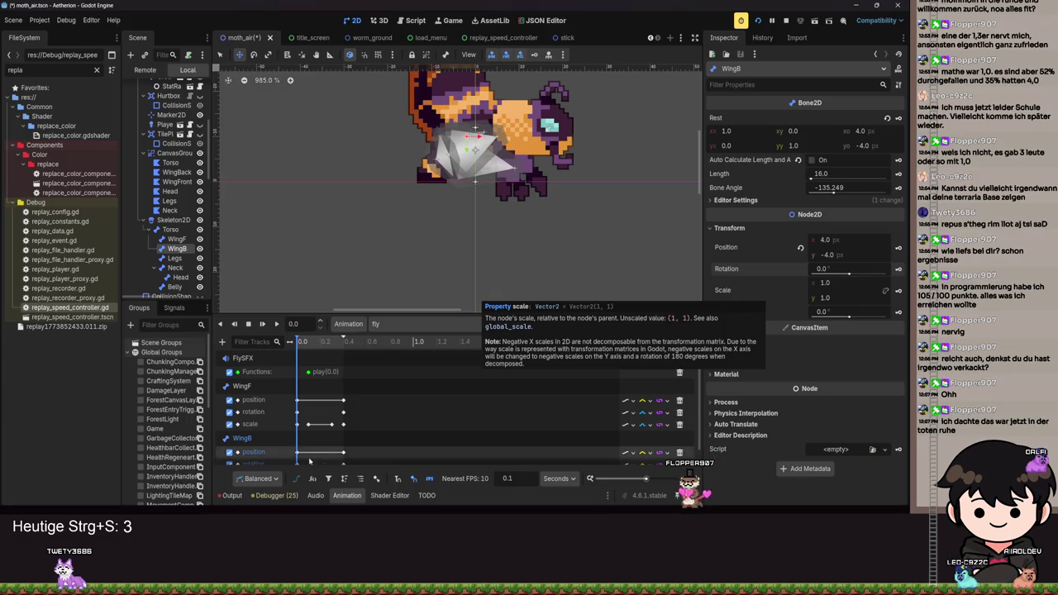
Set the animation time to 0.1 s and key WingB's x scale to 0.9.
scroll(454, 405, "down", 1)
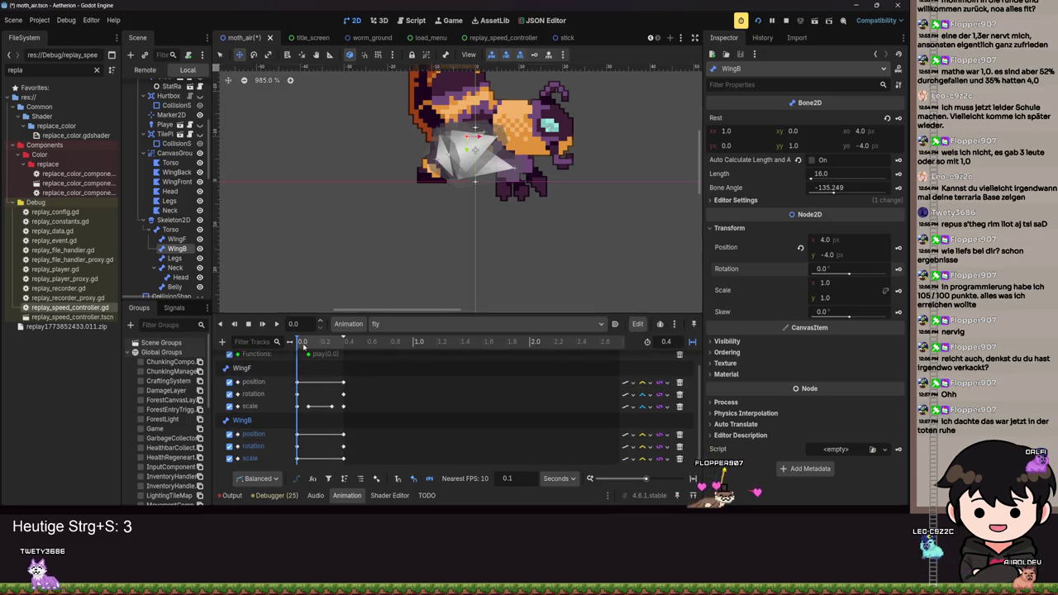
left_click(308, 406)
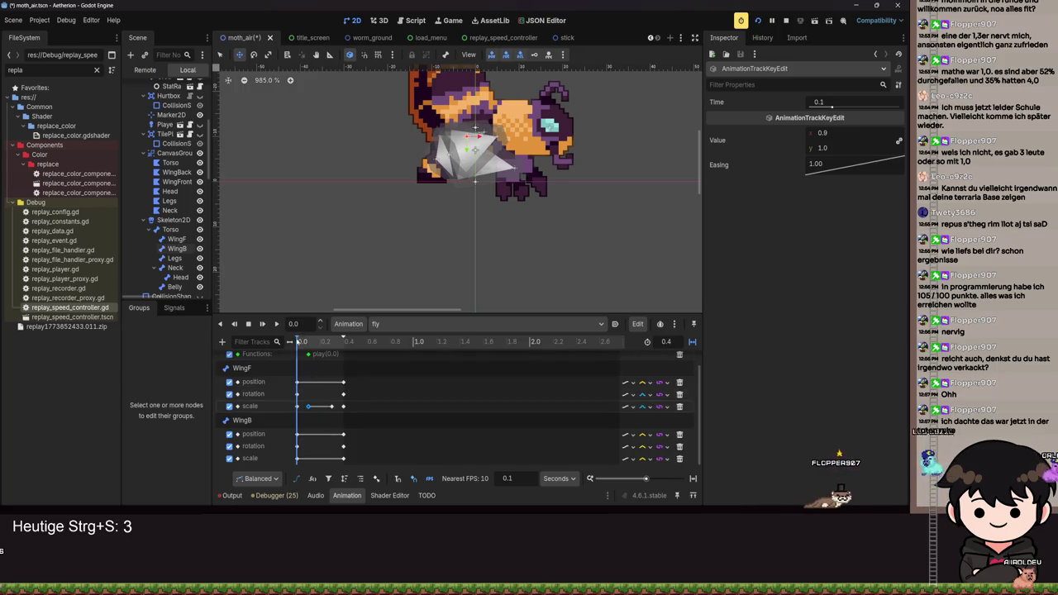
left_click_drag(300, 345, 309, 344)
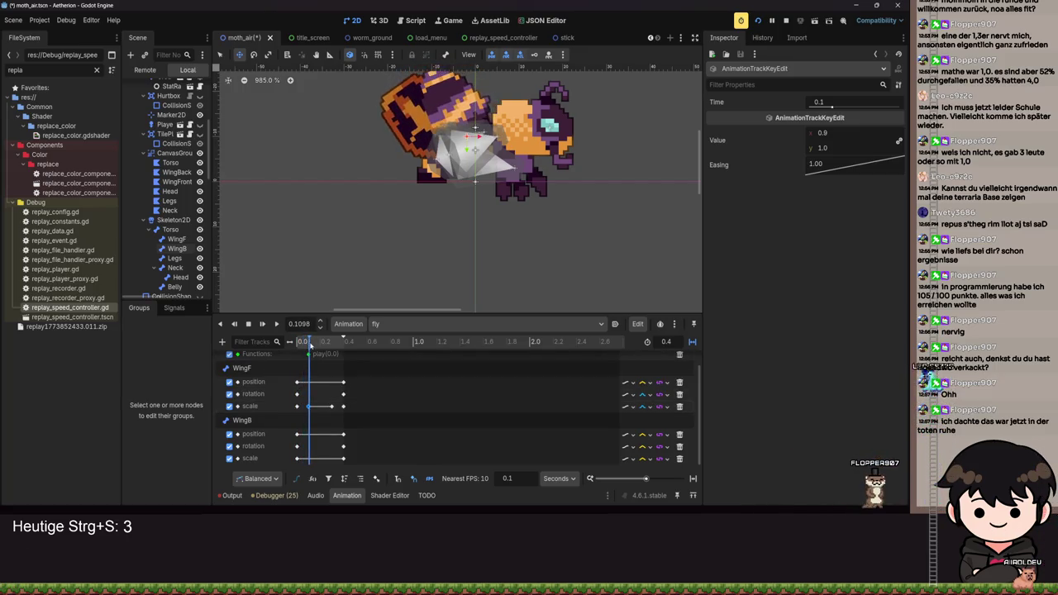
type("0.1")
key("Return")
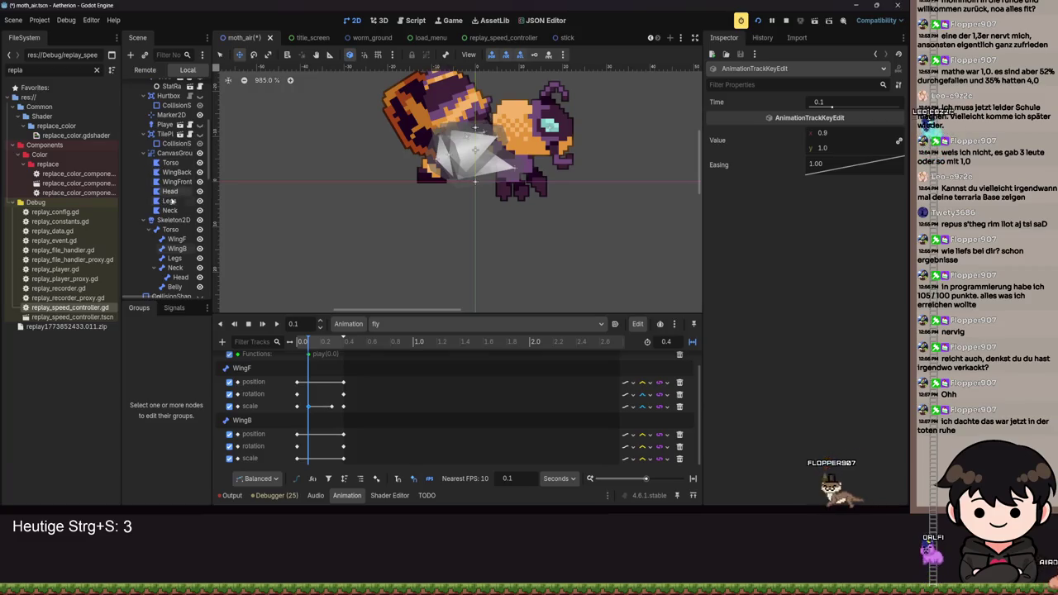
left_click(173, 249)
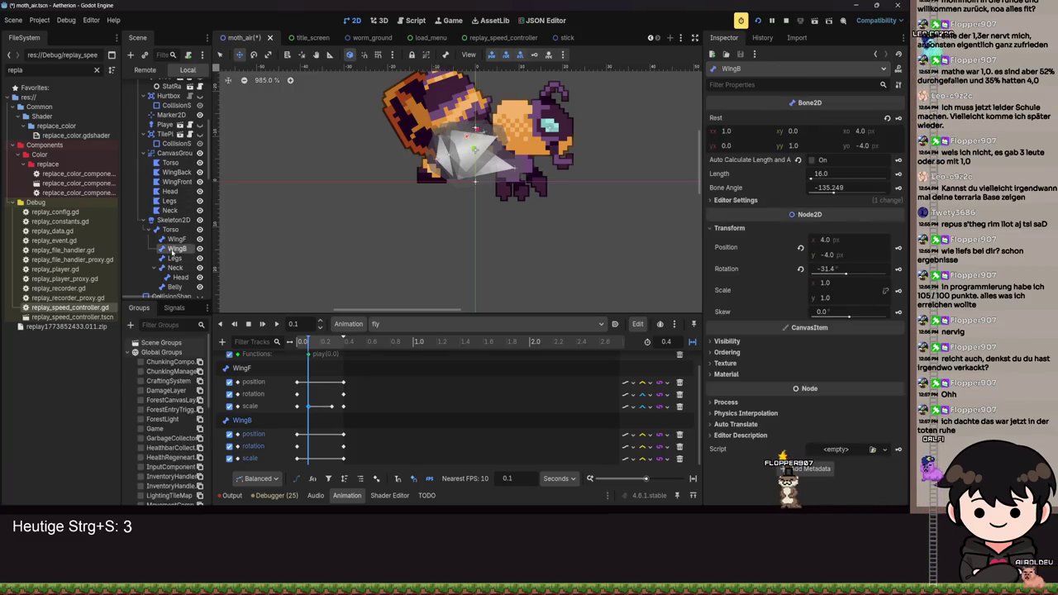
left_click(836, 284)
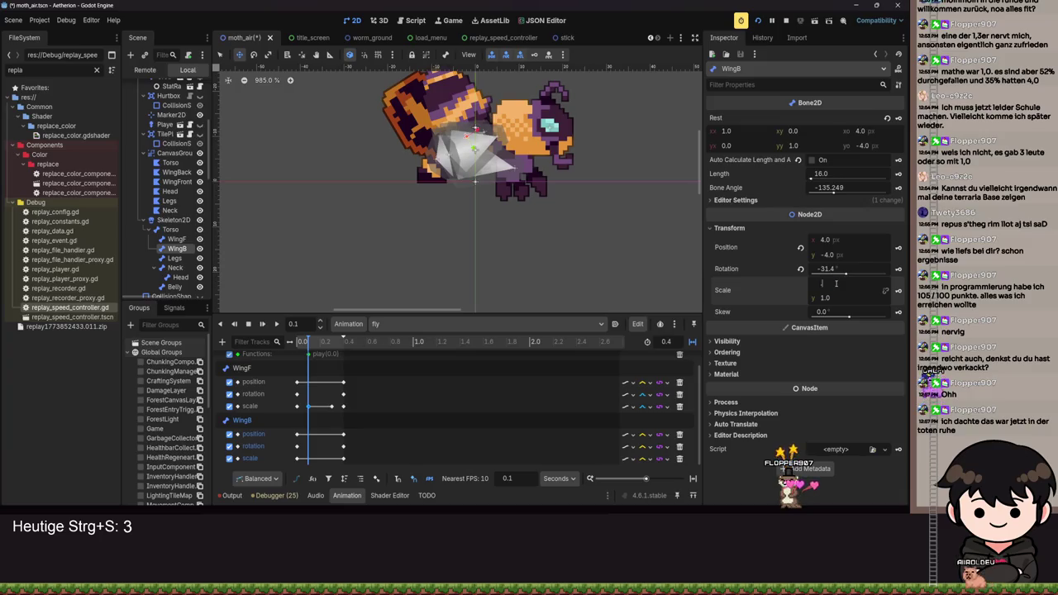
type(".9")
key("Return")
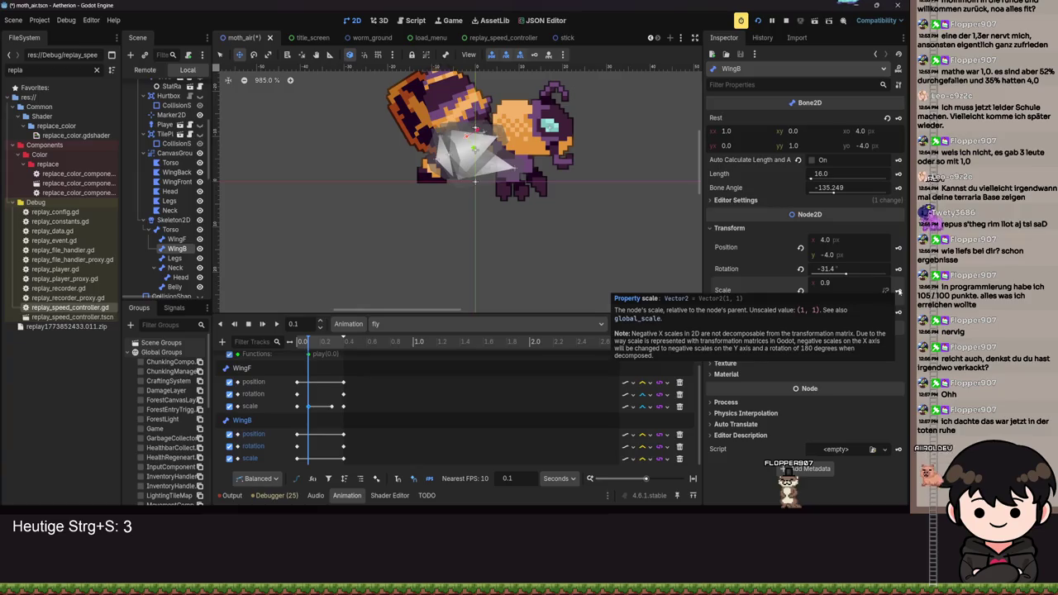
Key WingB's x scale to 0.9 at 0.3 s, then save moth_air and play the animation.
left_click_drag(308, 347, 330, 348)
scroll(330, 424, "up", 2)
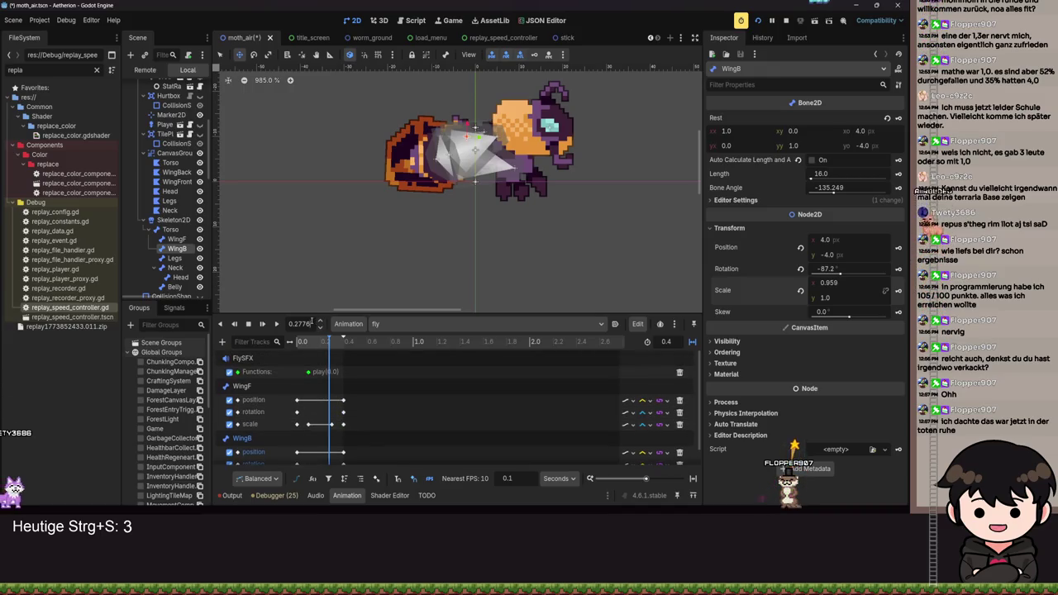
type("0.3")
key("Return")
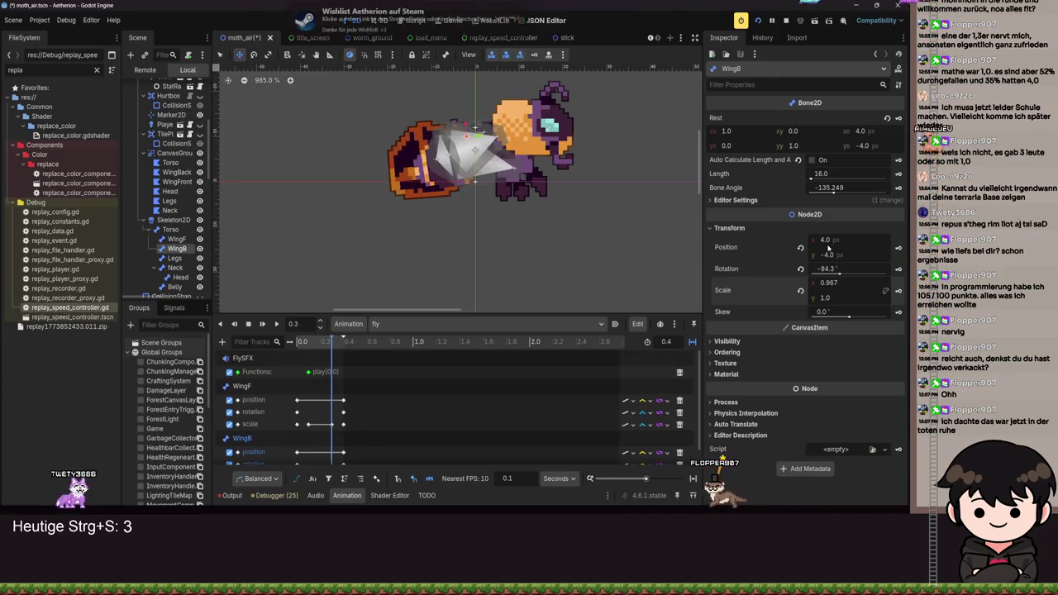
left_click(839, 285)
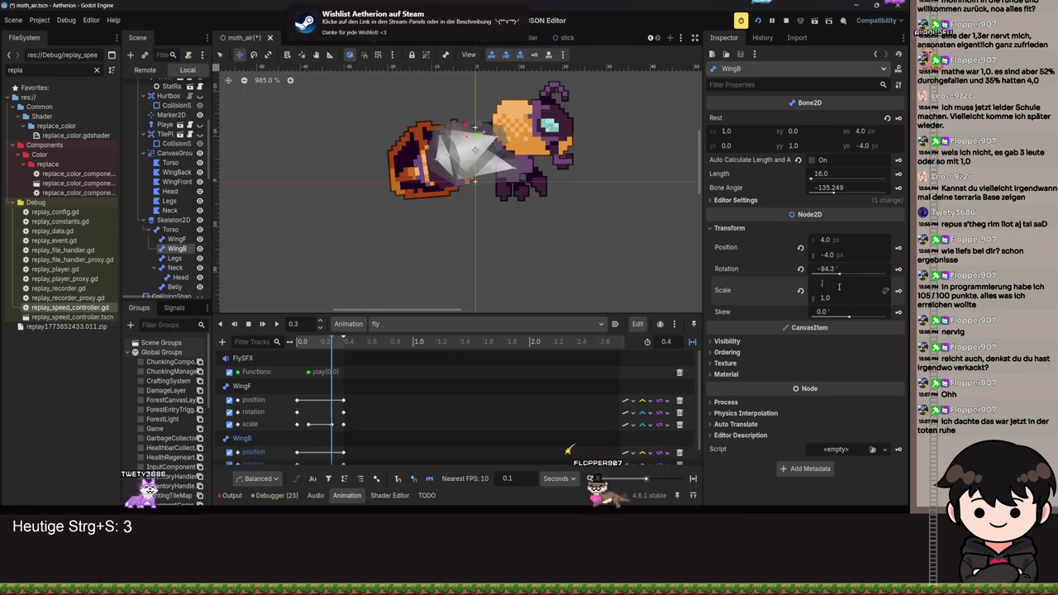
type(".9")
key("Return")
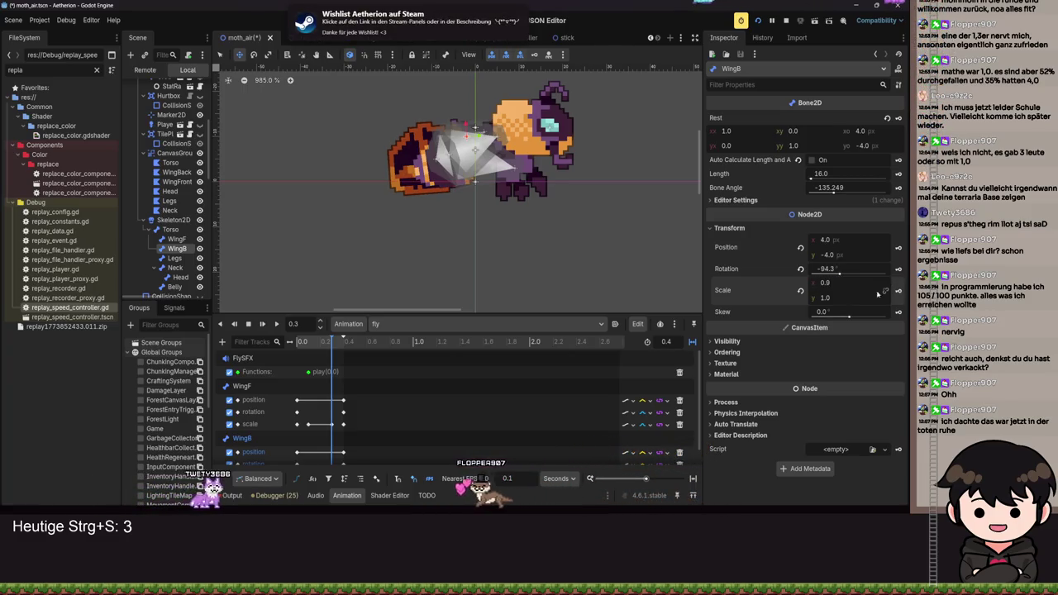
key("ctrl+s")
left_click(277, 324)
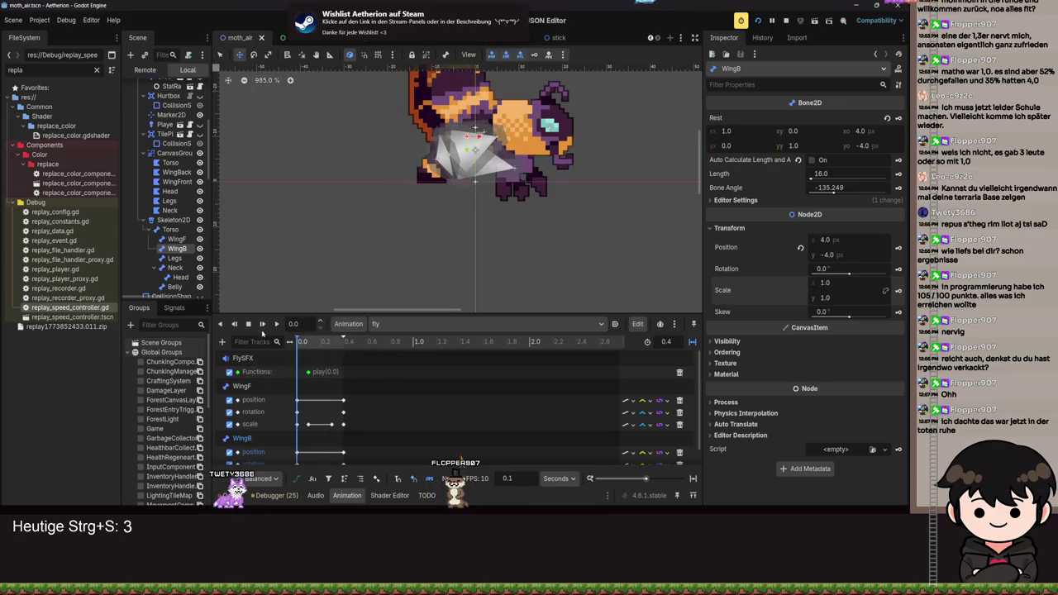
scroll(402, 166, "down", 4)
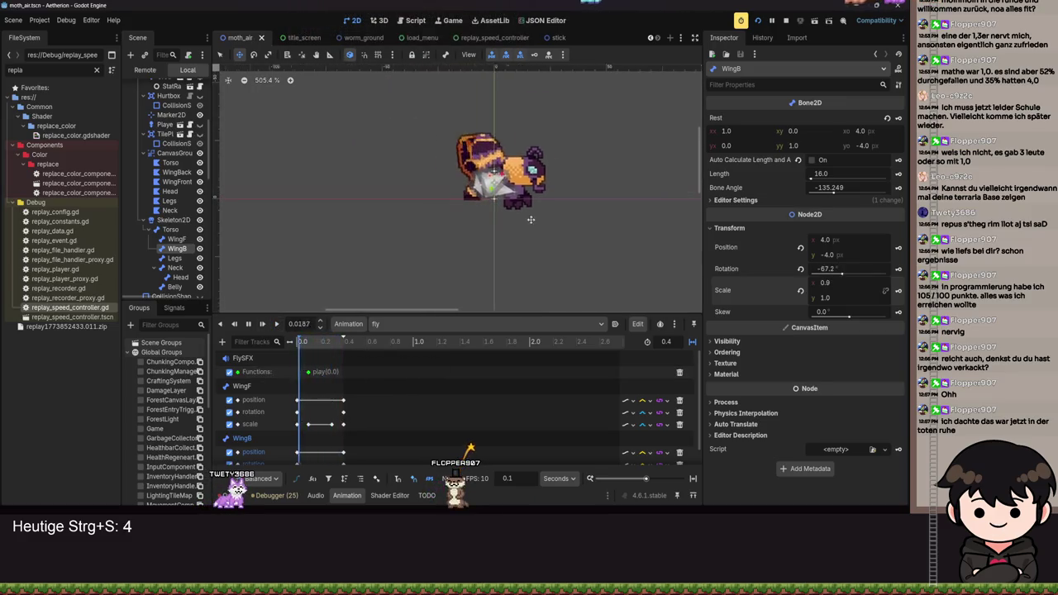
Set WingF position's interpolation to Cubic and a WingB track's interpolation to Linear.
scroll(649, 386, "down", 1)
left_click(649, 383)
left_click(661, 406)
left_click(650, 459)
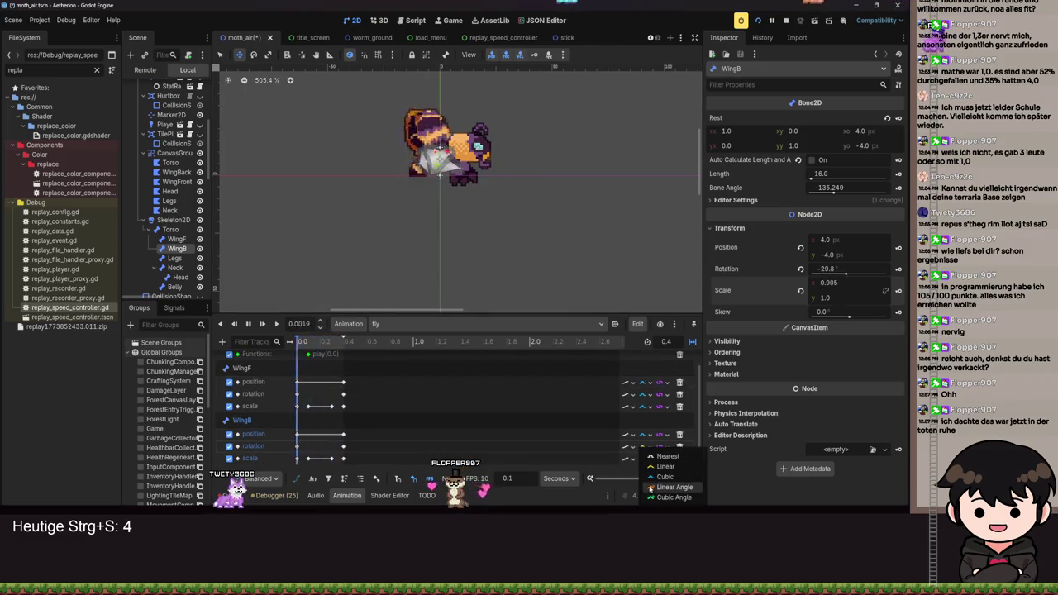
left_click(664, 476)
left_click(649, 458)
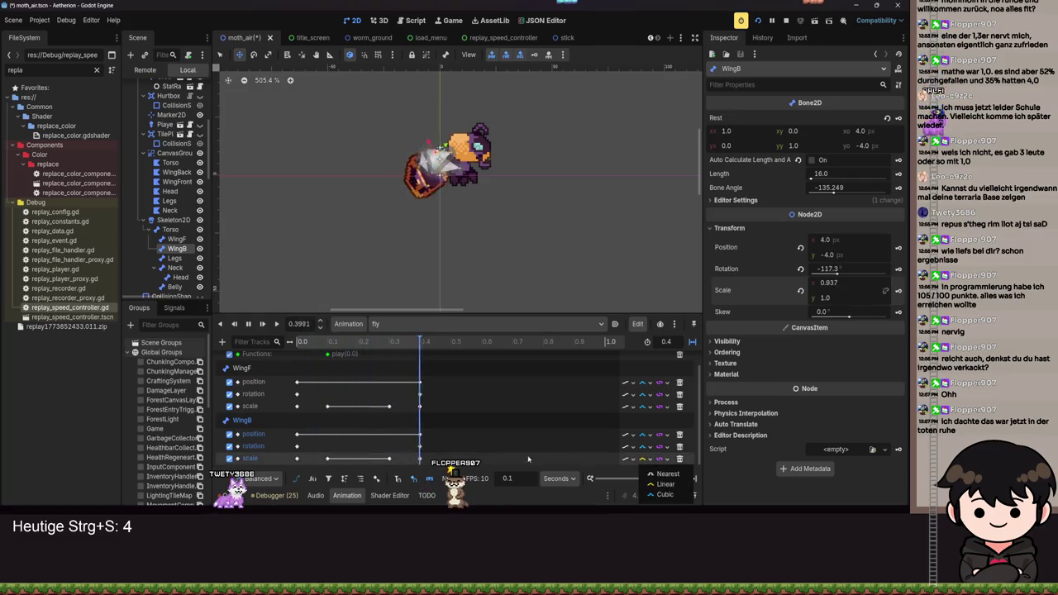
scroll(465, 447, "up", 3)
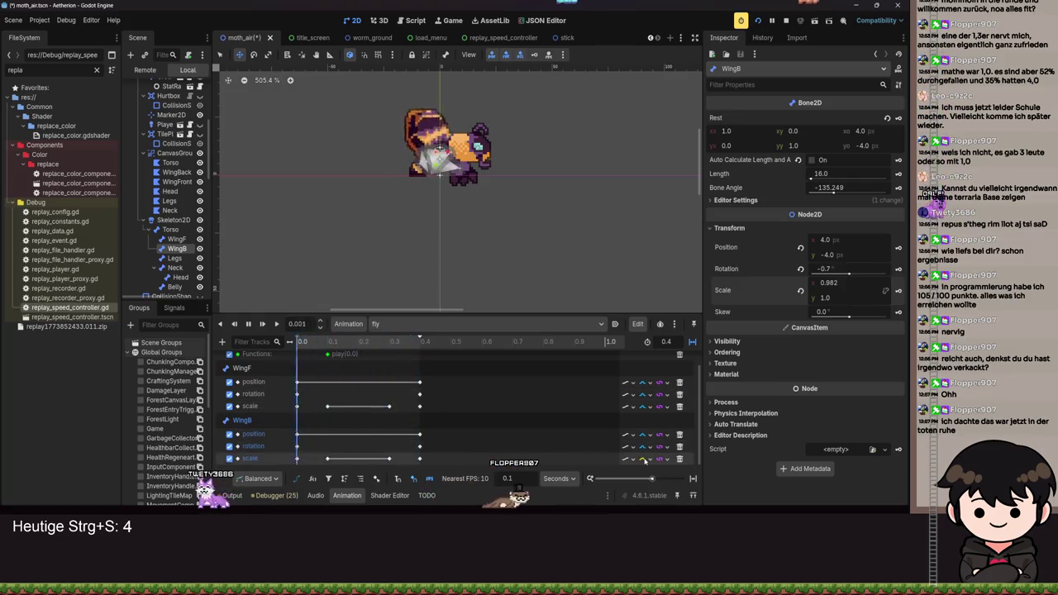
left_click(662, 483)
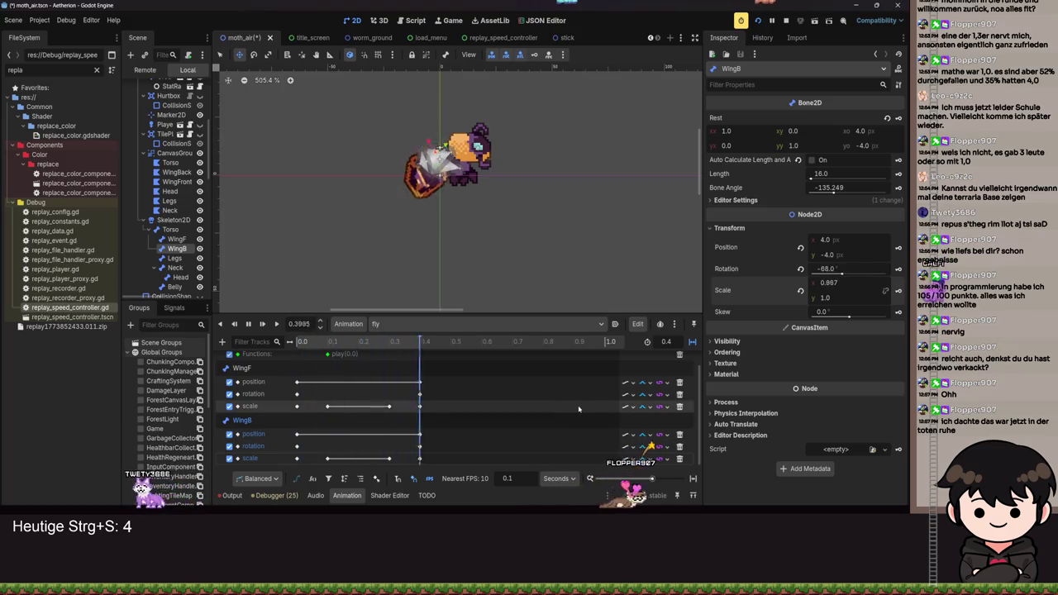
Set WingF rotation's interpolation to Cubic Angle, play to the end, and rewind to 0.0 s.
left_click(649, 383)
left_click(660, 383)
left_click(644, 446)
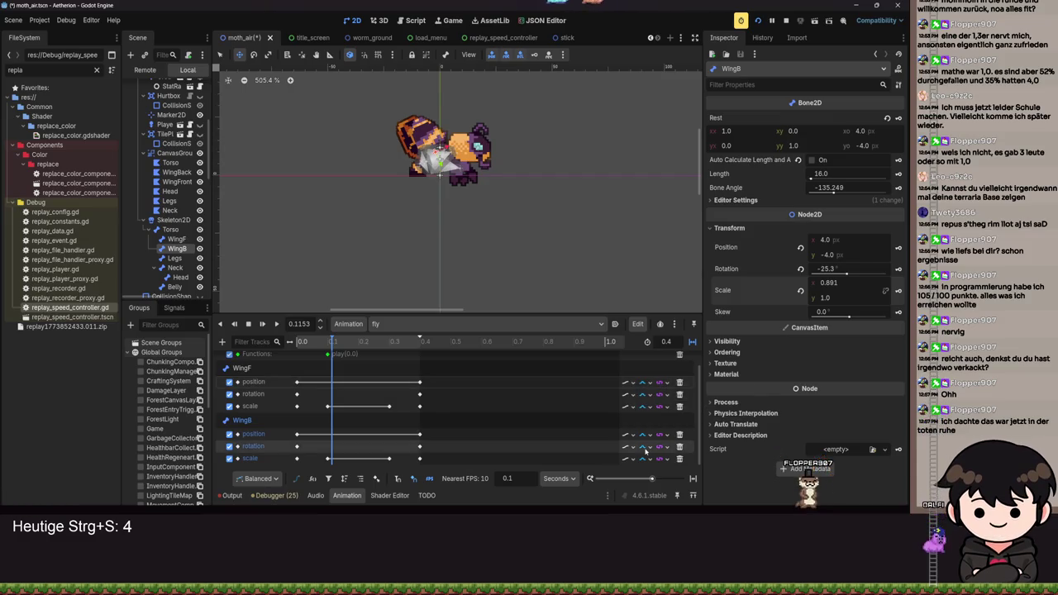
left_click(645, 446)
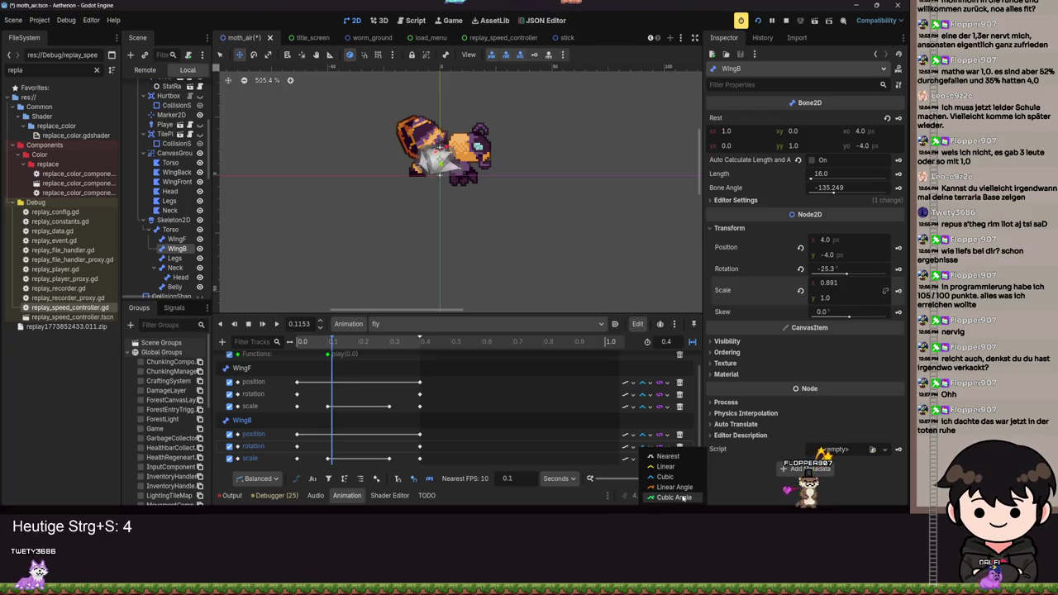
left_click(674, 497)
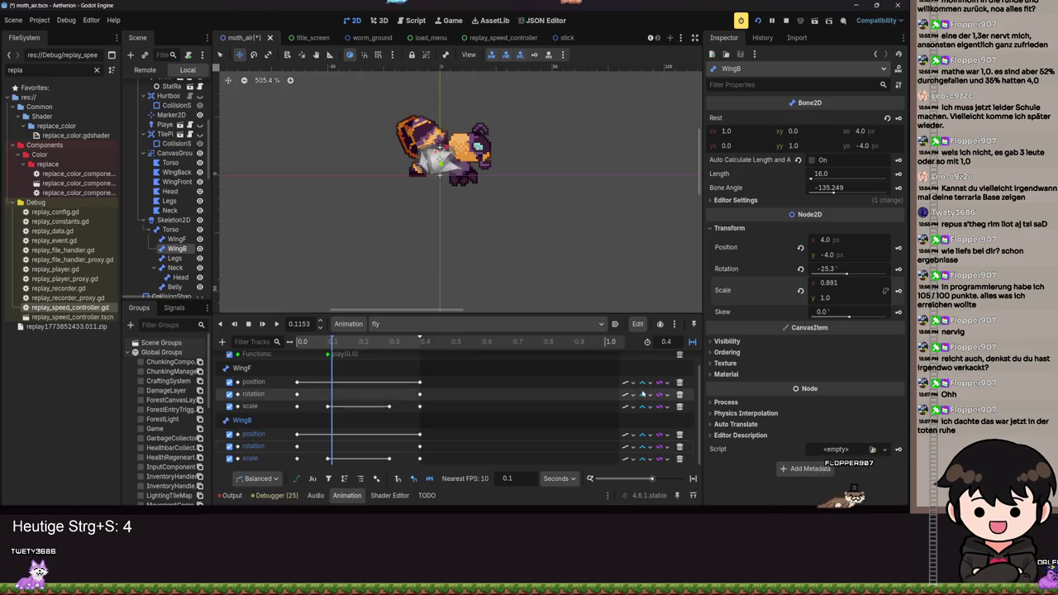
left_click(646, 394)
left_click(649, 401)
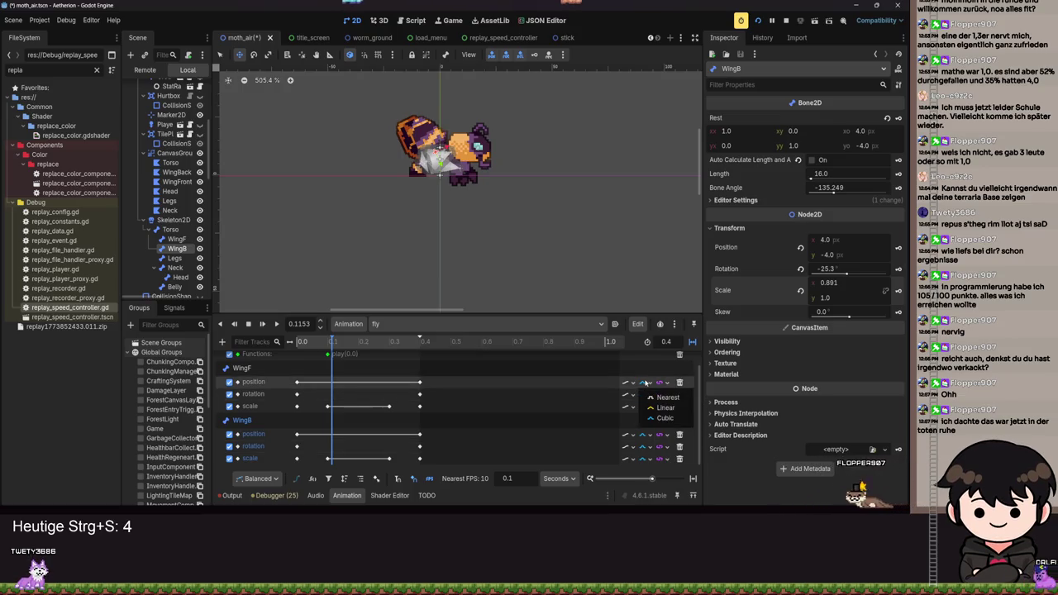
key("d")
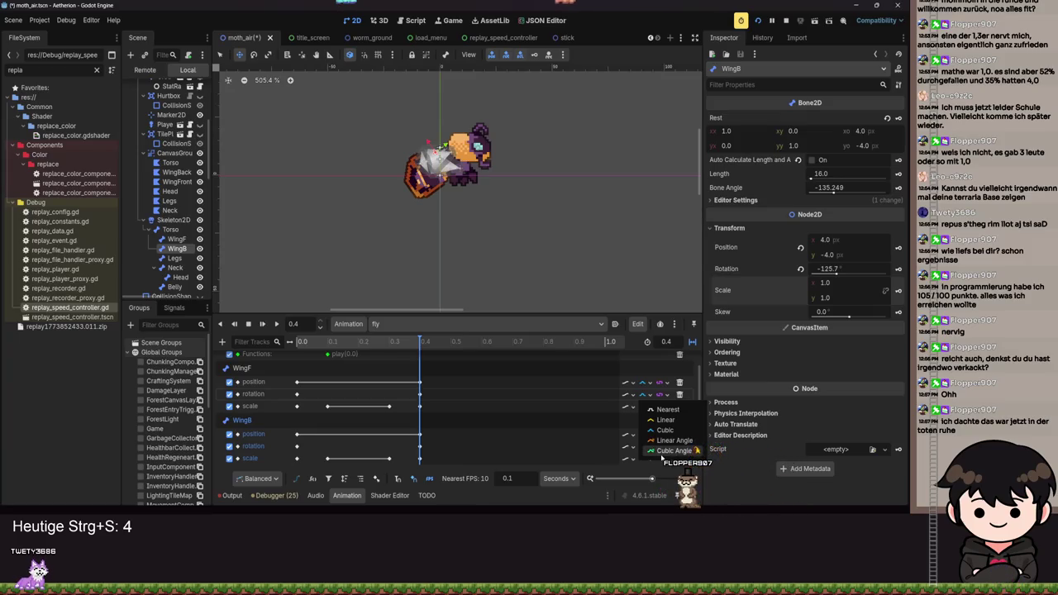
left_click(662, 453)
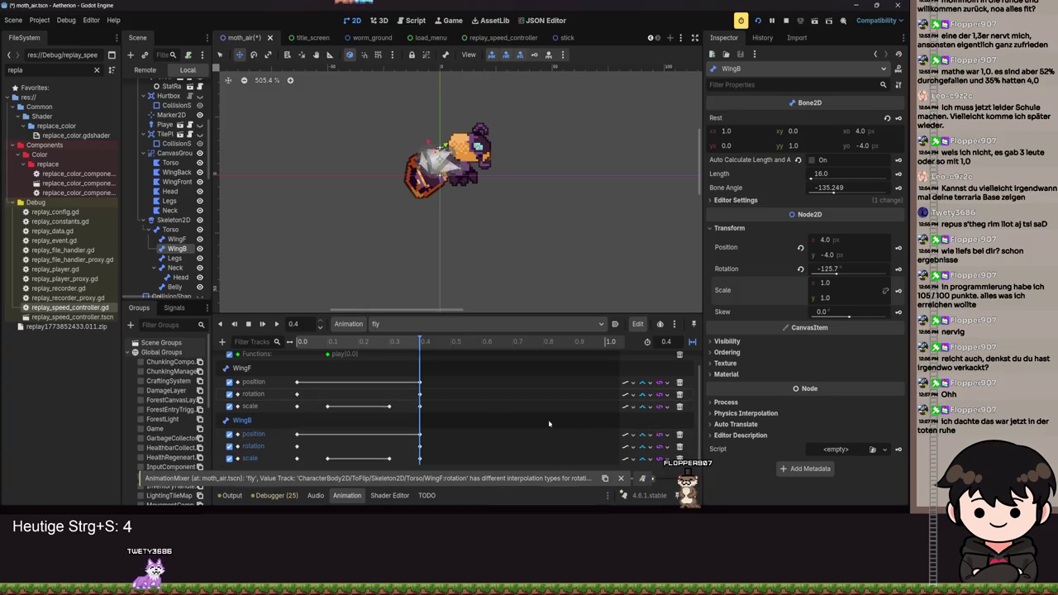
left_click_drag(431, 346, 268, 333)
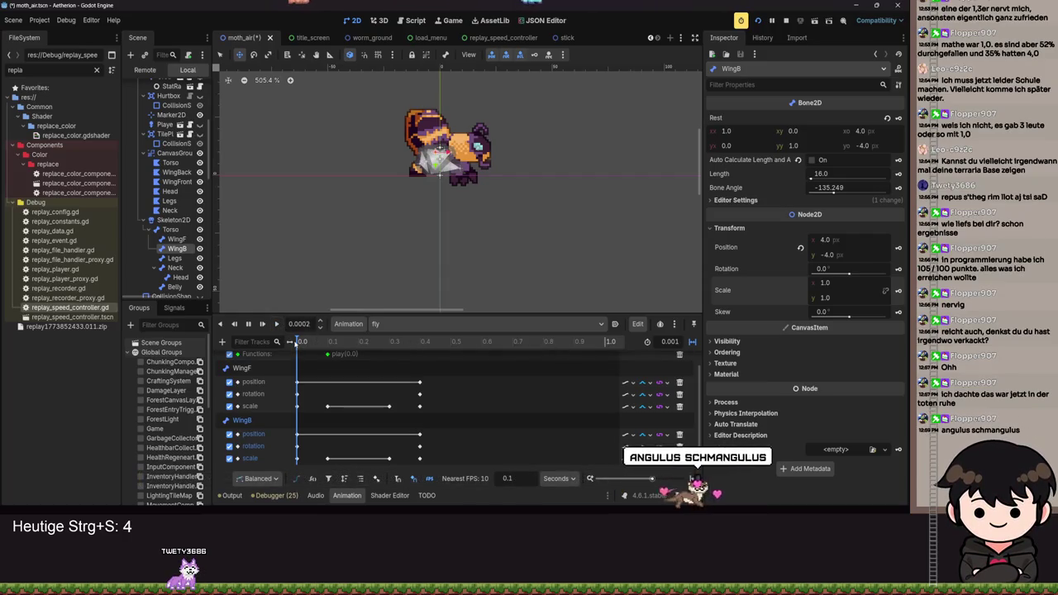
Play the fly animation, save moth_air during the preview, then stop playback.
key("d")
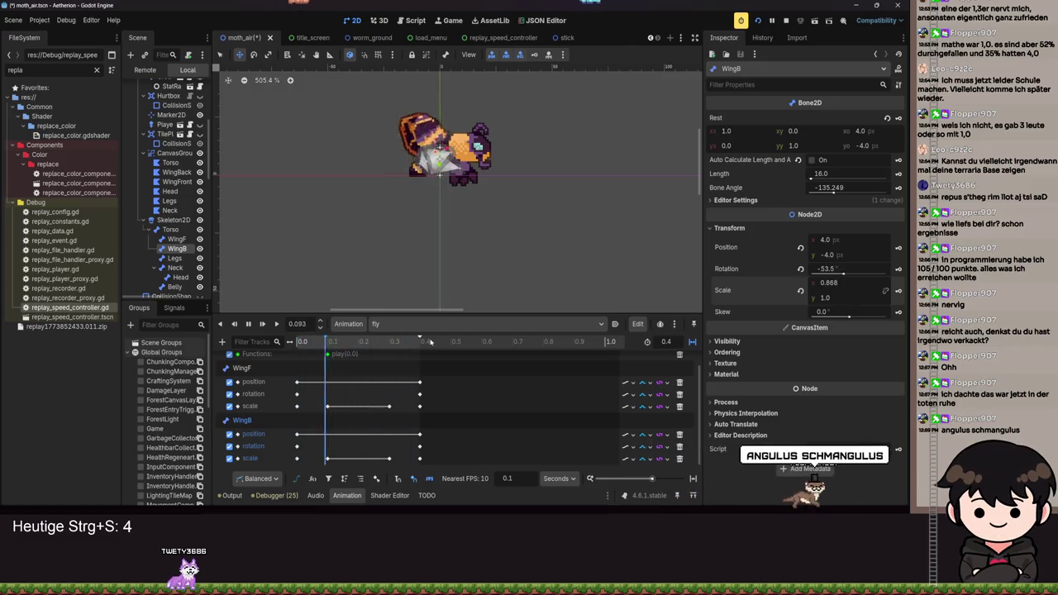
scroll(457, 191, "up", 1)
scroll(458, 199, "up", 1)
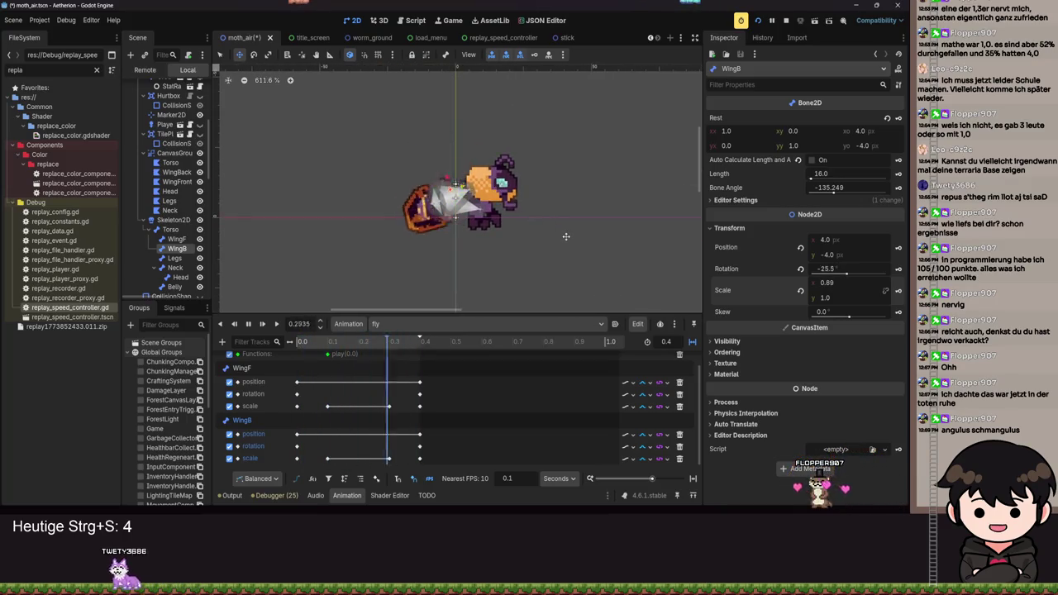
key("ctrl+s")
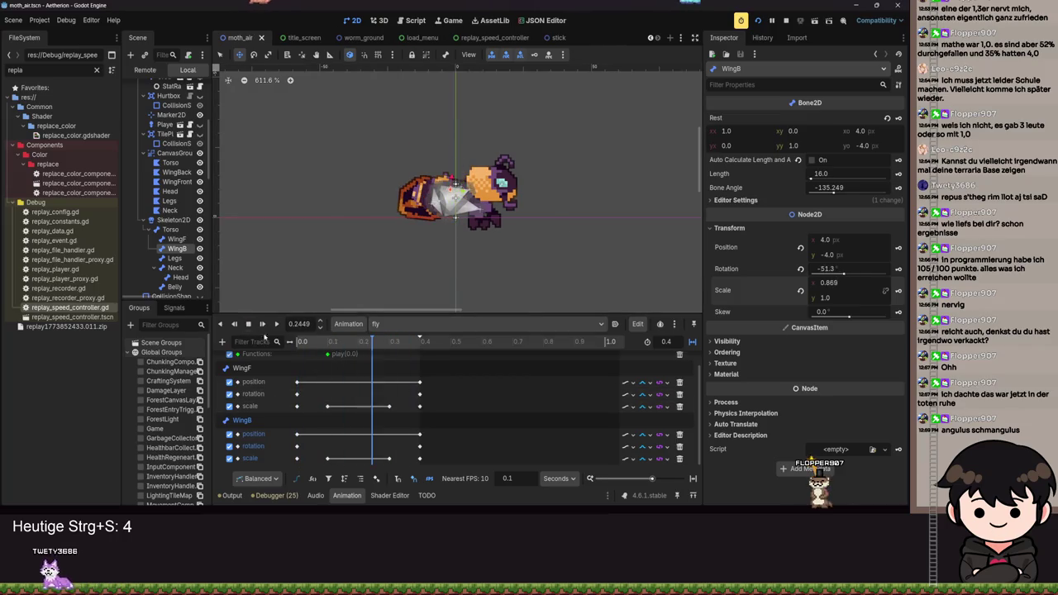
left_click(249, 324)
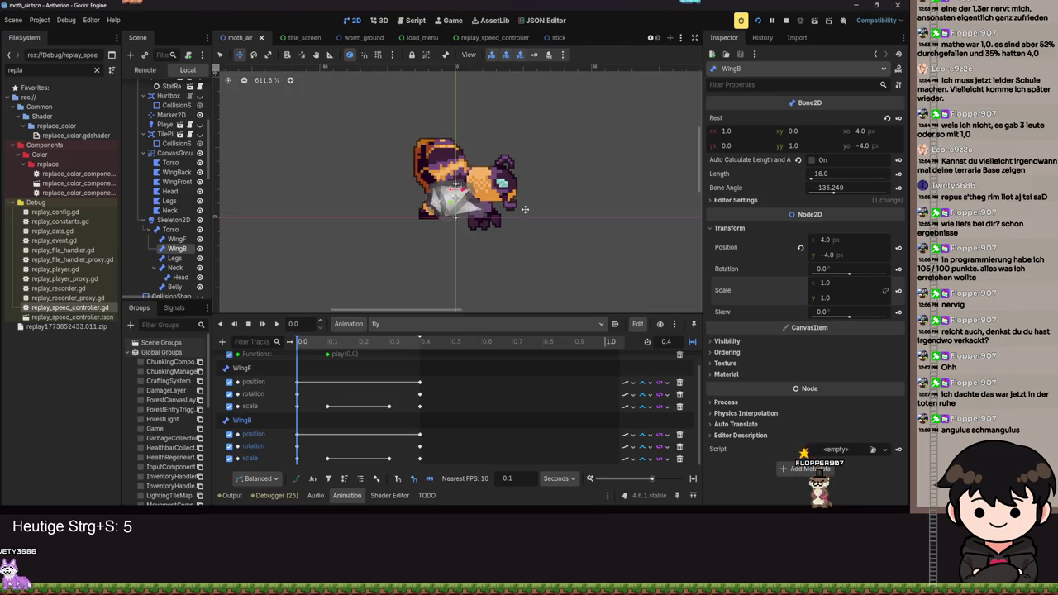
left_click(172, 259)
Nudge the Legs bone, undo the move, and save the scene.
scroll(475, 231, "up", 5)
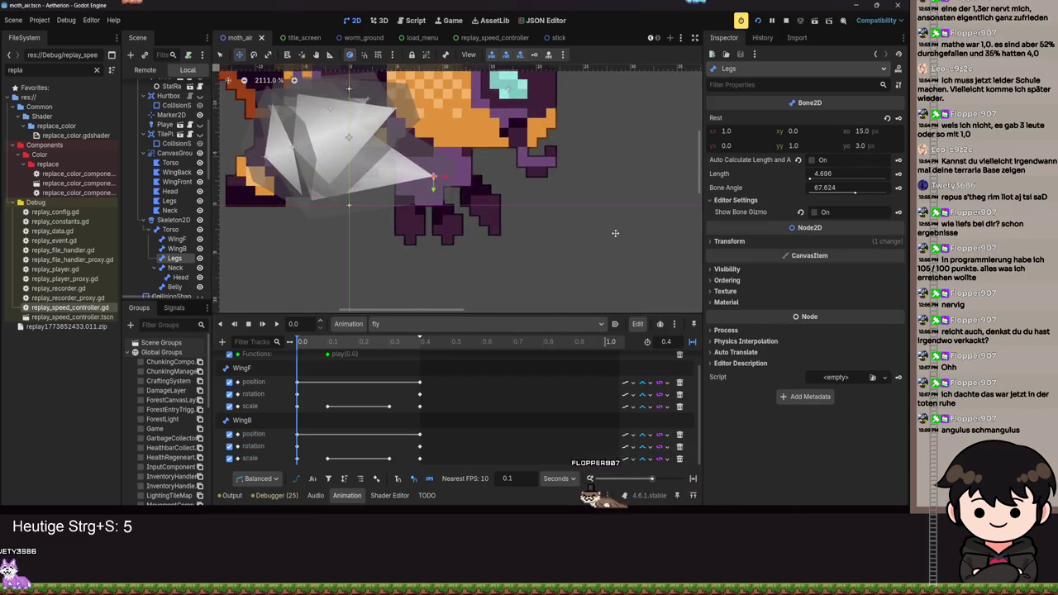
scroll(446, 245, "down", 5)
scroll(413, 232, "up", 6)
scroll(394, 223, "down", 4)
scroll(355, 240, "down", 3)
scroll(315, 238, "up", 5)
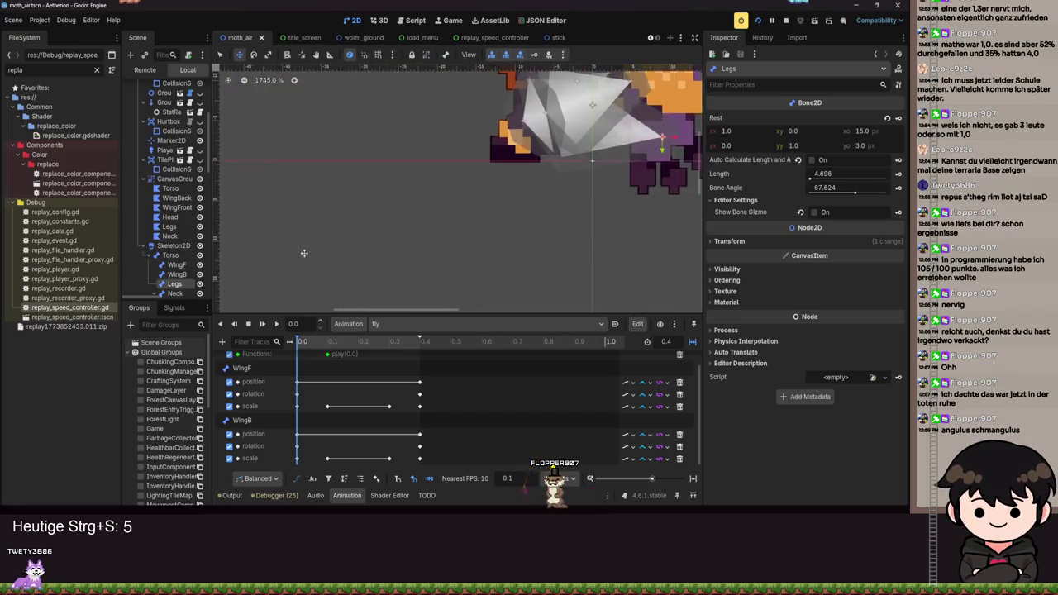
scroll(421, 204, "down", 1)
mouse_move(460, 175)
left_mouse_down()
mouse_move(451, 182)
mouse_move(462, 177)
mouse_move(454, 172)
left_mouse_up()
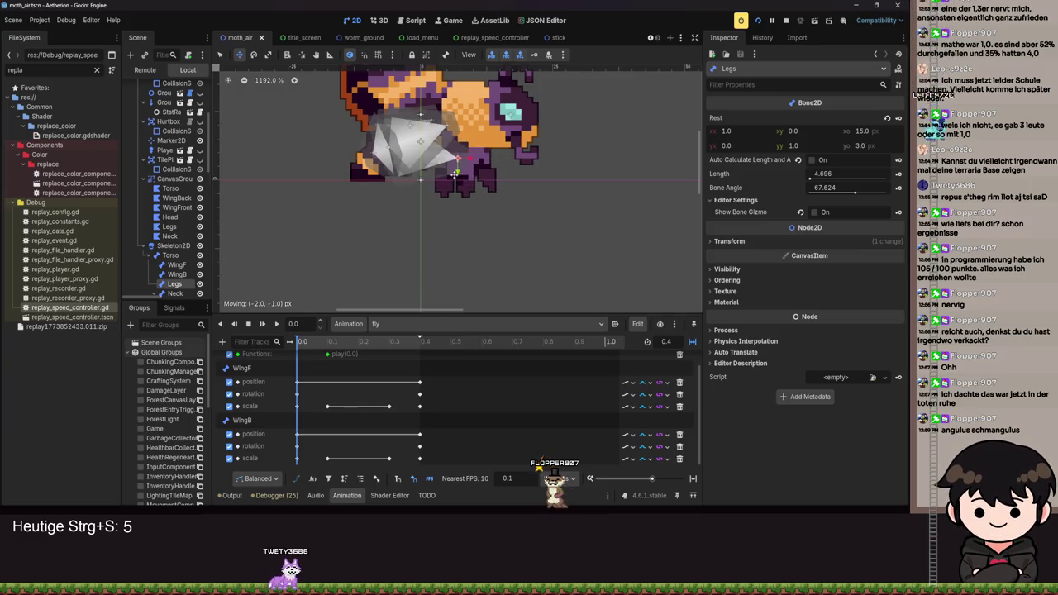
key("ctrl+z")
key("ctrl+s")
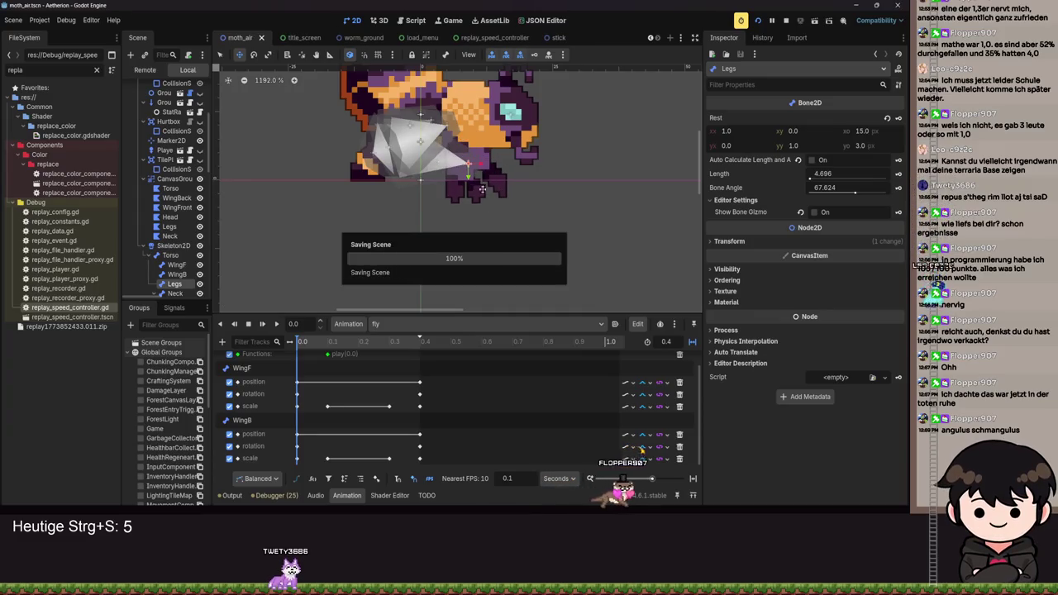
Key the Legs bone's transform, creating its position, rotation and scale tracks, and save.
scroll(483, 185, "up", 2)
scroll(484, 185, "up", 1)
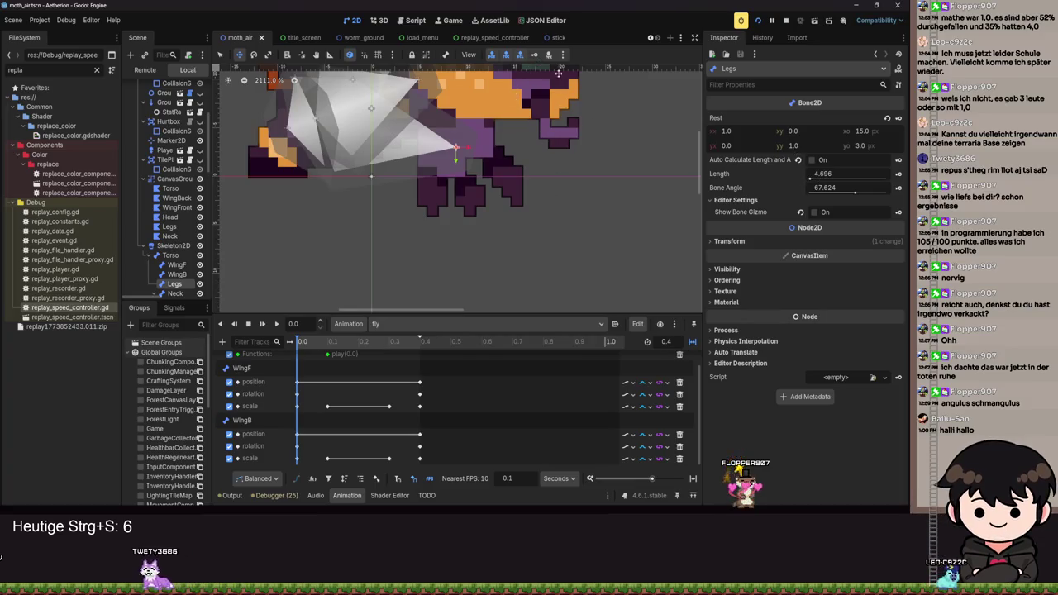
left_click(535, 54)
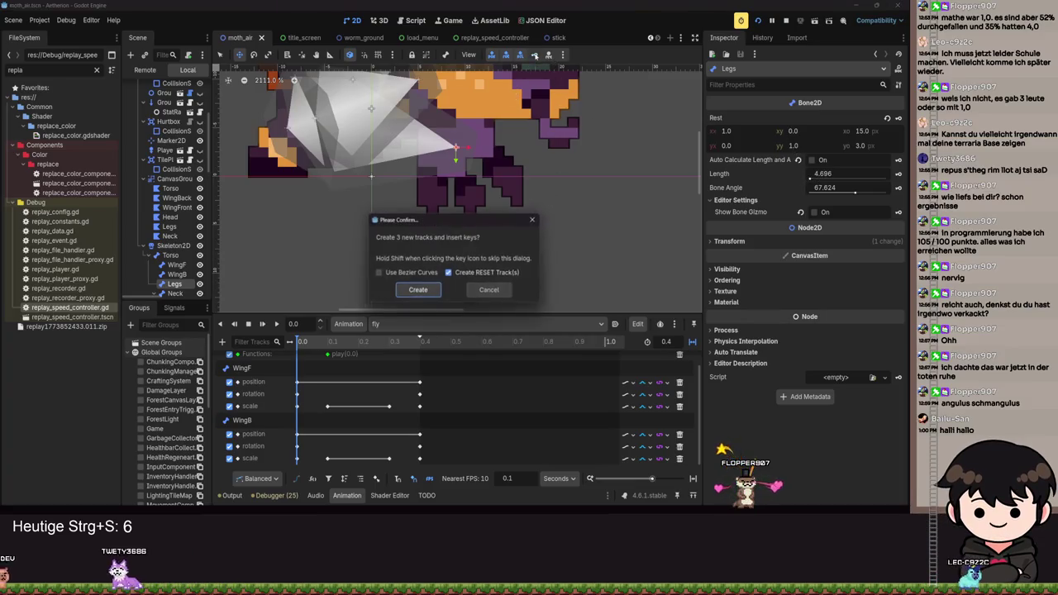
left_click(408, 287)
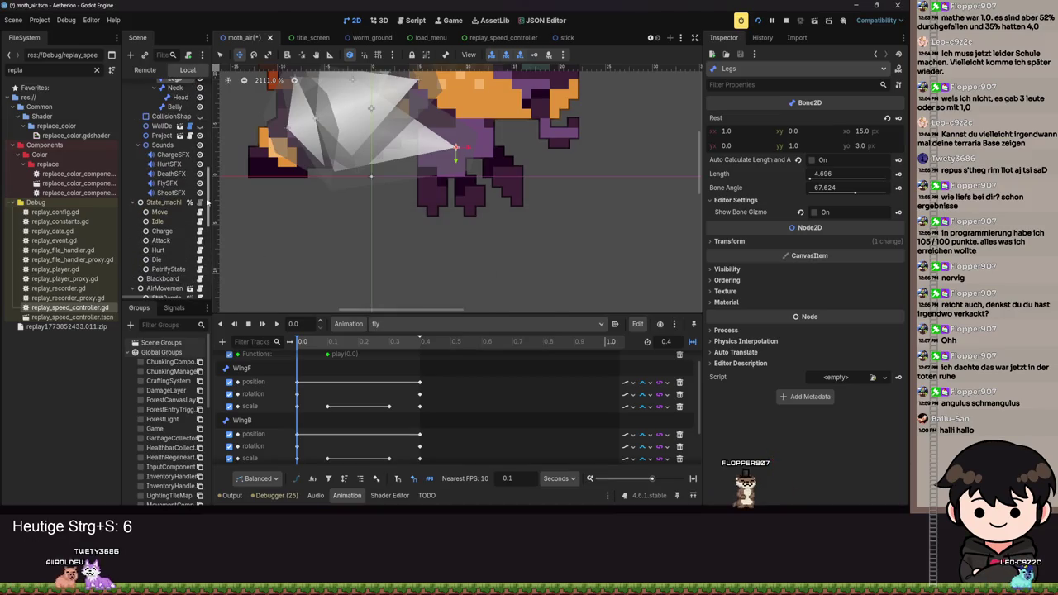
scroll(202, 207, "up", 3)
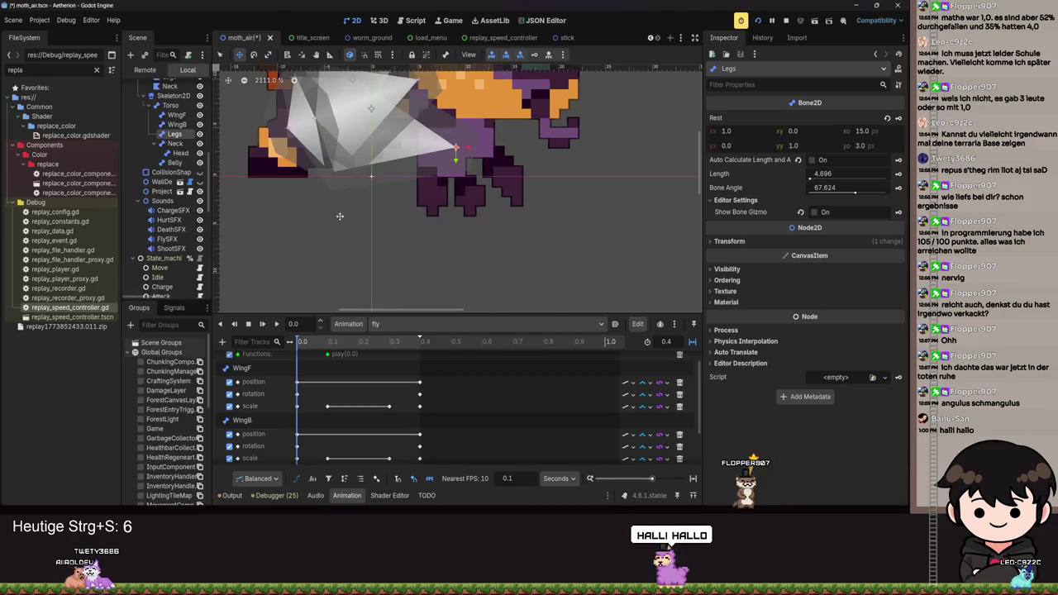
key("ctrl+s")
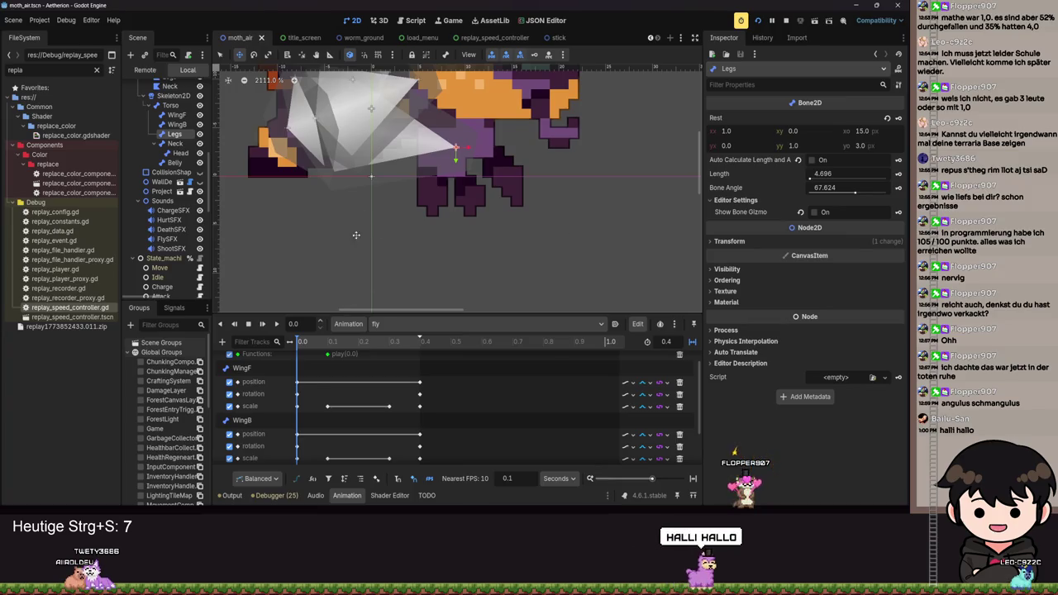
scroll(338, 236, "down", 5)
left_click(731, 241)
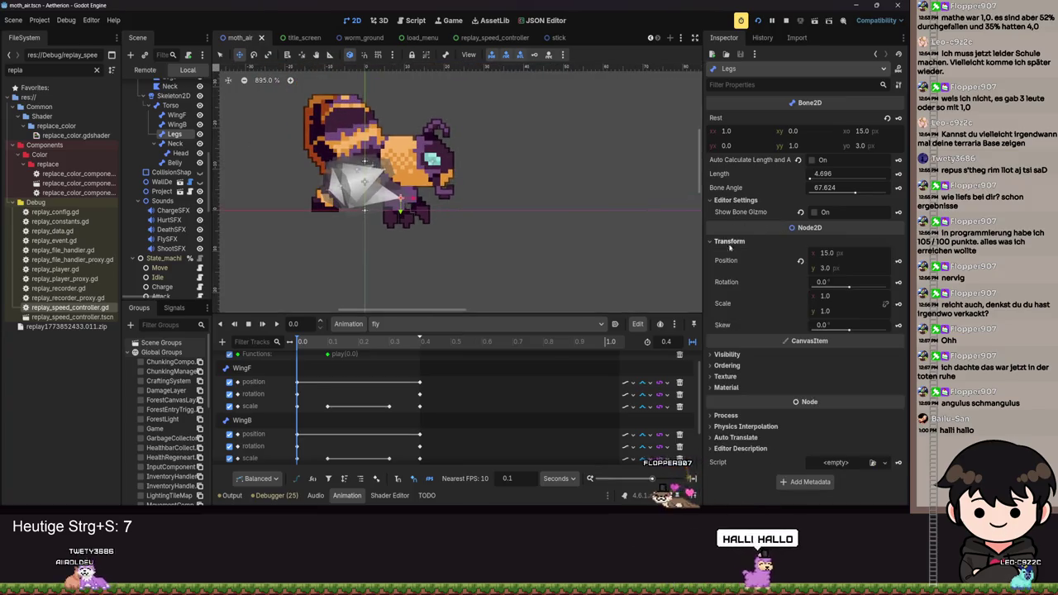
Key small Legs position nudges at about 0.167 s and 0.394 s.
scroll(406, 281, "down", 5)
scroll(376, 388, "down", 2)
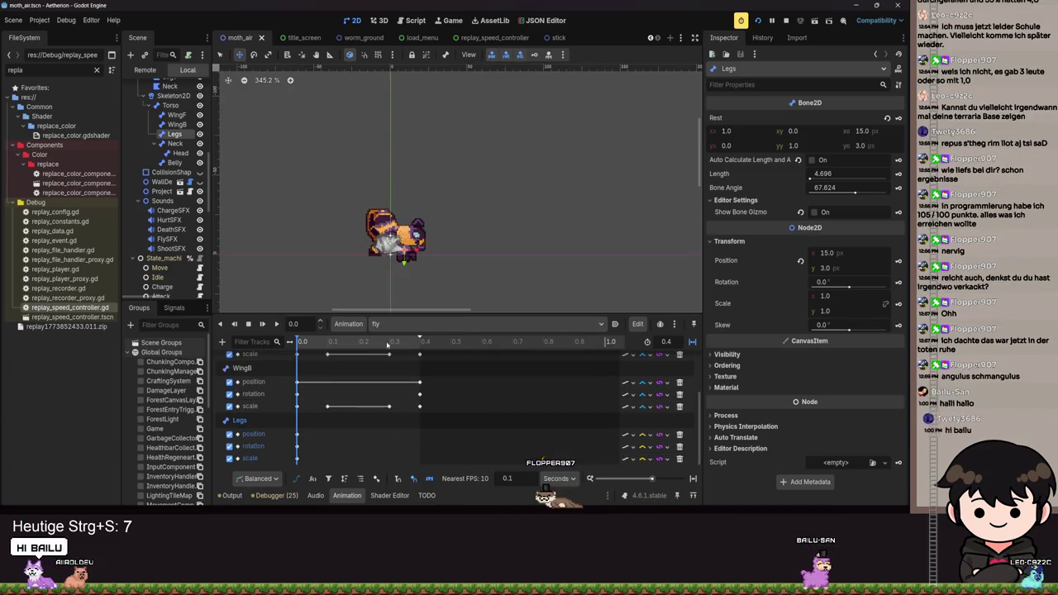
left_click(420, 341)
scroll(429, 252, "up", 6)
left_click(410, 343)
left_click_drag(409, 347, 348, 347)
scroll(463, 179, "up", 3)
left_click_drag(444, 200, 434, 200)
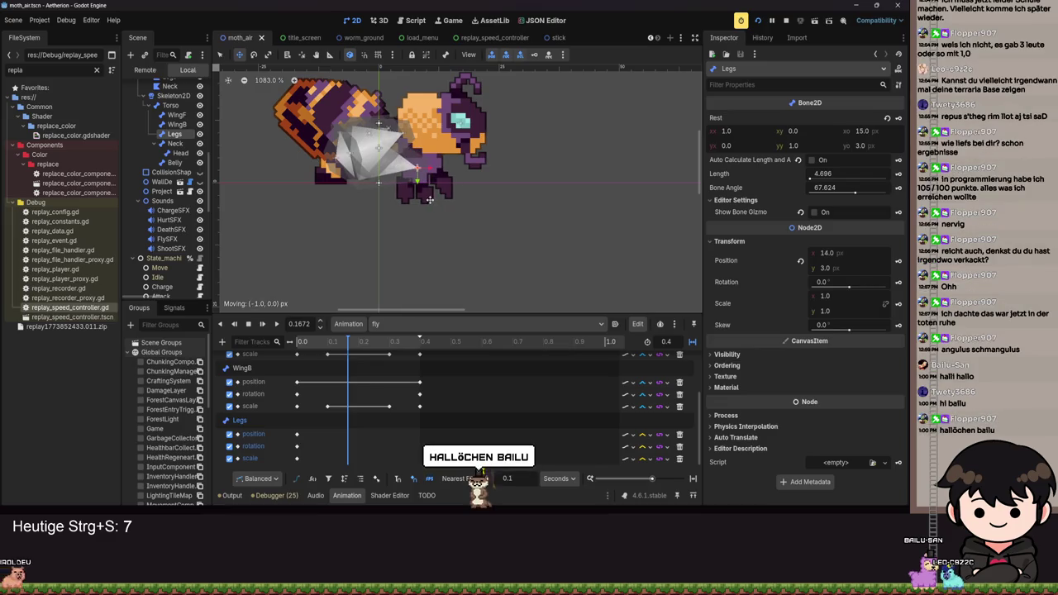
left_click(898, 261)
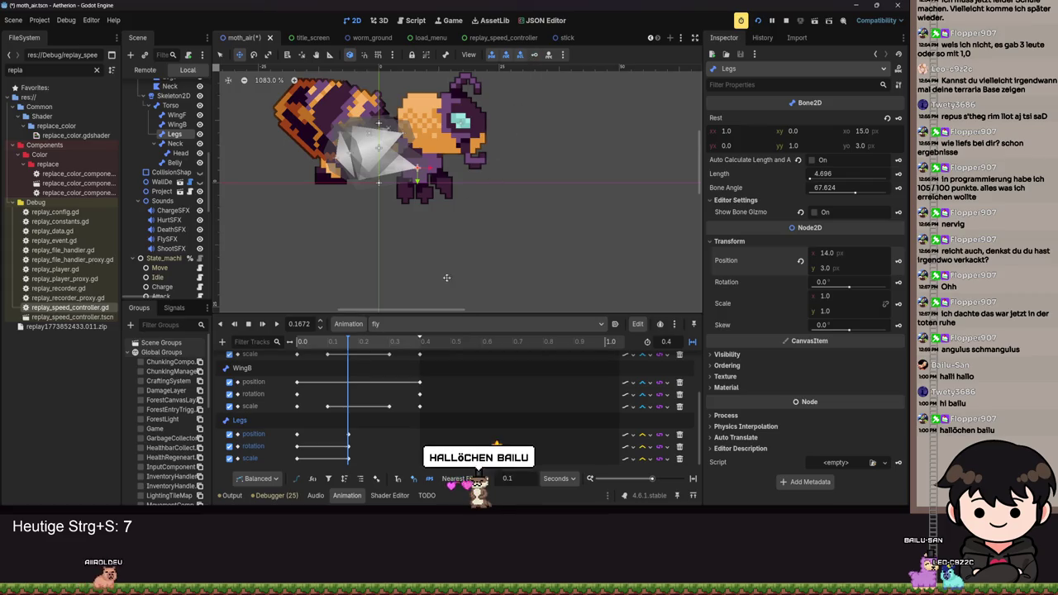
left_click_drag(373, 351, 419, 353)
left_click_drag(428, 192, 435, 186)
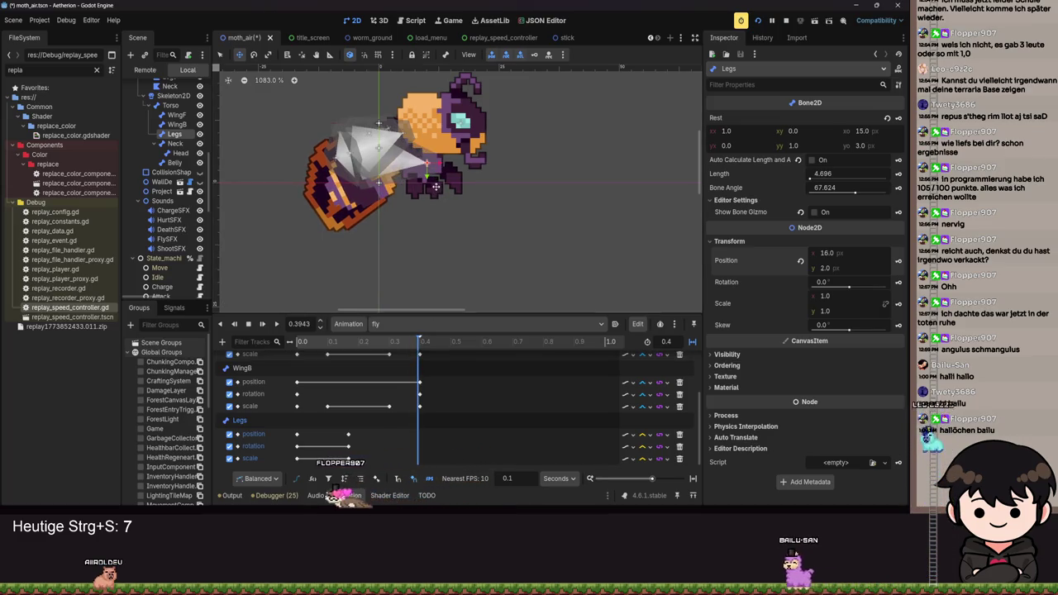
left_click(898, 261)
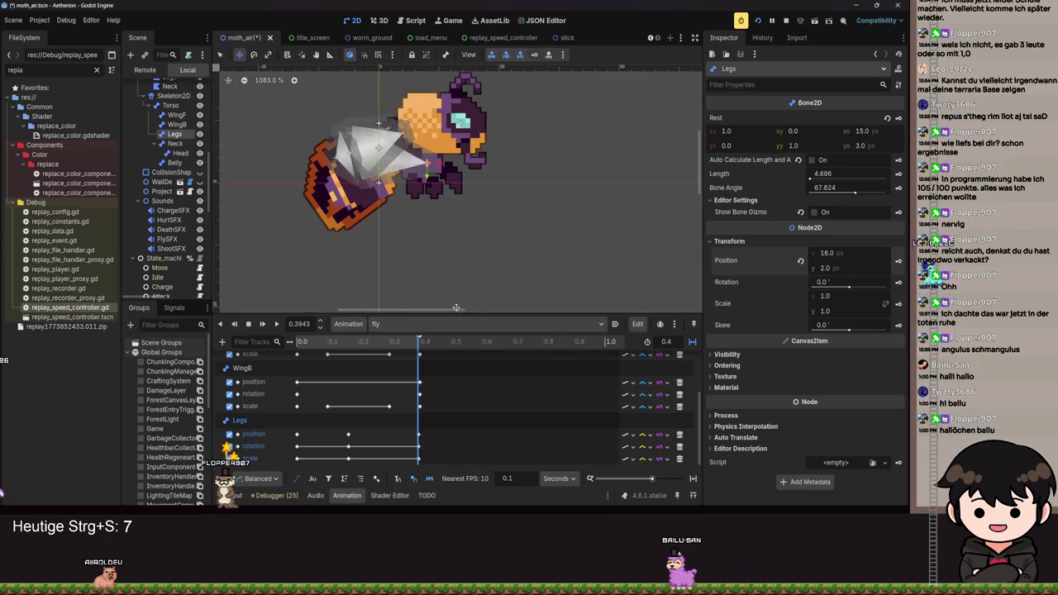
Play and scrub the fly animation to preview the Legs motion.
left_click(277, 324)
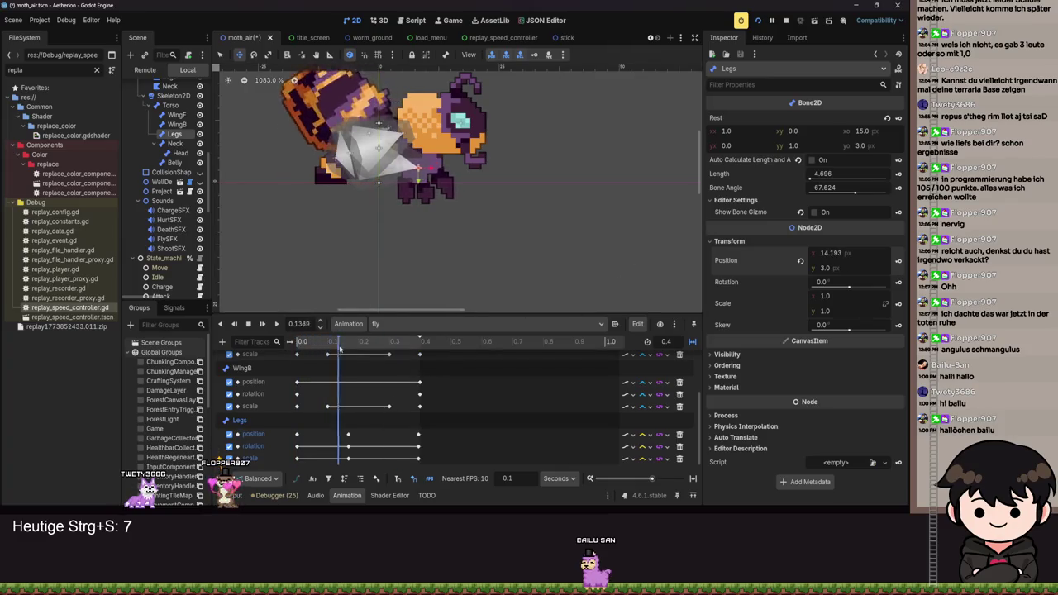
key("s")
key("d")
key("s")
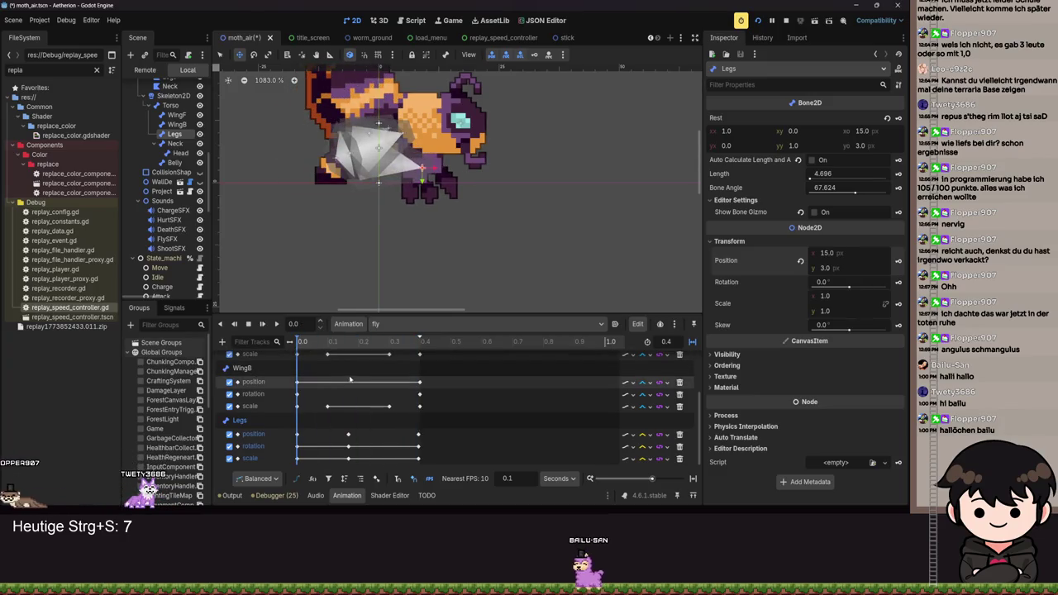
left_click(277, 324)
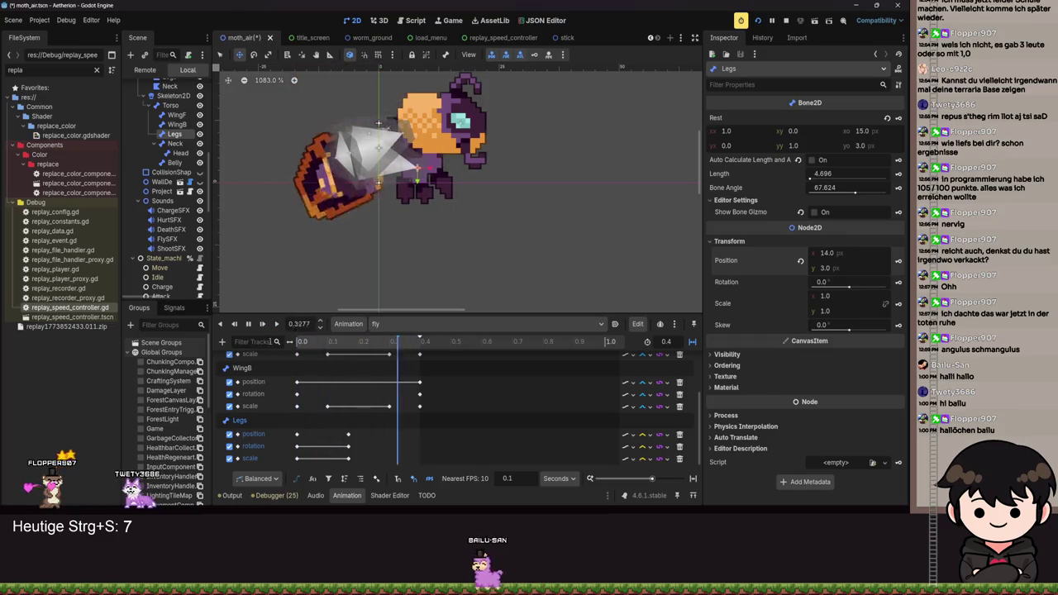
left_click(311, 343)
left_click_drag(311, 343, 413, 354)
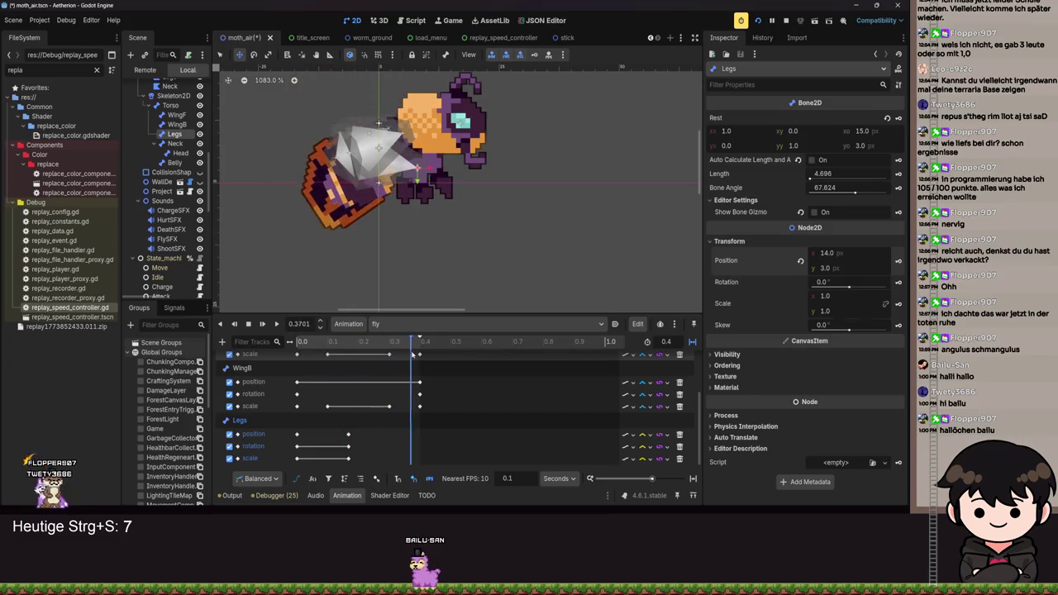
Set the Legs x position back to 15.0 and key its transform at 0.4 s.
left_click(296, 436)
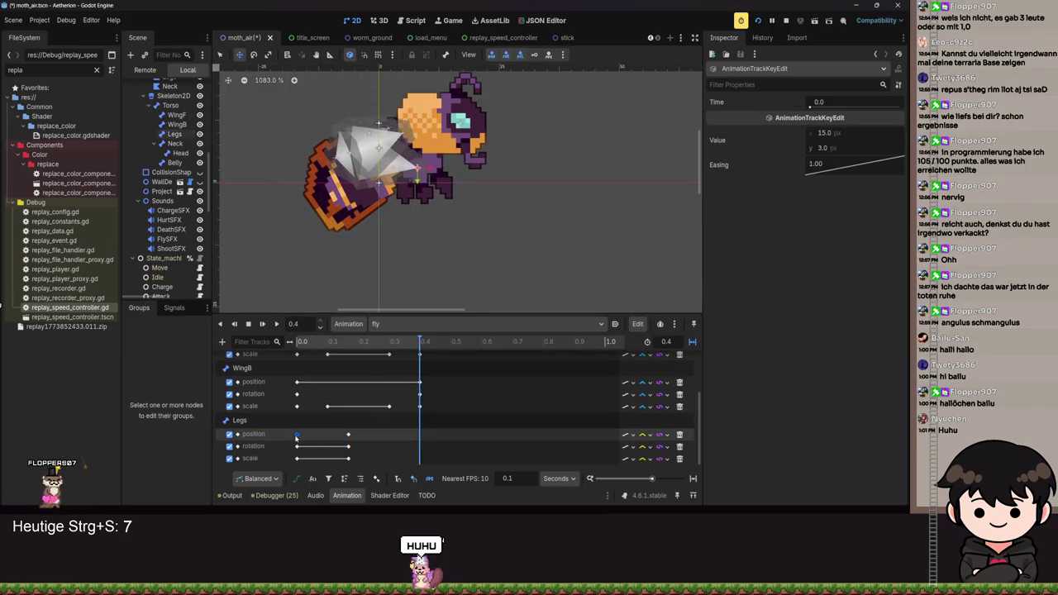
left_click(438, 358)
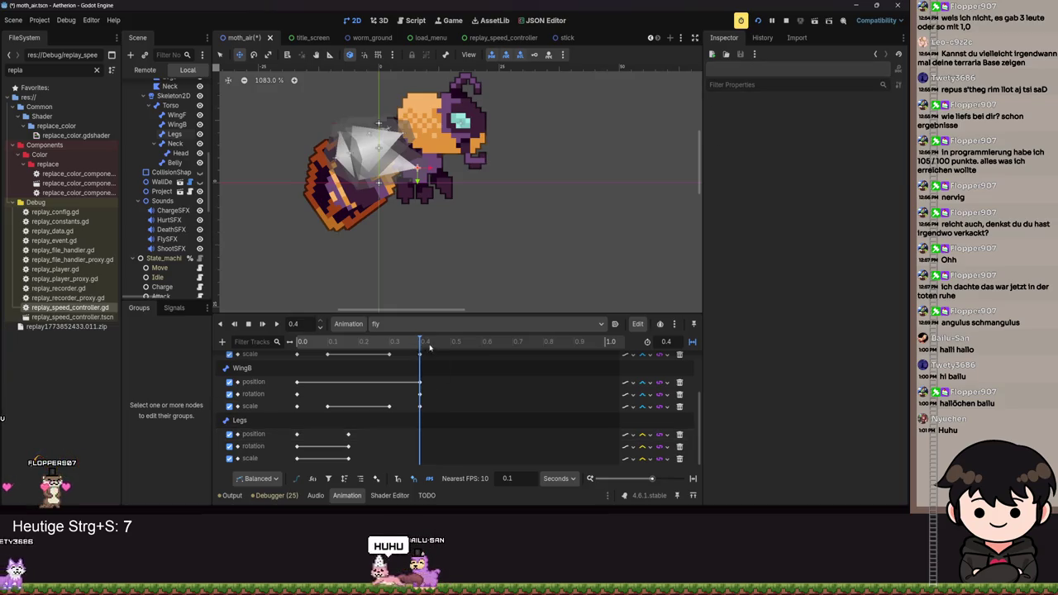
left_click(624, 230)
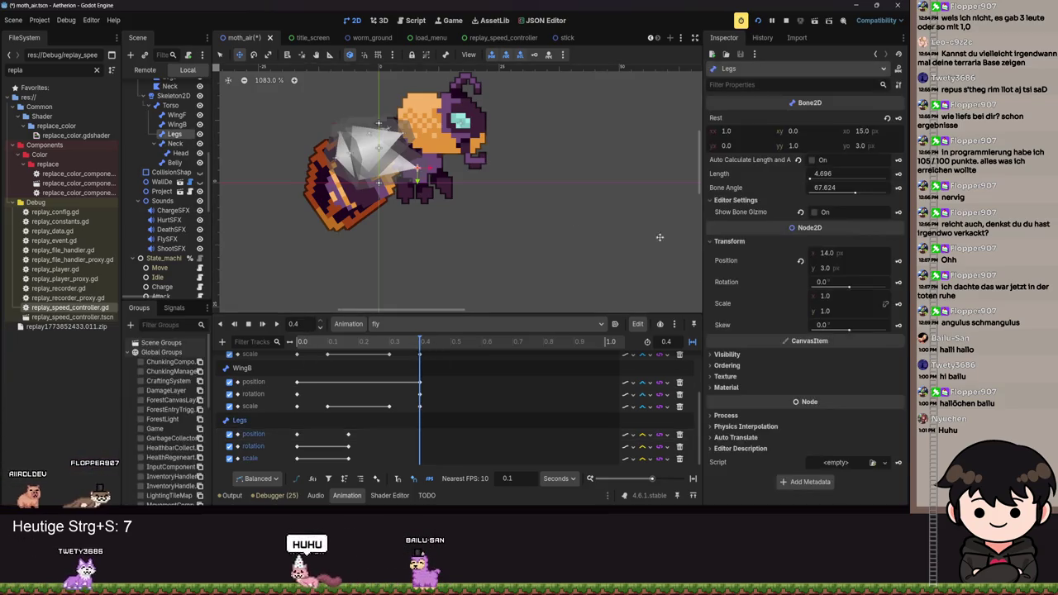
left_click_drag(827, 253, 886, 282)
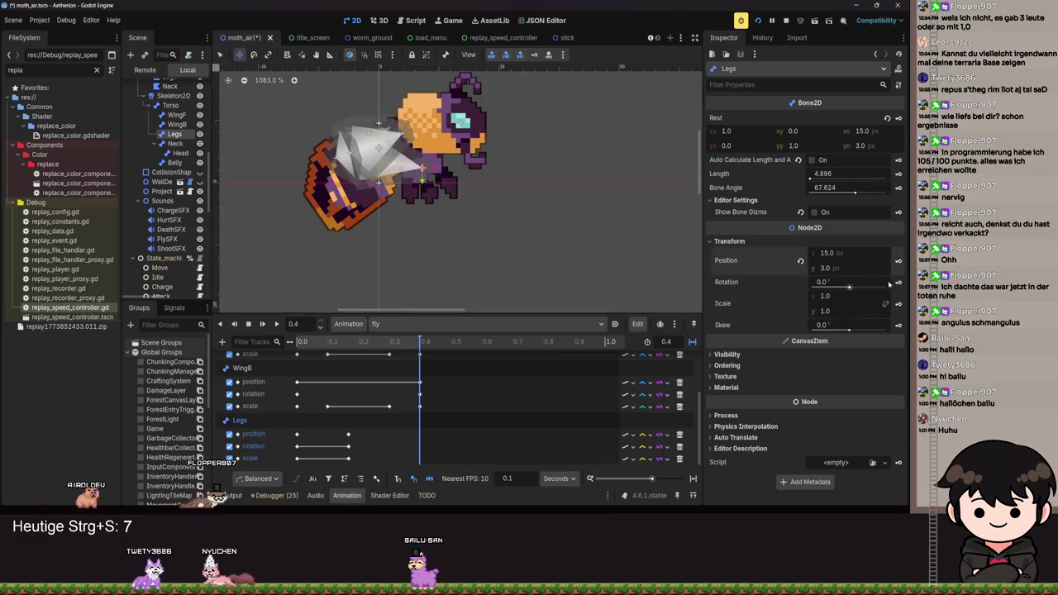
key("k")
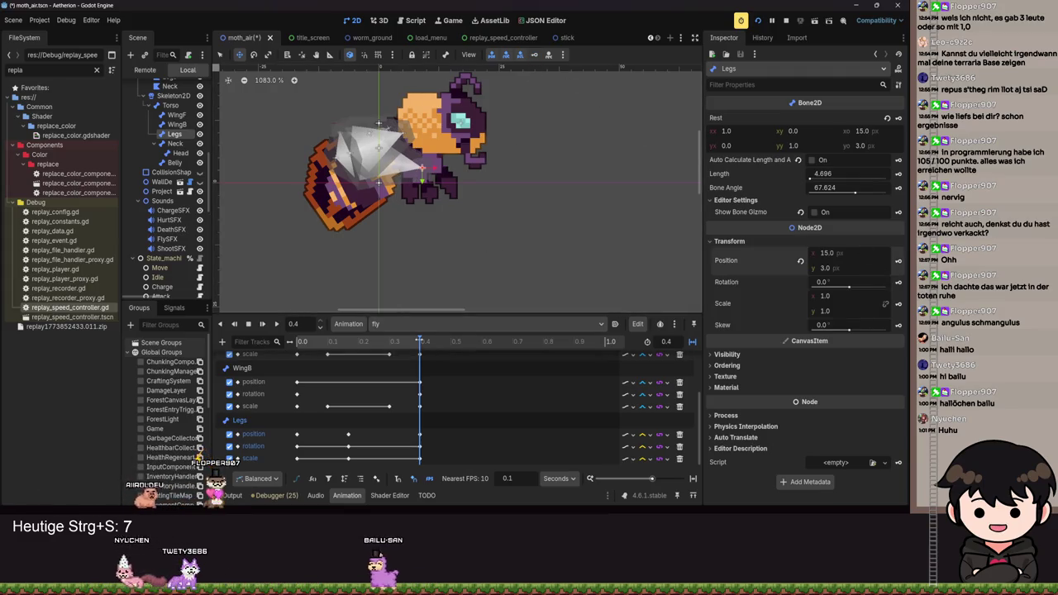
left_click_drag(420, 341, 298, 340)
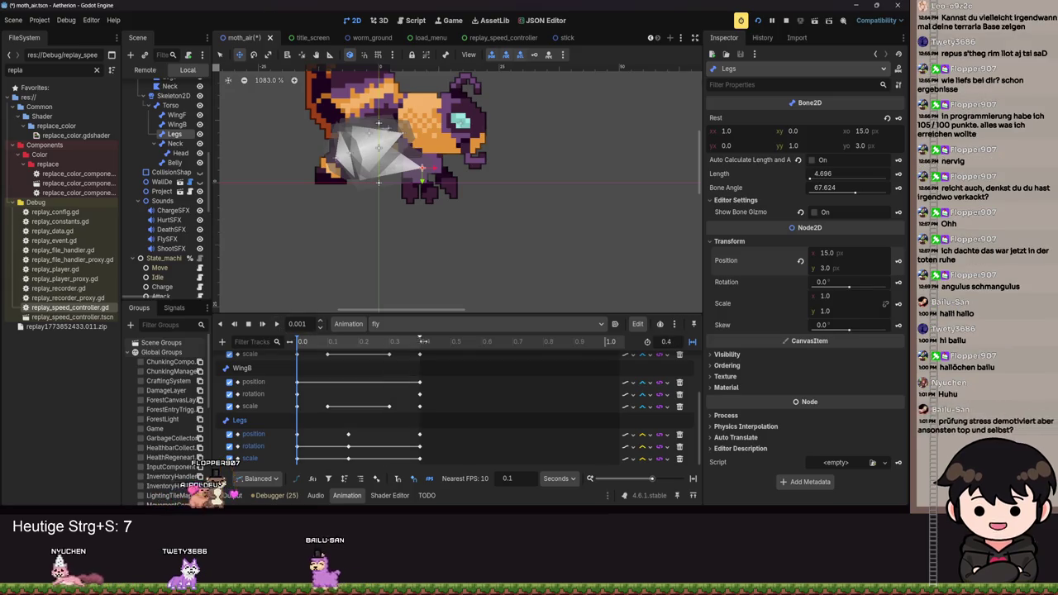
Delete the three Legs keyframes at 0.4 s and replay the animation.
left_click(276, 323)
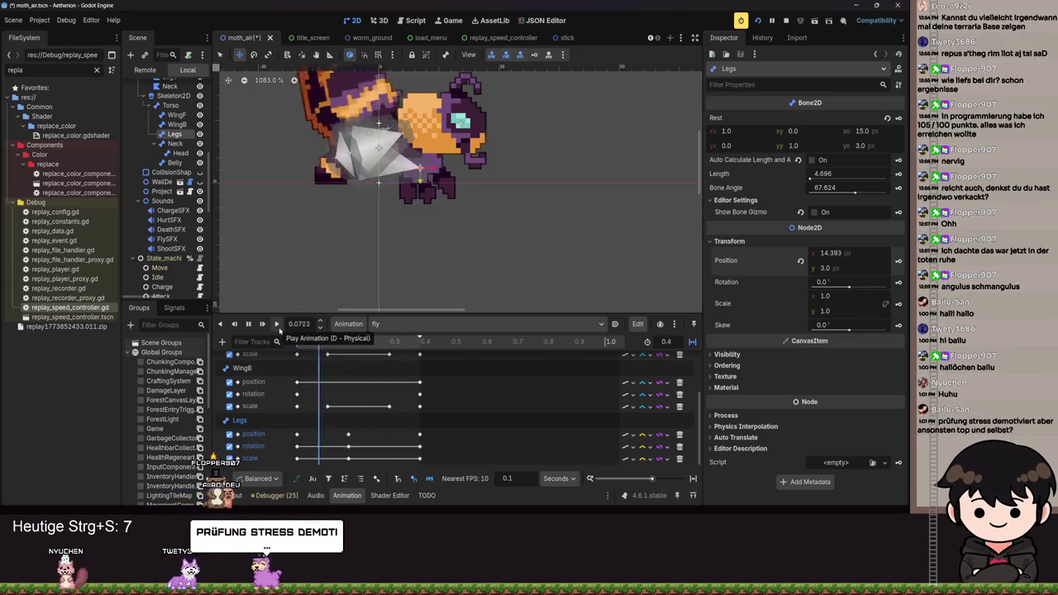
left_click(379, 382)
left_click(419, 434)
left_click(419, 446, "shift")
left_click(419, 459, "shift")
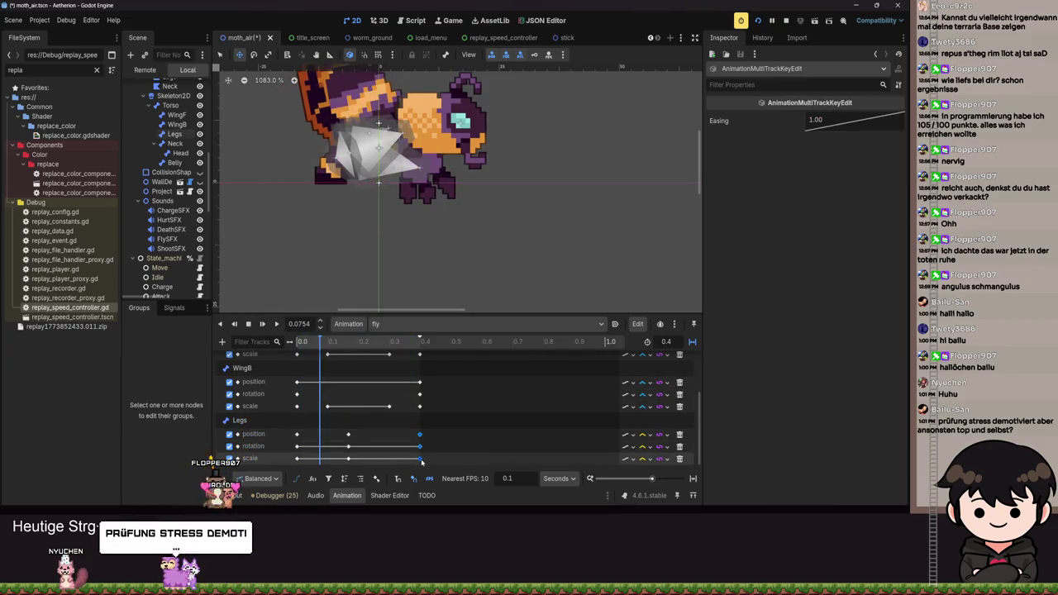
key("Delete")
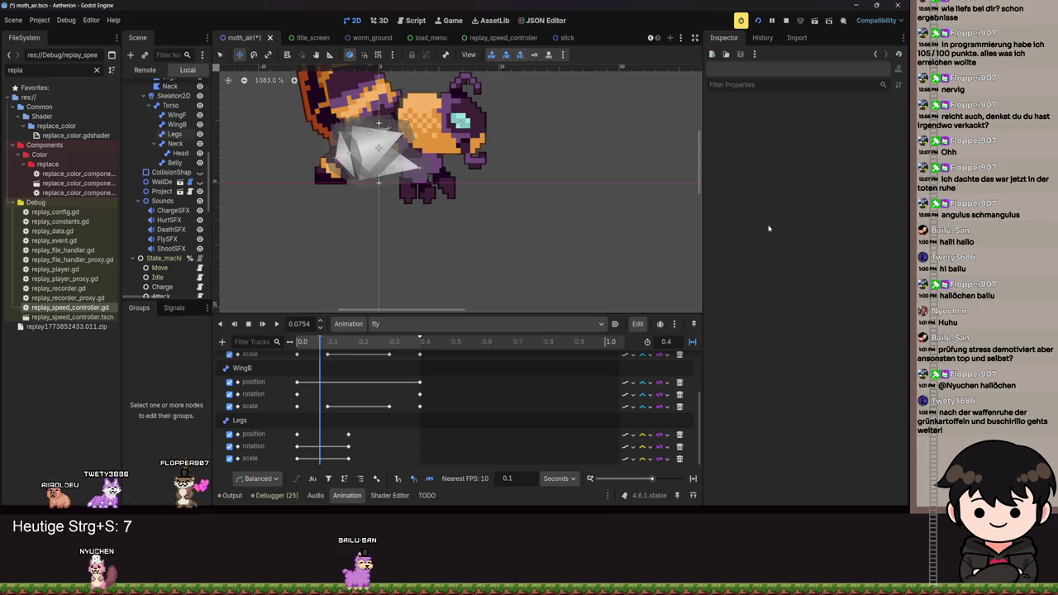
left_click(277, 324)
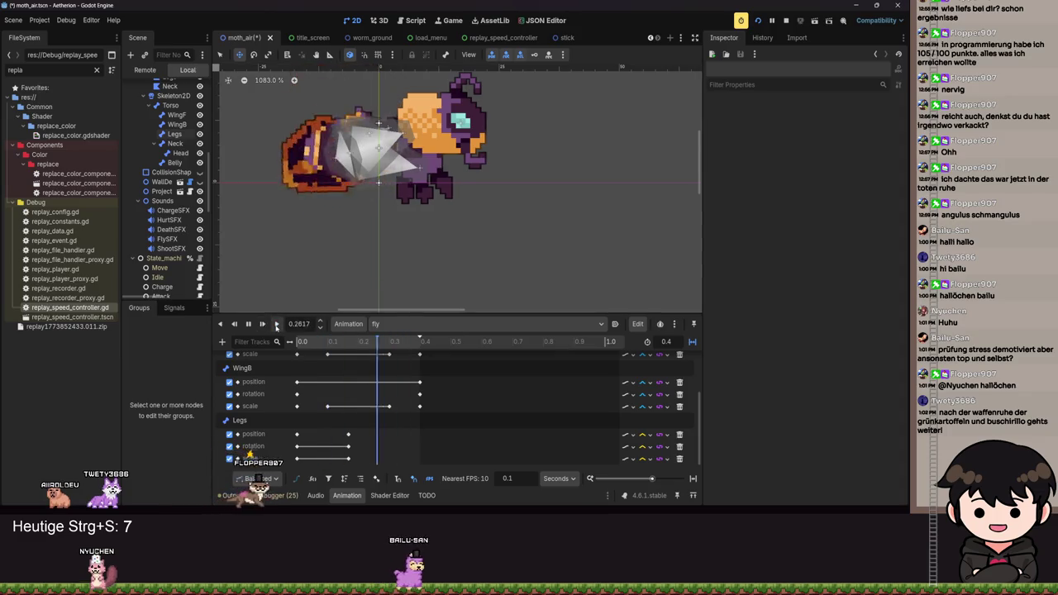
Set the Legs bone's x position to 14.5.
left_click(247, 324)
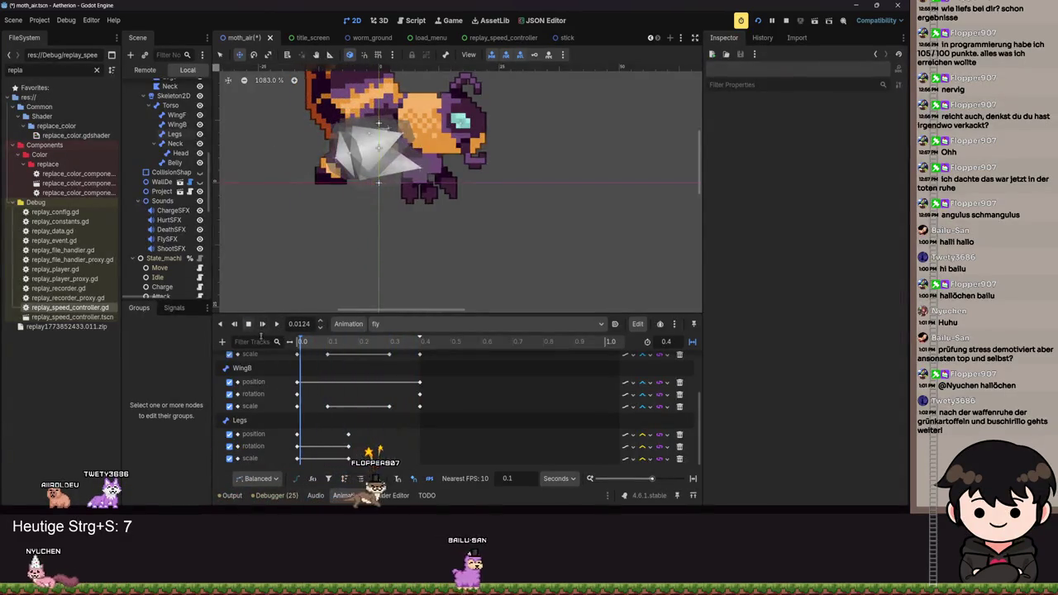
left_click(338, 359)
mouse_move(338, 359)
left_mouse_down()
mouse_move(417, 369)
mouse_move(420, 382)
left_mouse_up()
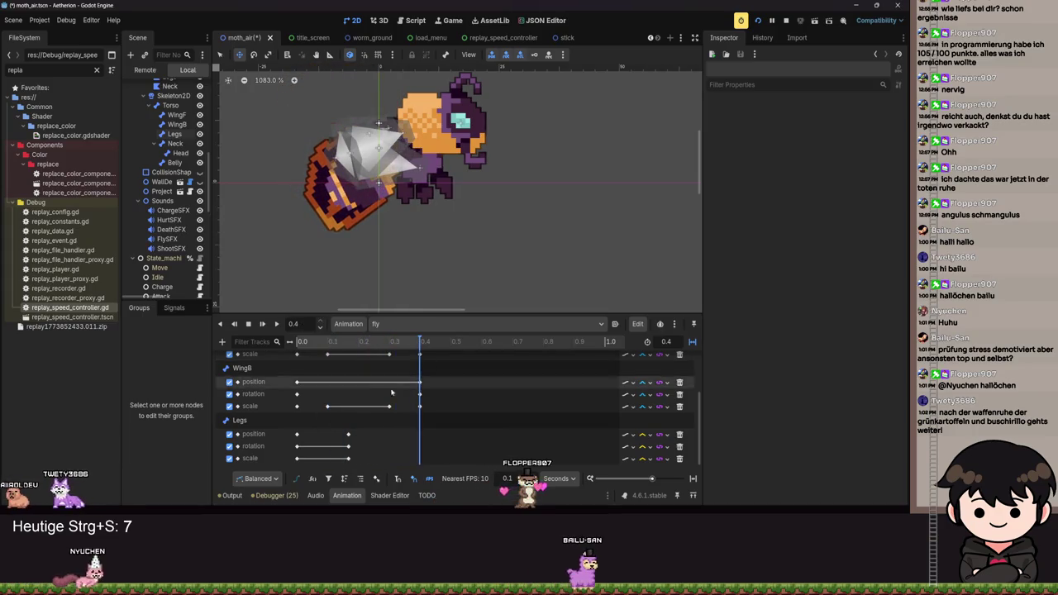
left_click(174, 135)
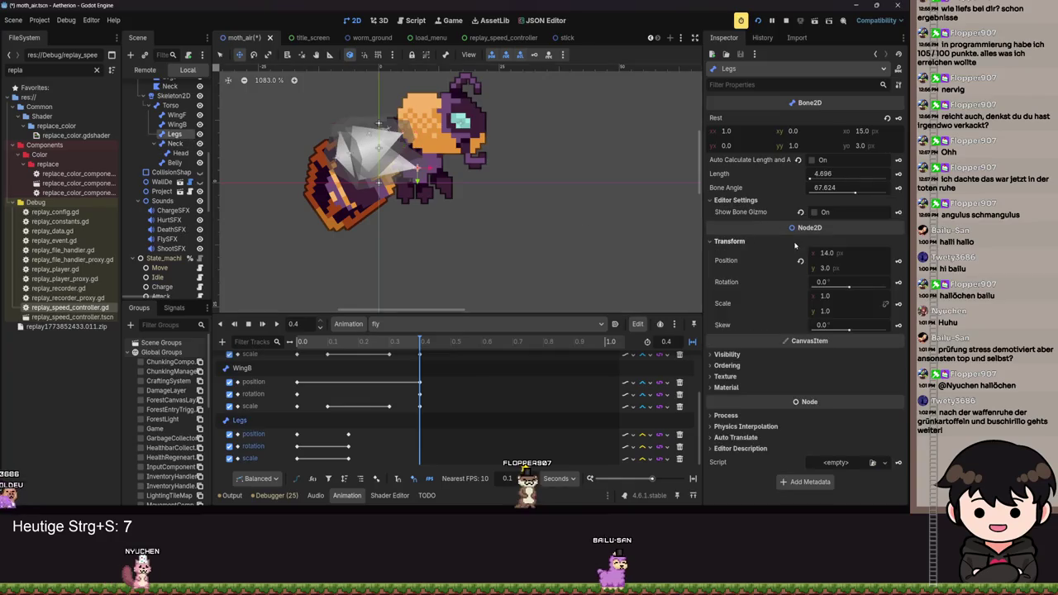
type("14.5")
key("Return")
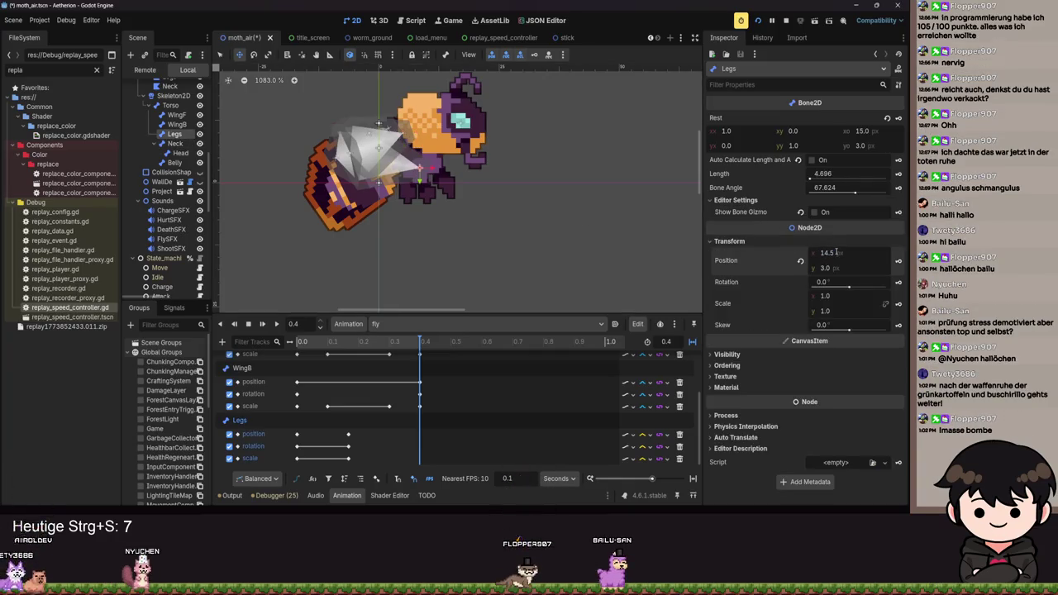
Replay the fly animation and select the Legs keyframes near 0.17 s.
left_click(277, 324)
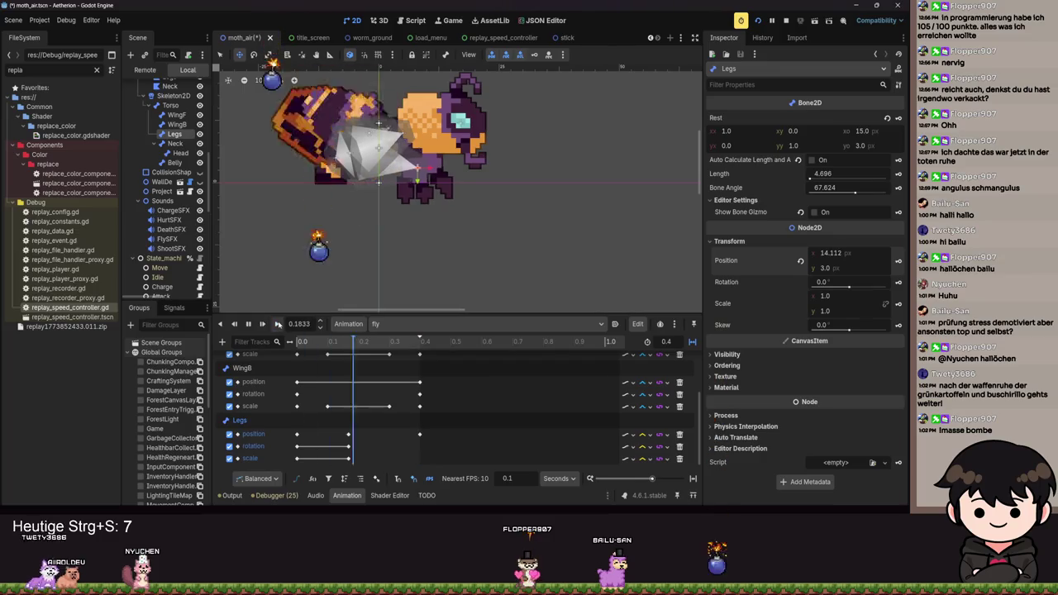
left_click(248, 324)
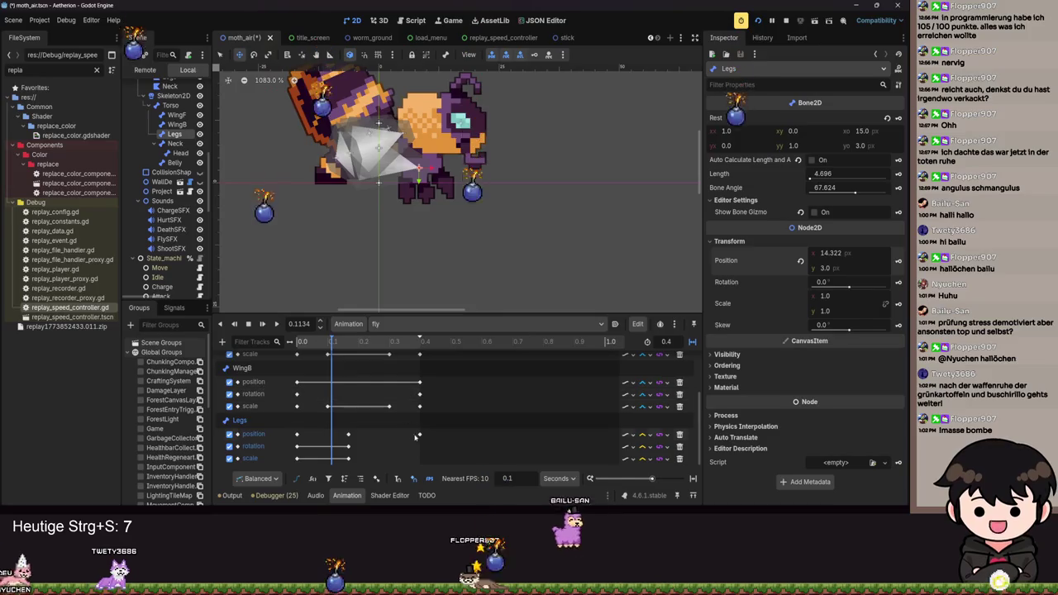
left_click(419, 434)
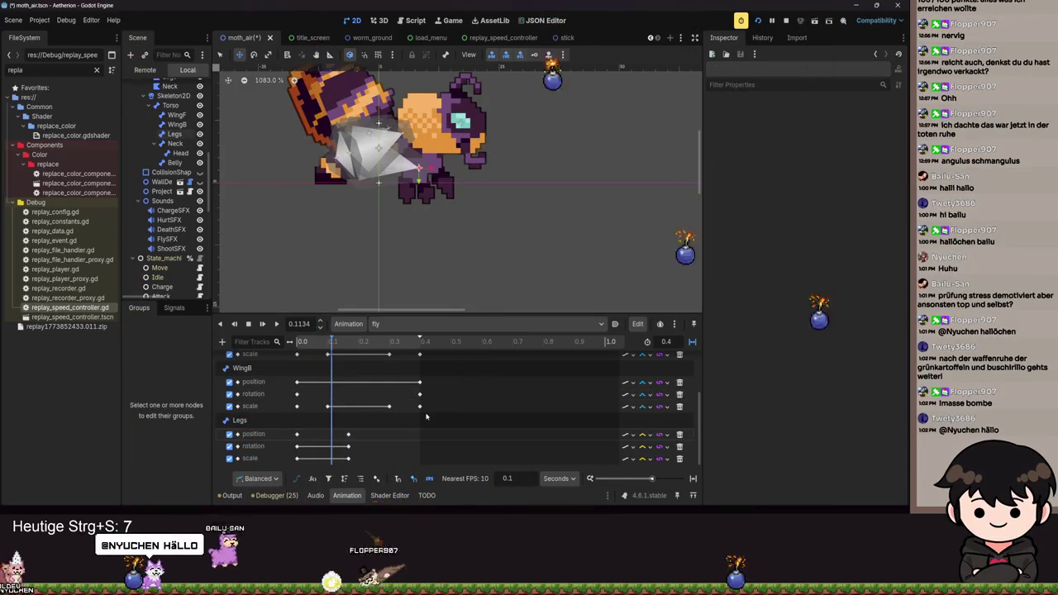
left_click(277, 323)
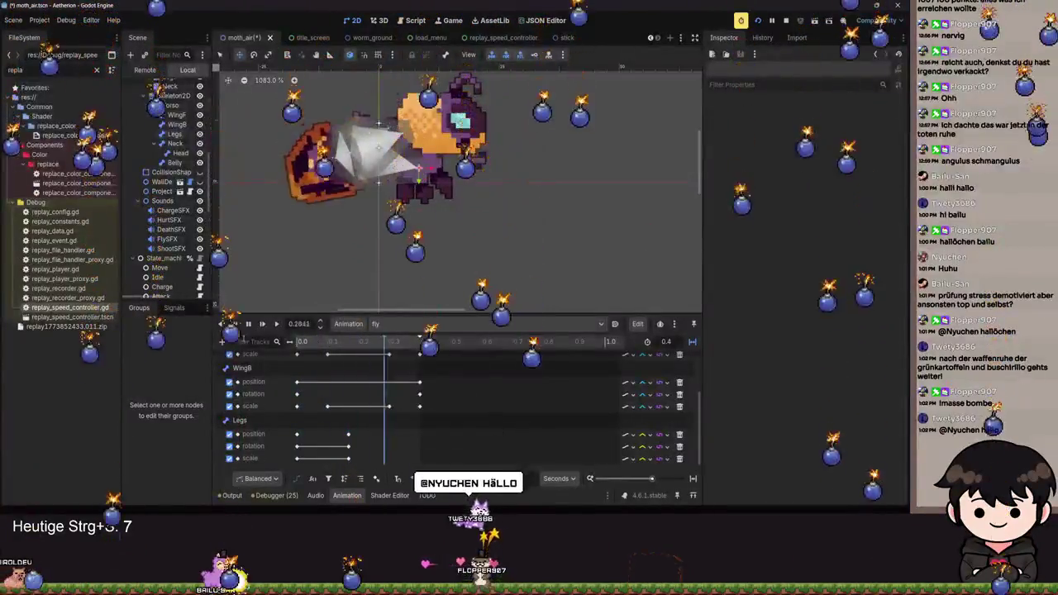
left_click(348, 434)
left_click(348, 447, "shift")
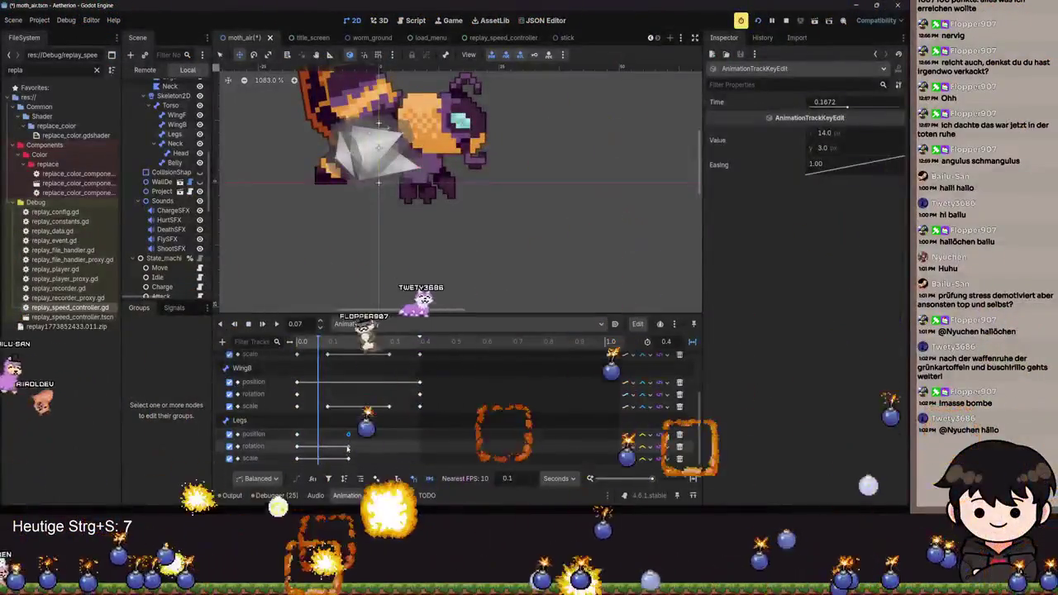
Move the Legs keyframes to 0.4 s and switch the Legs tracks to Cubic interpolation.
left_click(348, 459, "shift")
left_click_drag(348, 446, 419, 442)
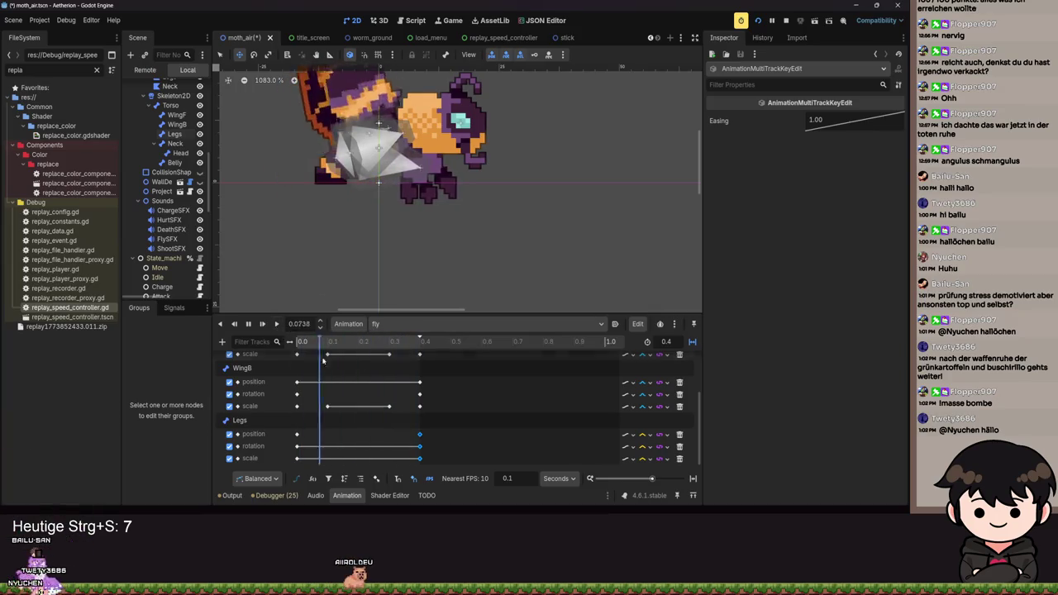
left_click(642, 434)
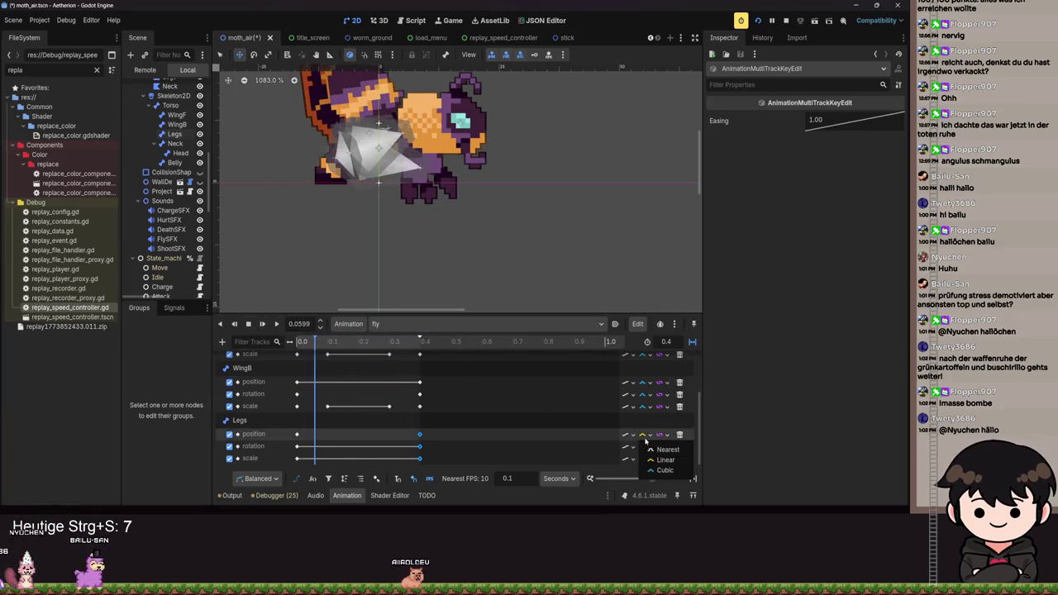
left_click(642, 446)
left_click(653, 478)
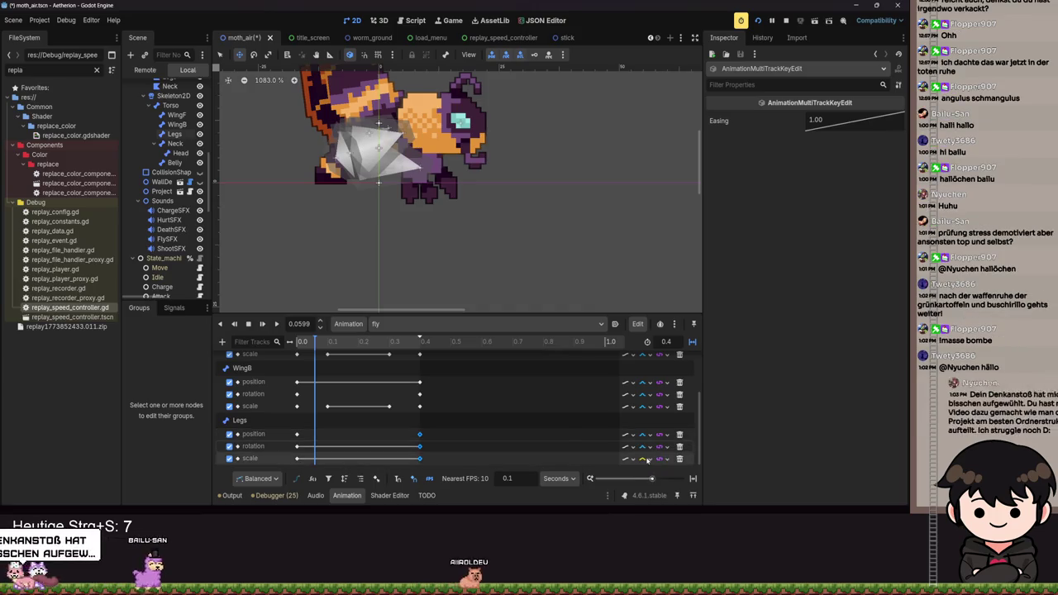
left_click(642, 459)
left_click(665, 489)
Preview the fly animation and save the moth_air scene.
left_click(275, 324)
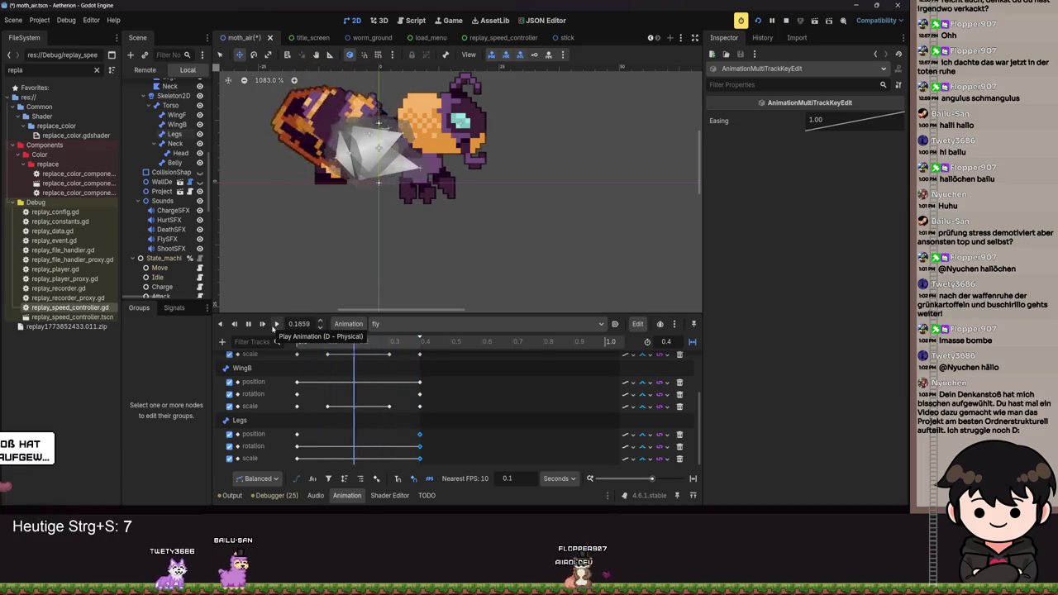
left_click(248, 324)
key("ctrl+s")
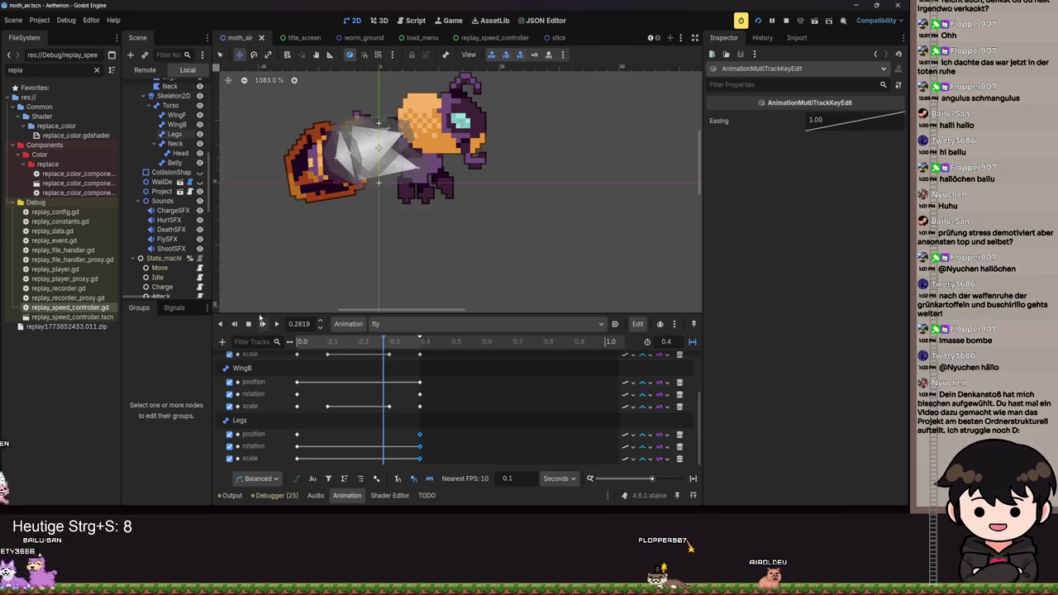
left_click(96, 70)
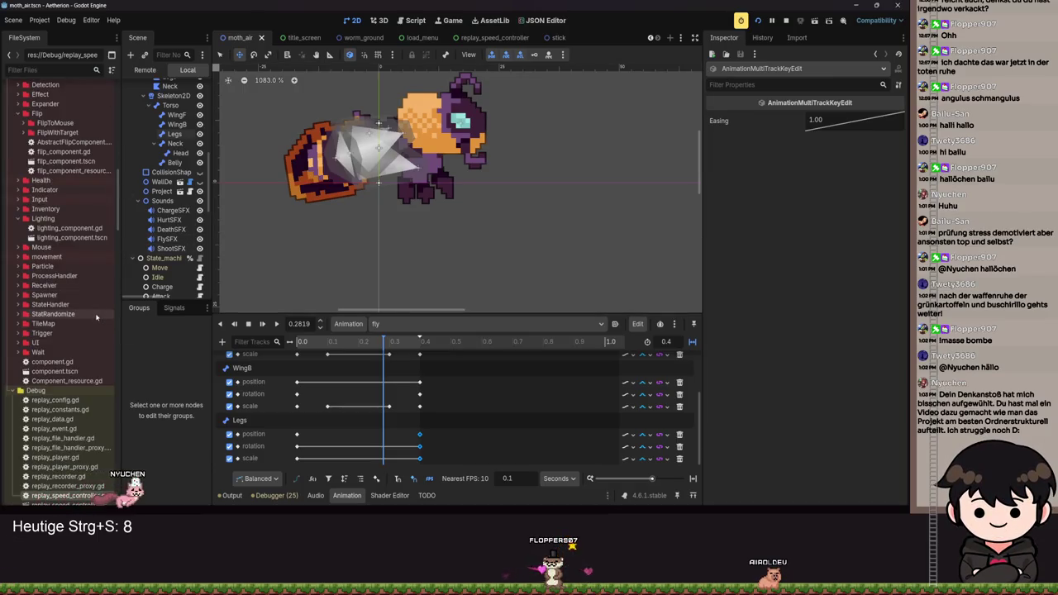
left_click(411, 341)
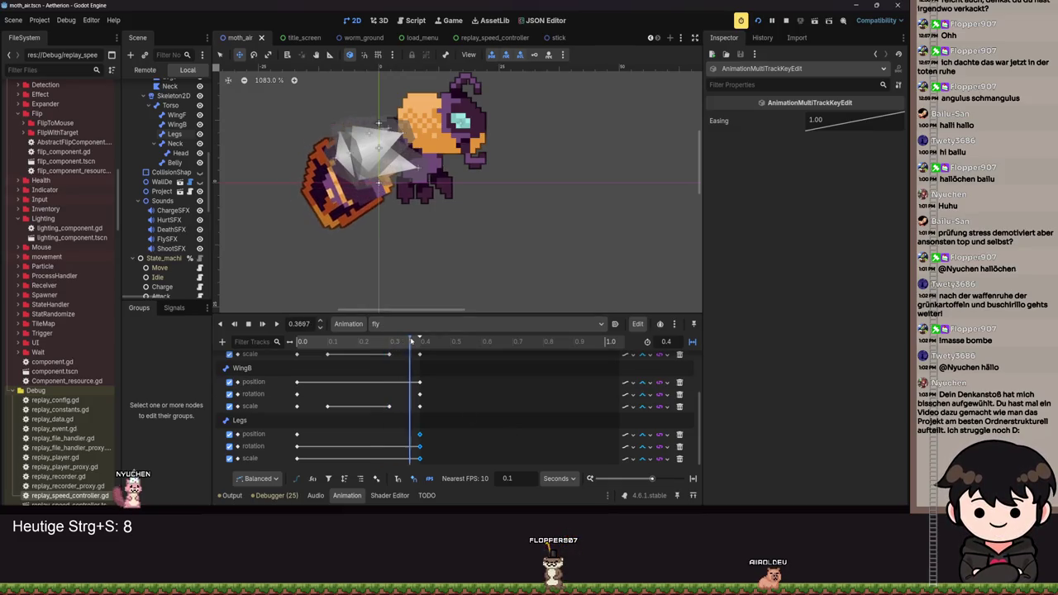
left_click(248, 324)
left_click(274, 327)
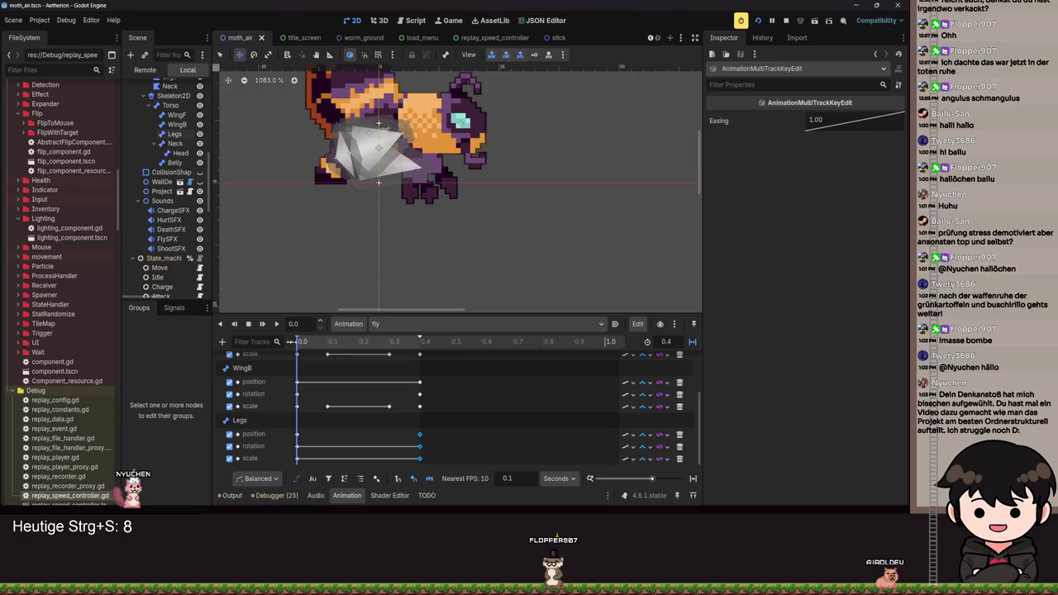
left_click(175, 143)
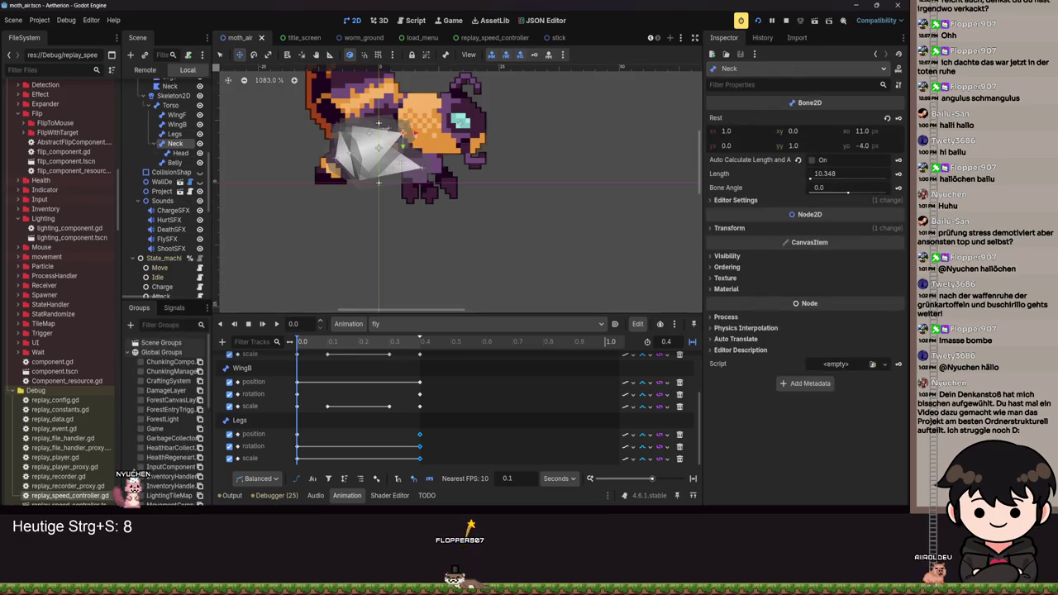
Create a Head position track in the fly animation.
left_click_drag(562, 189, 564, 229)
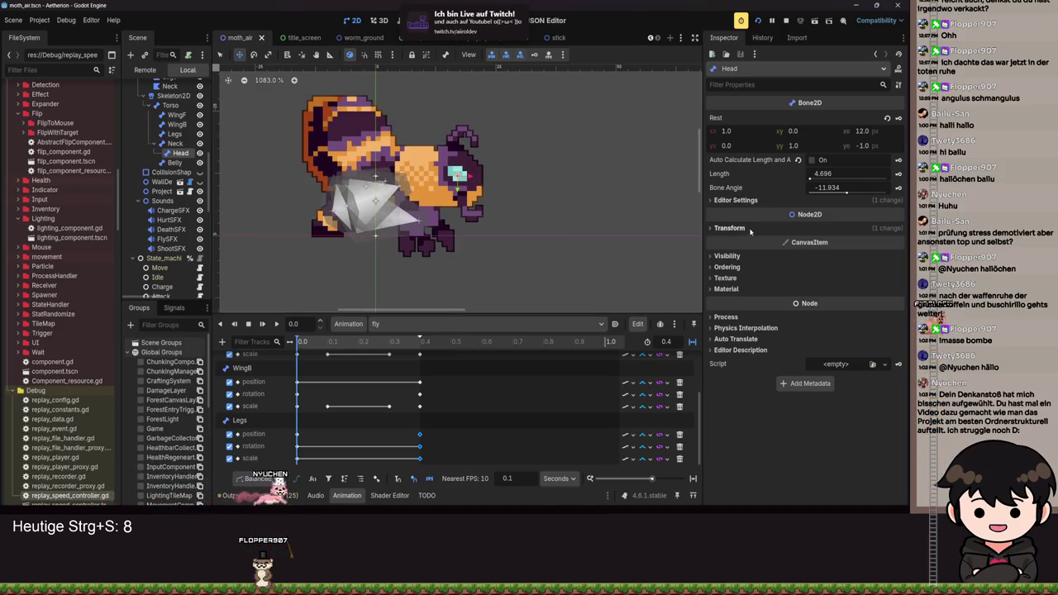
left_click(731, 228)
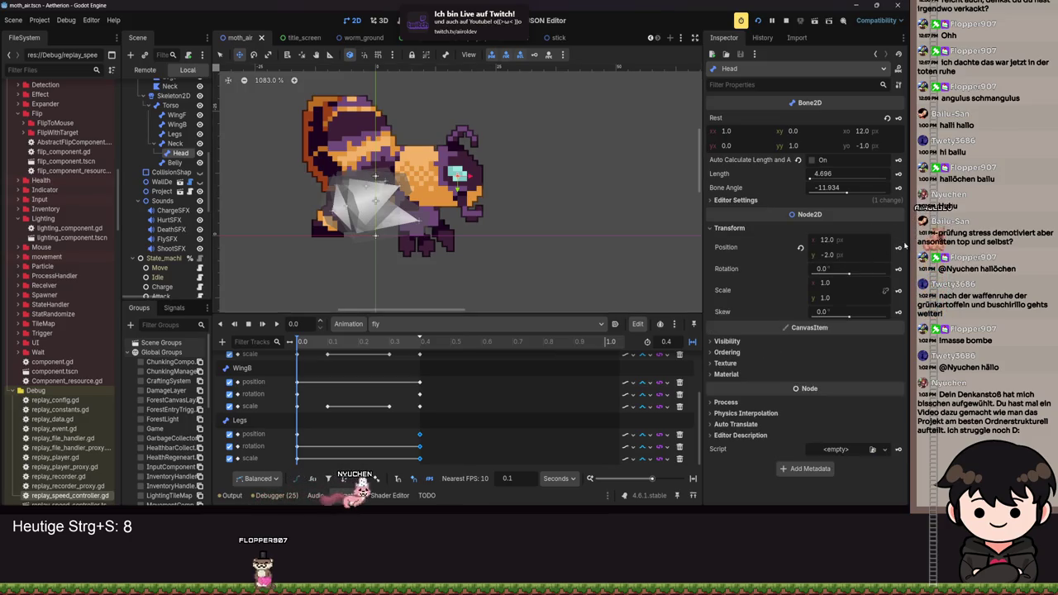
left_click(898, 247)
left_click(419, 288)
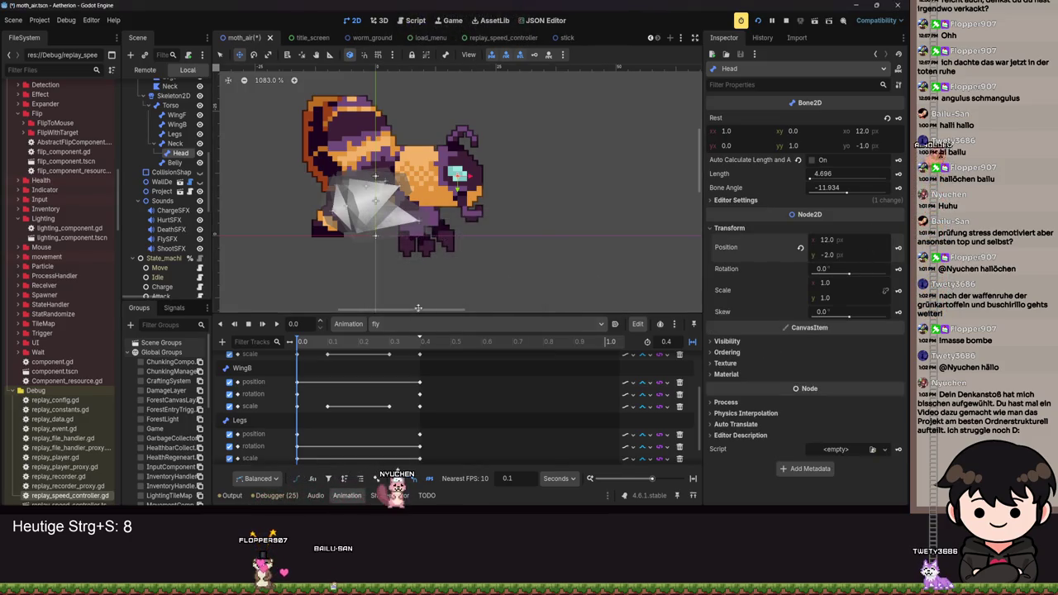
At 0.4 s lower the head to y 0, save, and add a Head rotation track.
scroll(344, 448, "down", 1)
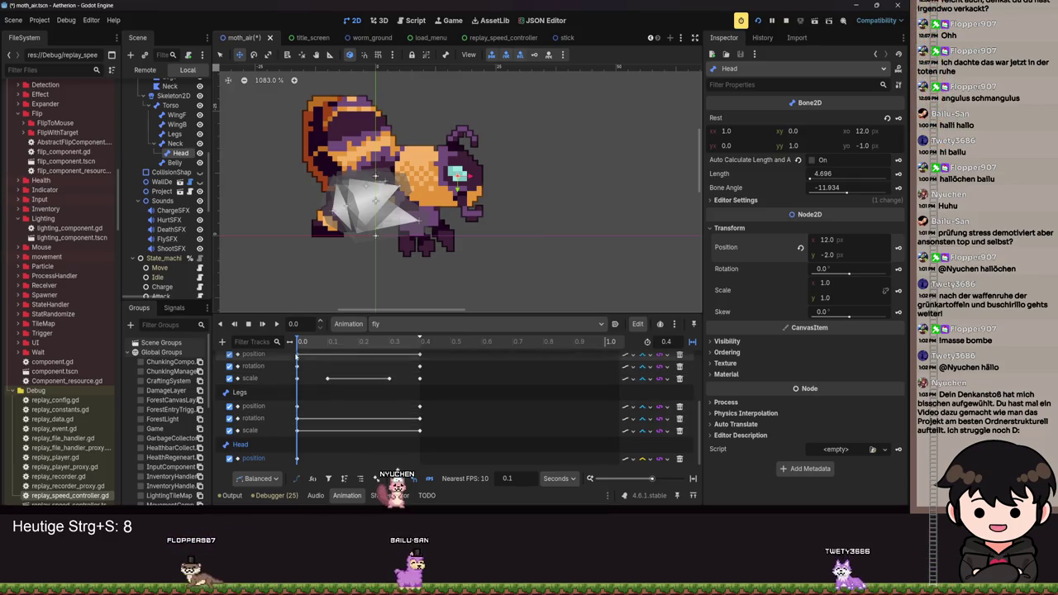
left_click(323, 346)
left_click_drag(323, 346, 418, 353)
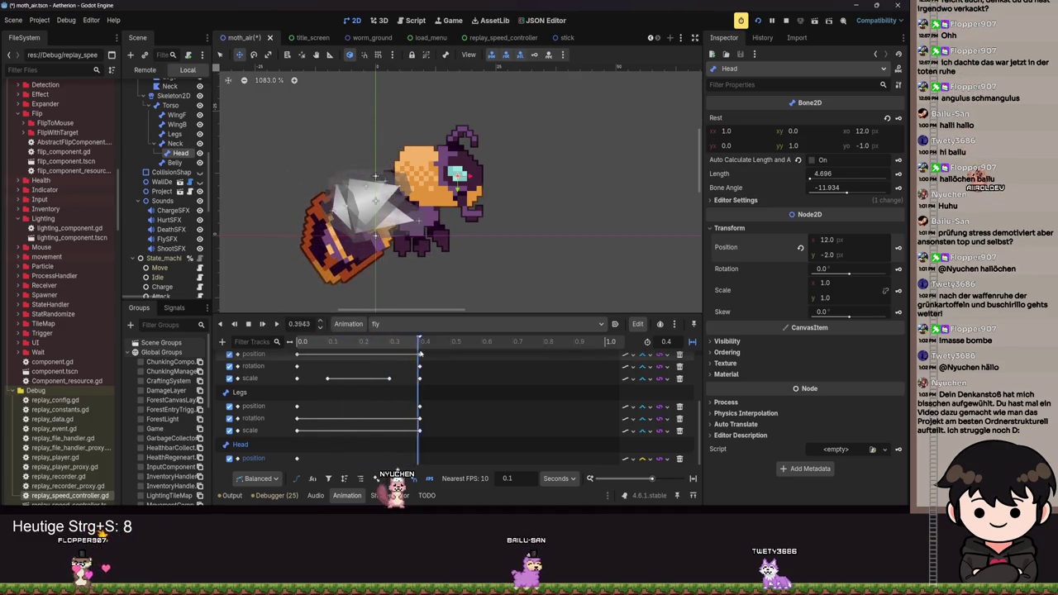
left_click_drag(457, 177, 457, 187)
key("ctrl+s")
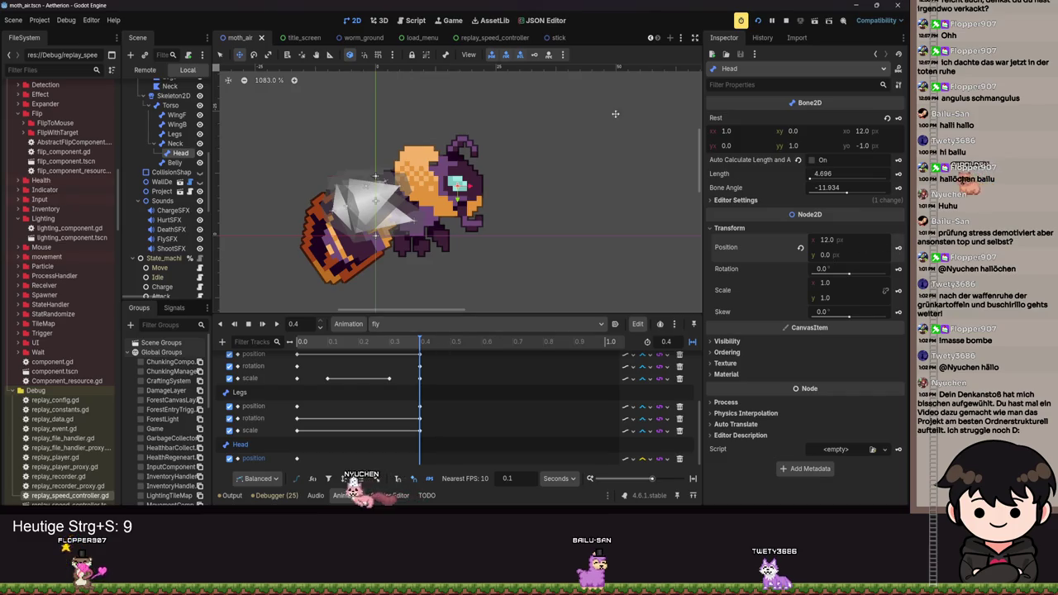
left_click(536, 55)
left_click(418, 289)
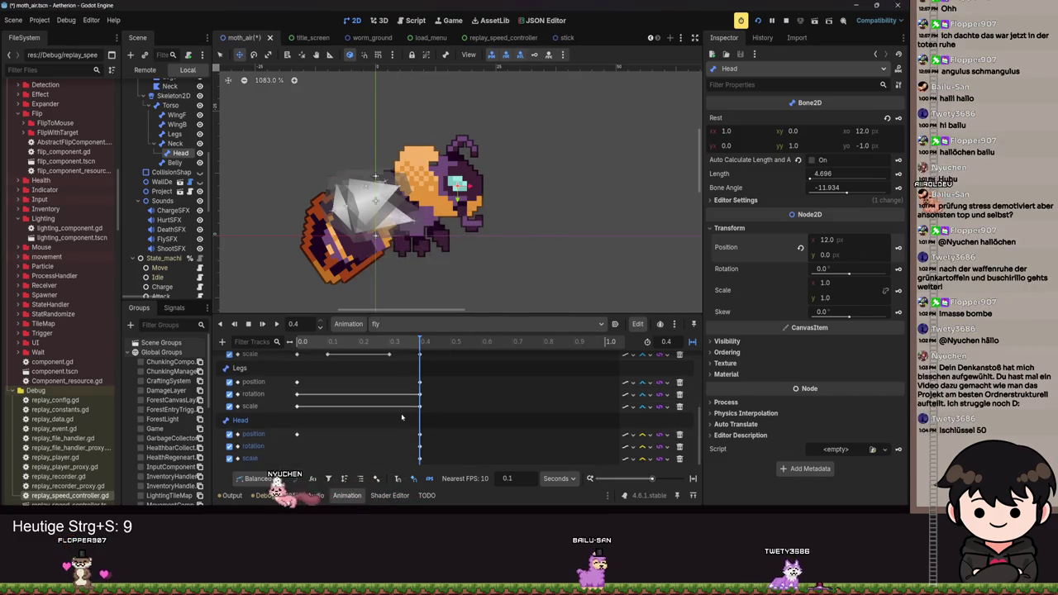
Play the fly animation, check the Head tracks' interpolation modes, save, and rewind to 0.
scroll(405, 367, "down", 1)
key("s")
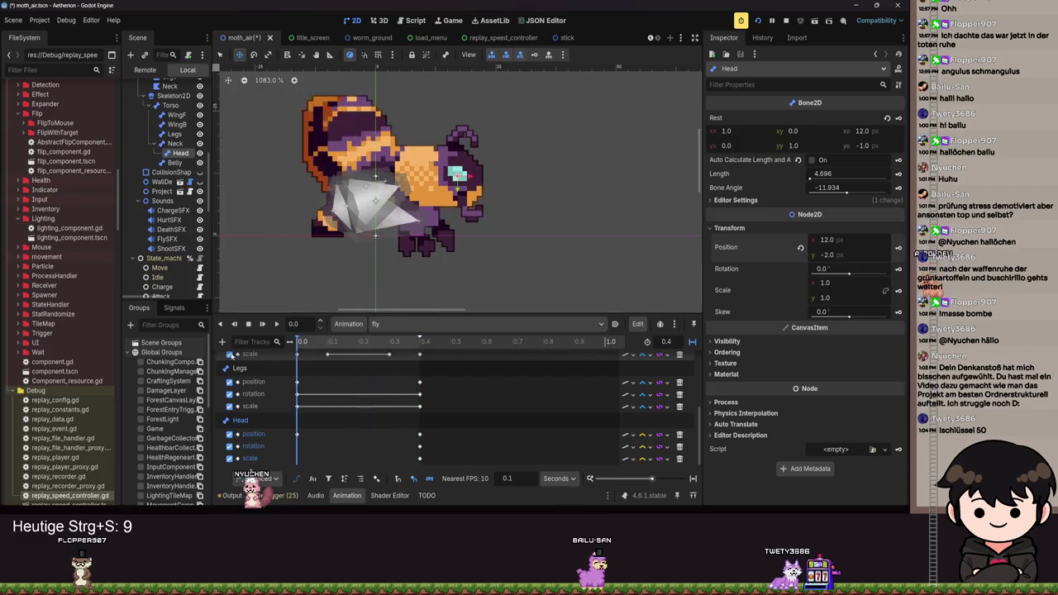
left_click(277, 323)
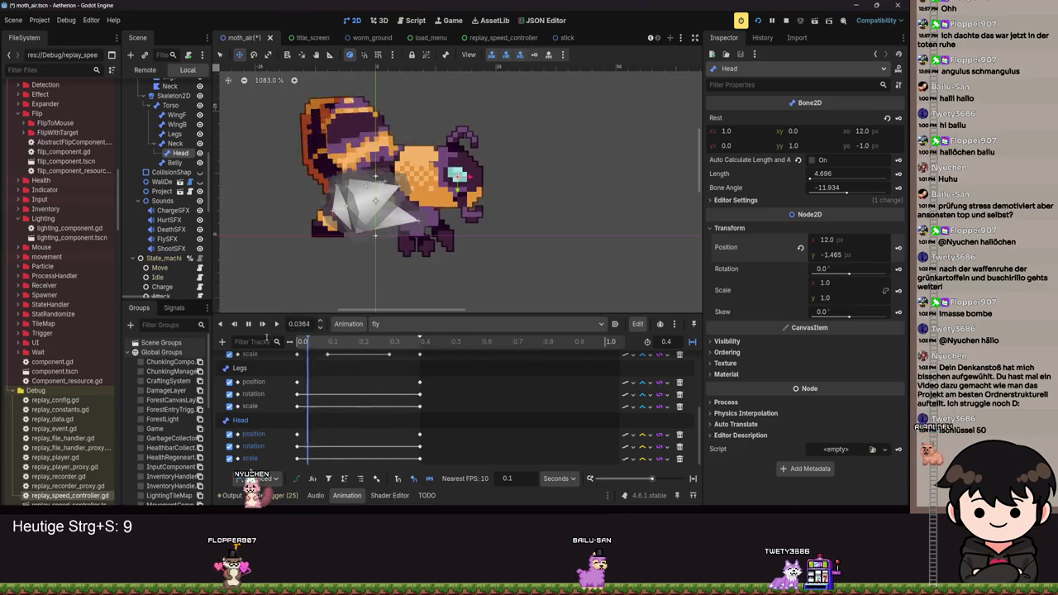
left_click(643, 436)
left_click(643, 459)
left_click(644, 459)
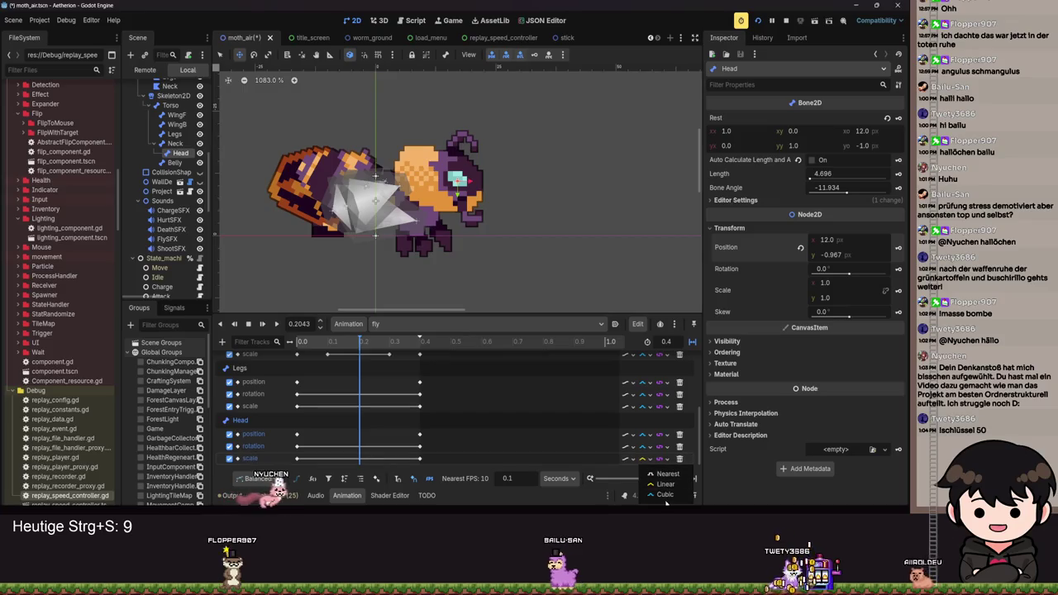
left_click(666, 484)
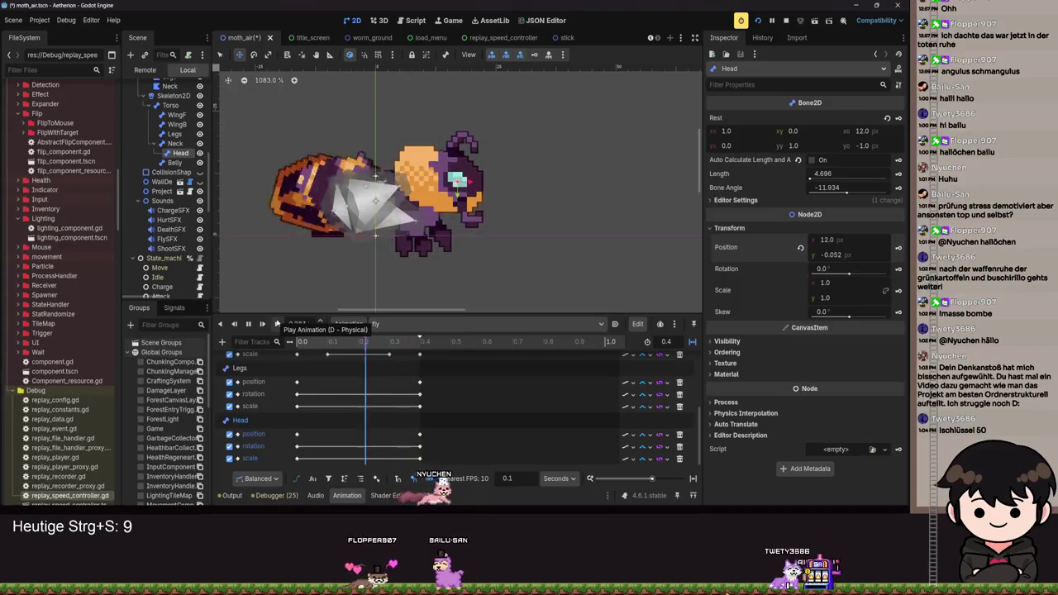
key("ctrl+s")
left_click(248, 325)
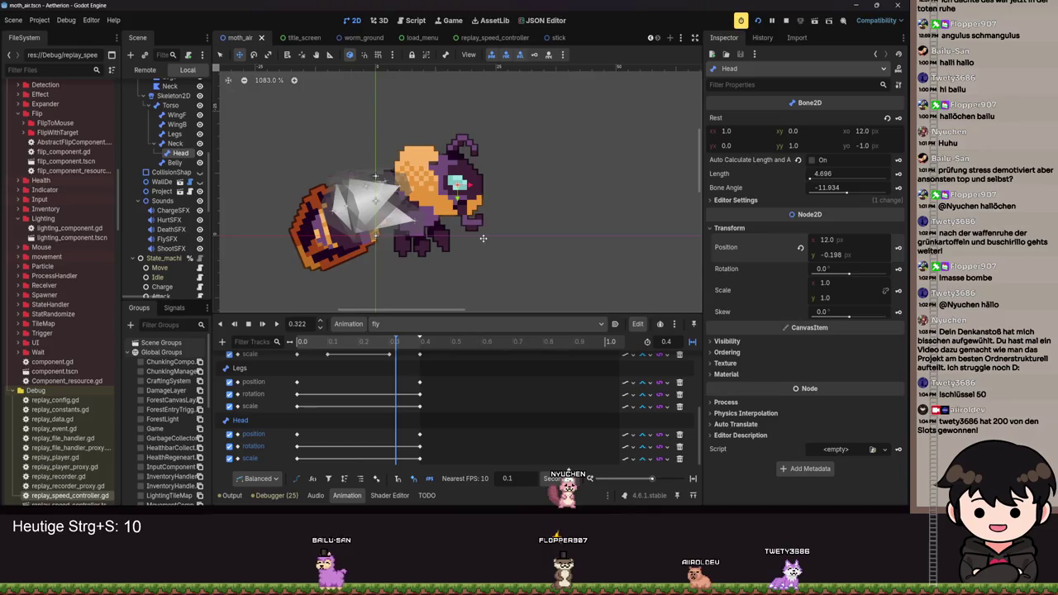
left_click(299, 341)
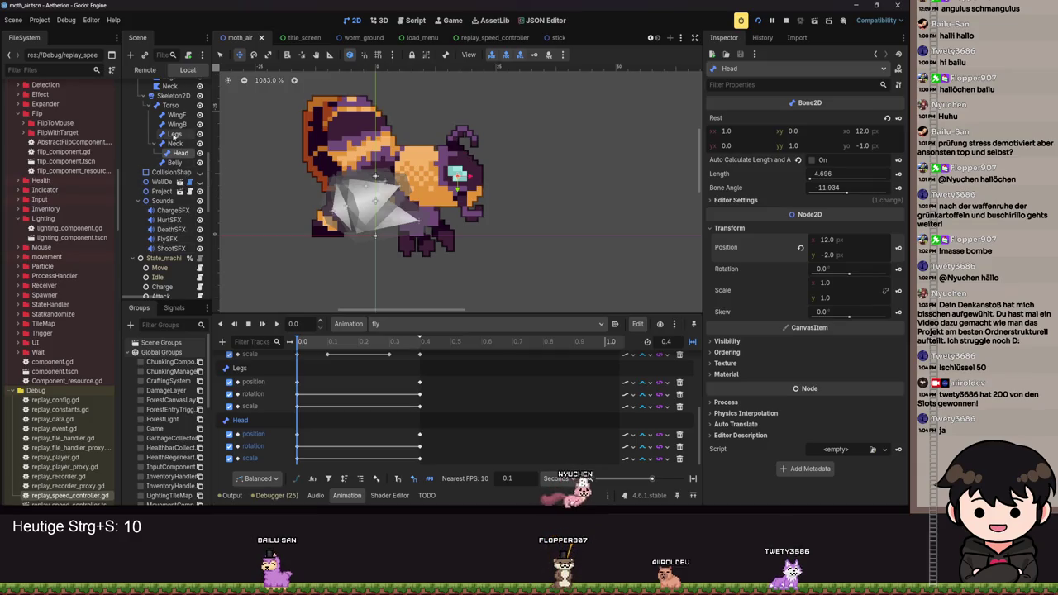
Key the Neck bone's transform and lower the neck at 0.4 s.
left_click(176, 144)
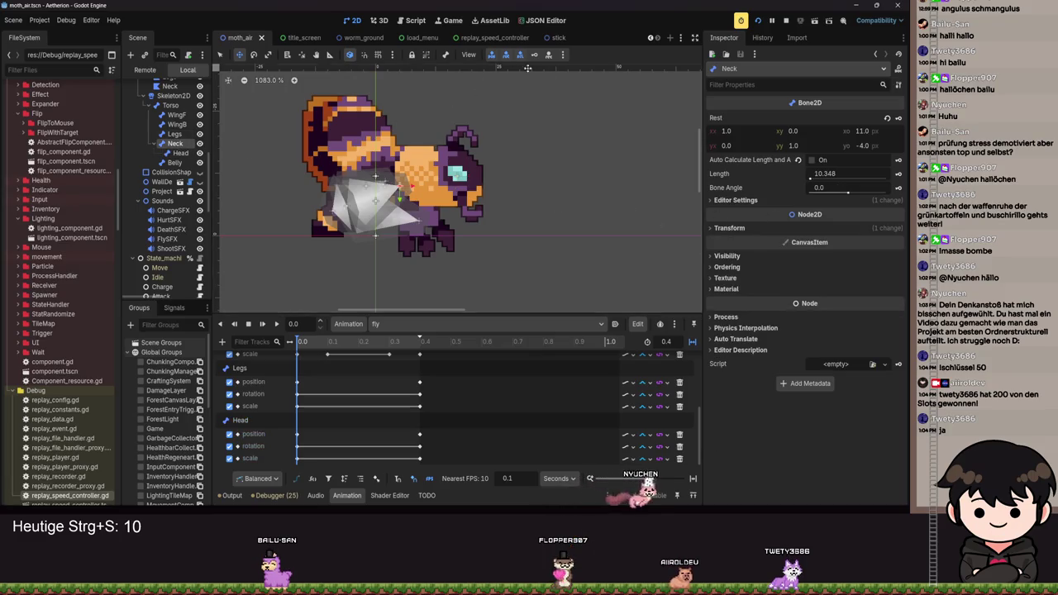
key("k")
left_click(418, 290)
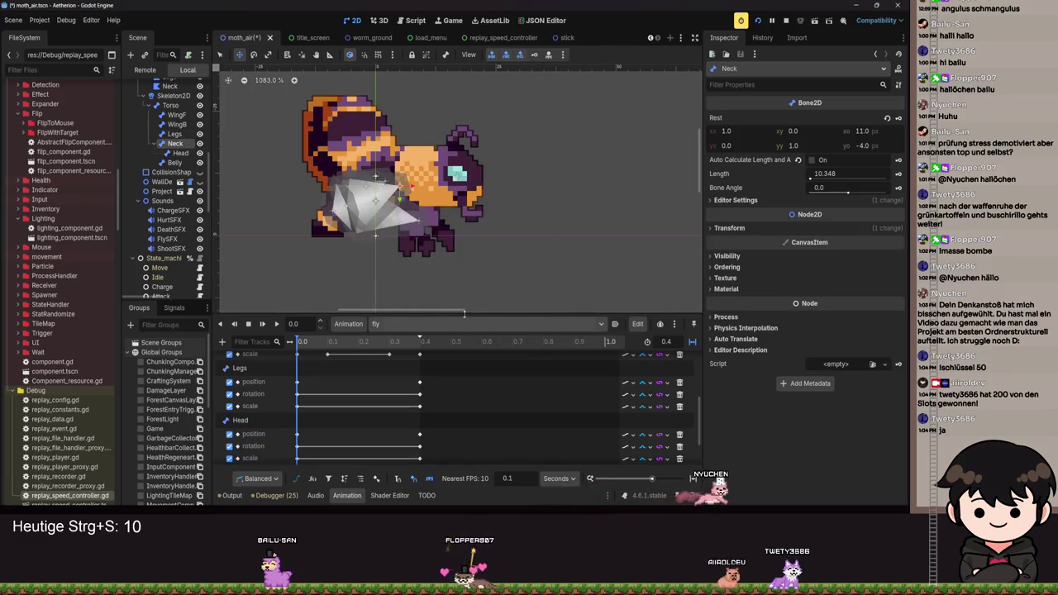
left_click(729, 228)
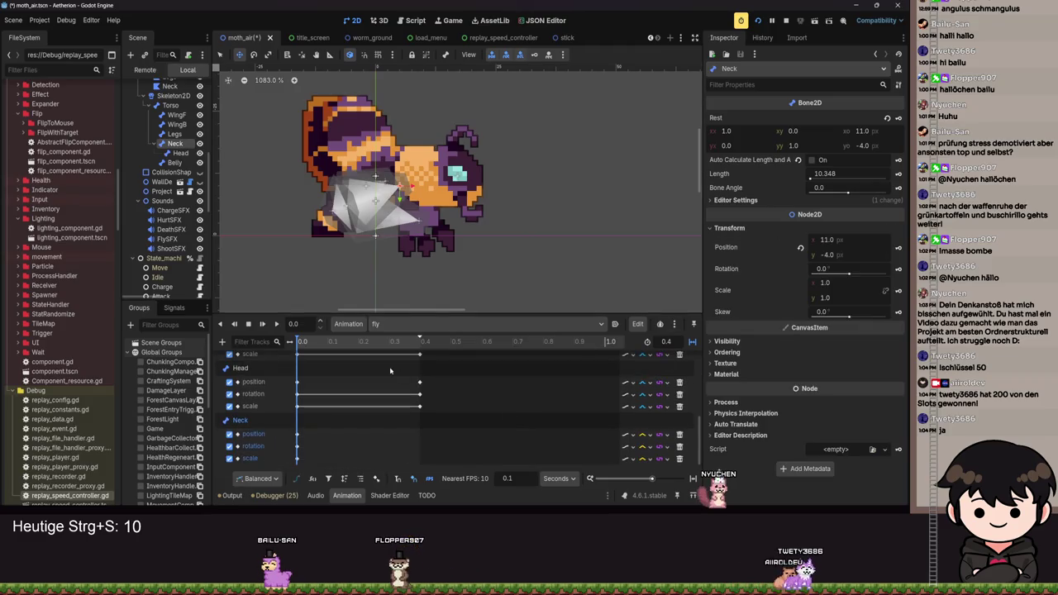
key("d")
key("Down")
key("Down")
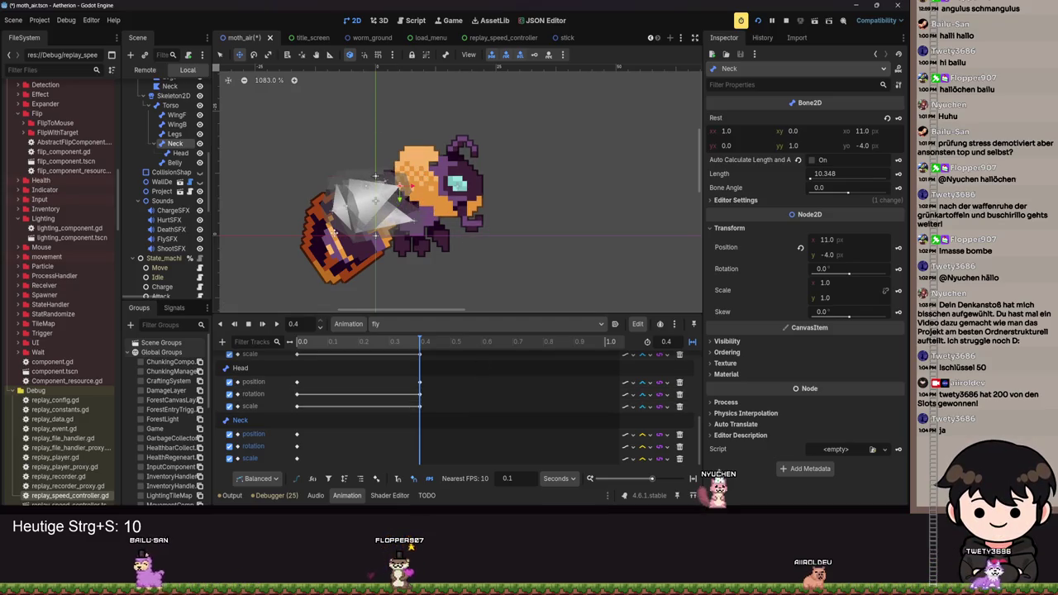
key("ctrl+s")
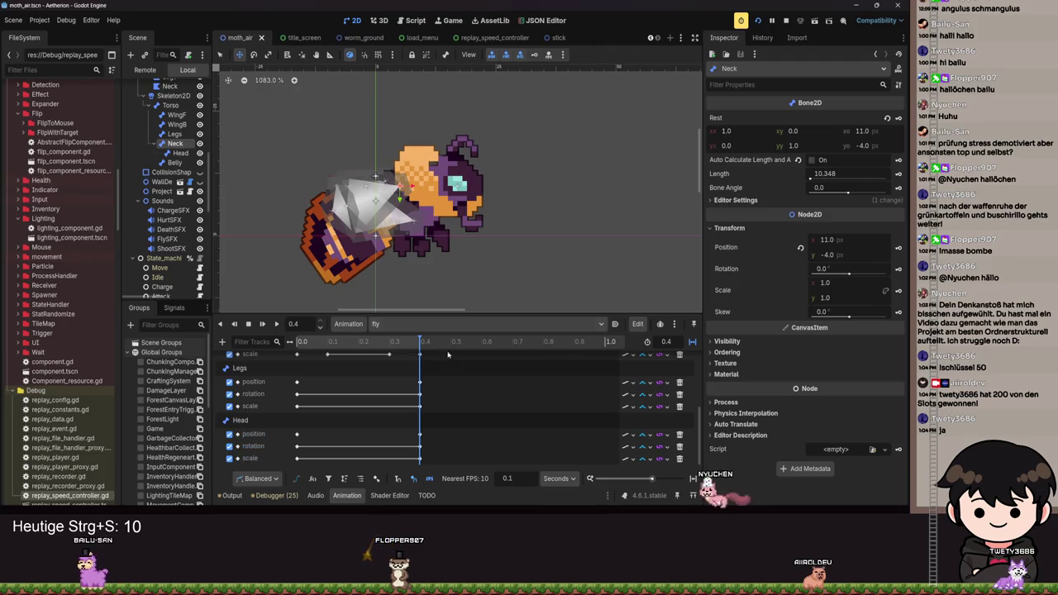
Remove the unwanted tracks from the fly animation and save moth_air.
left_click(680, 393)
left_click(679, 393)
left_click(679, 406)
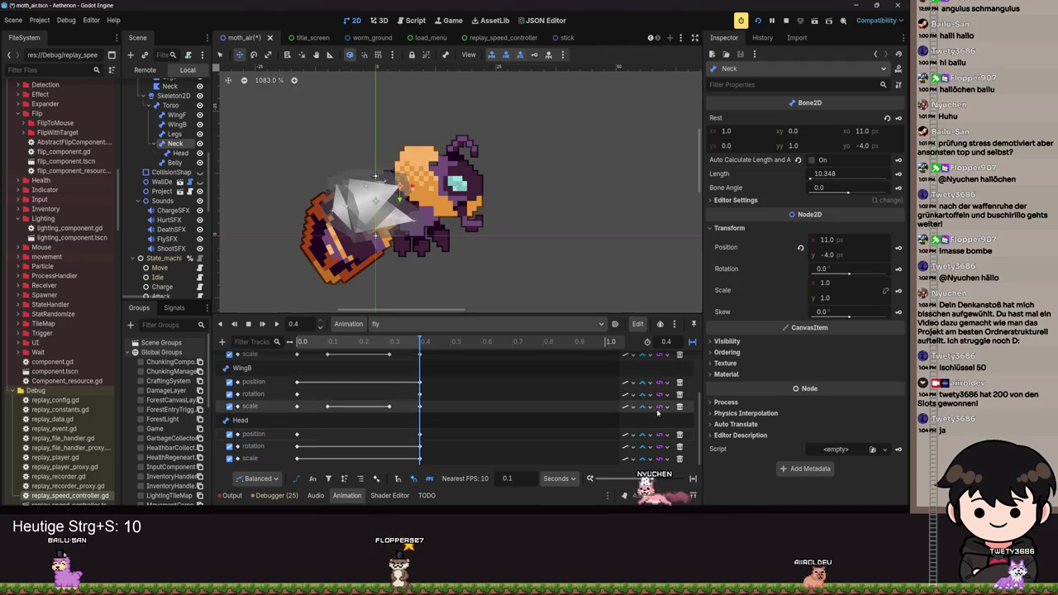
left_click(366, 342)
left_click(314, 343)
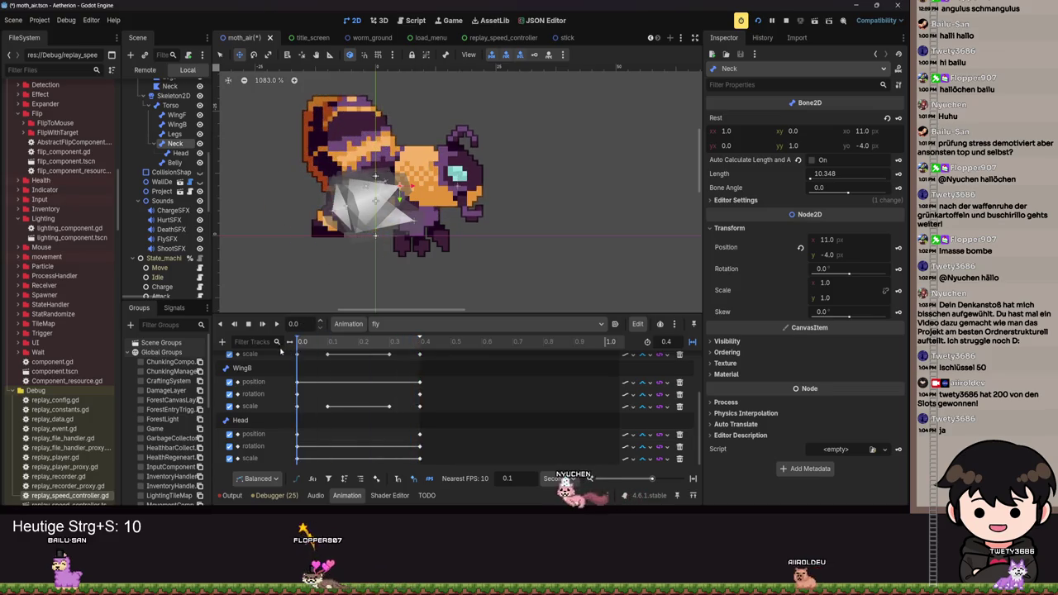
left_click(420, 342)
left_click(679, 434)
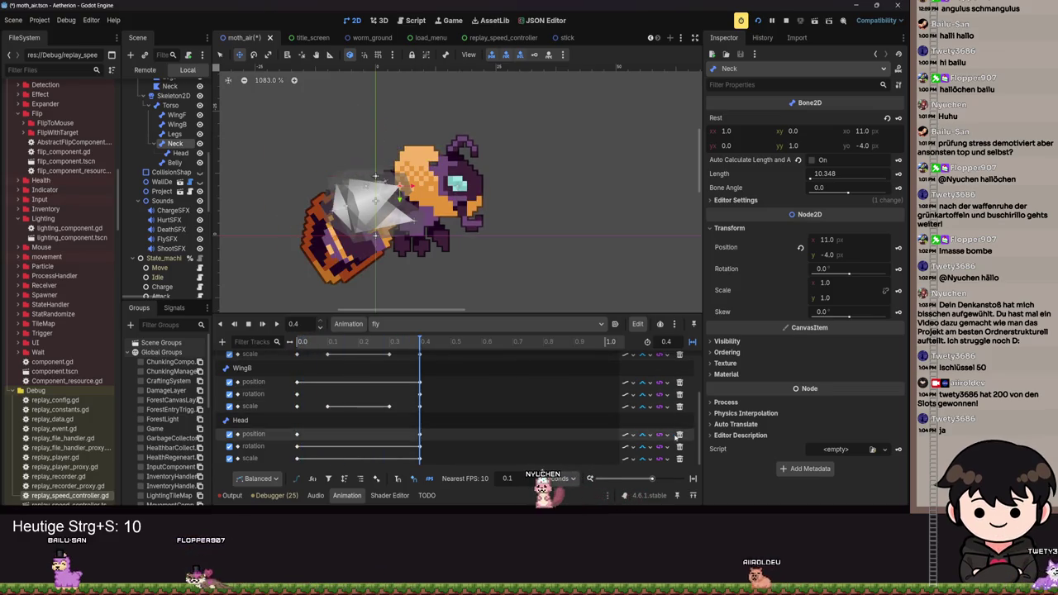
left_click(680, 446)
left_click(680, 459)
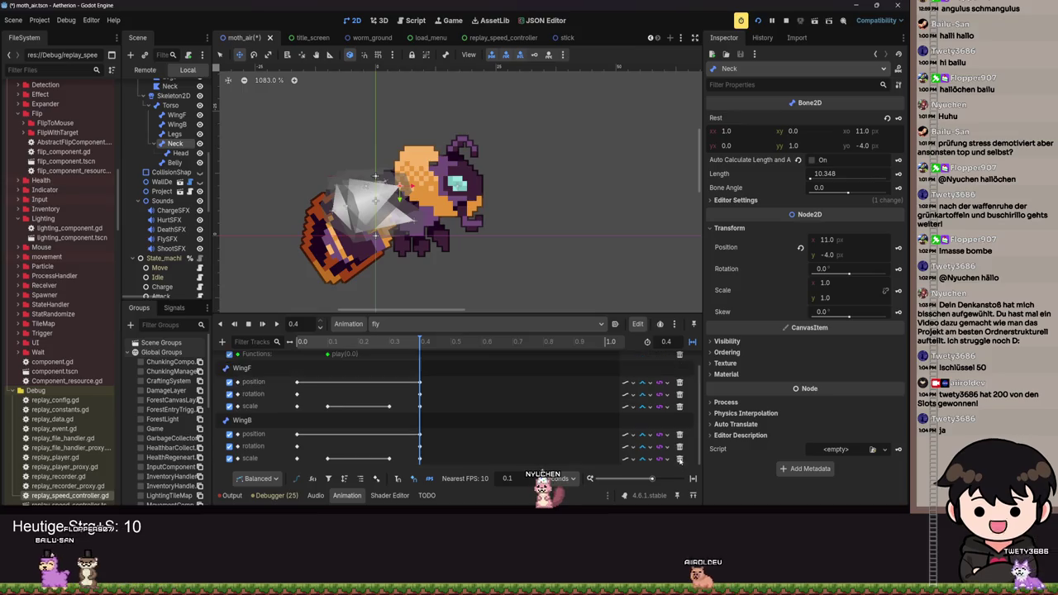
left_click(298, 342)
scroll(425, 397, "up", 1)
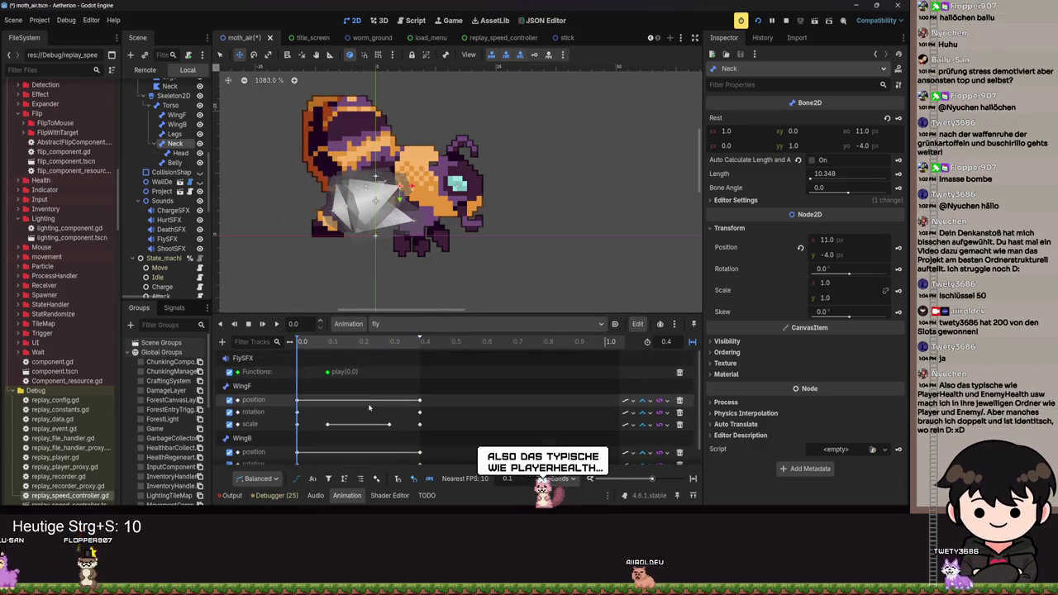
scroll(425, 397, "down", 5)
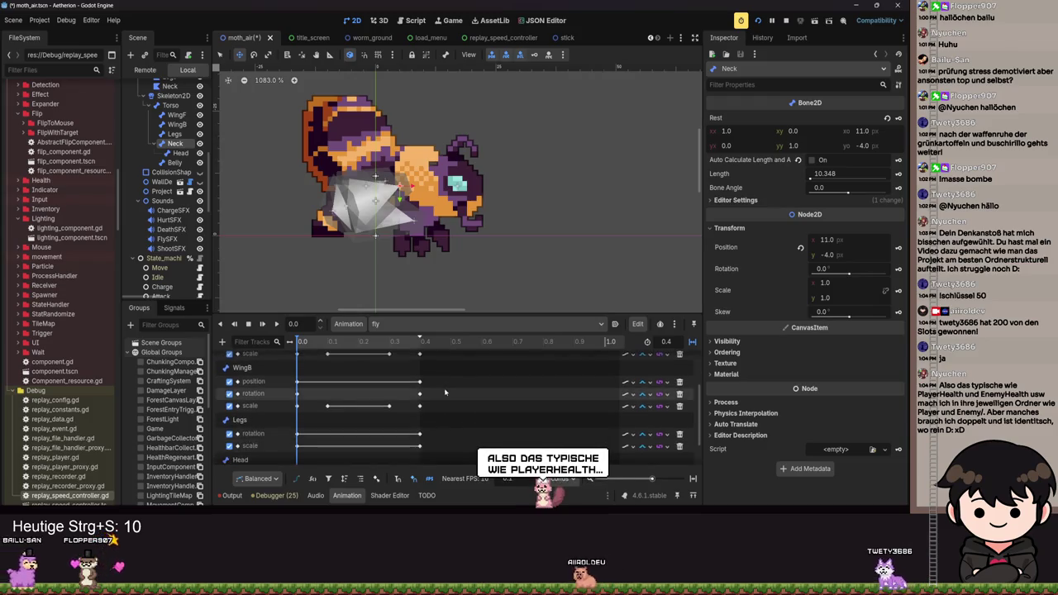
scroll(444, 392, "up", 5)
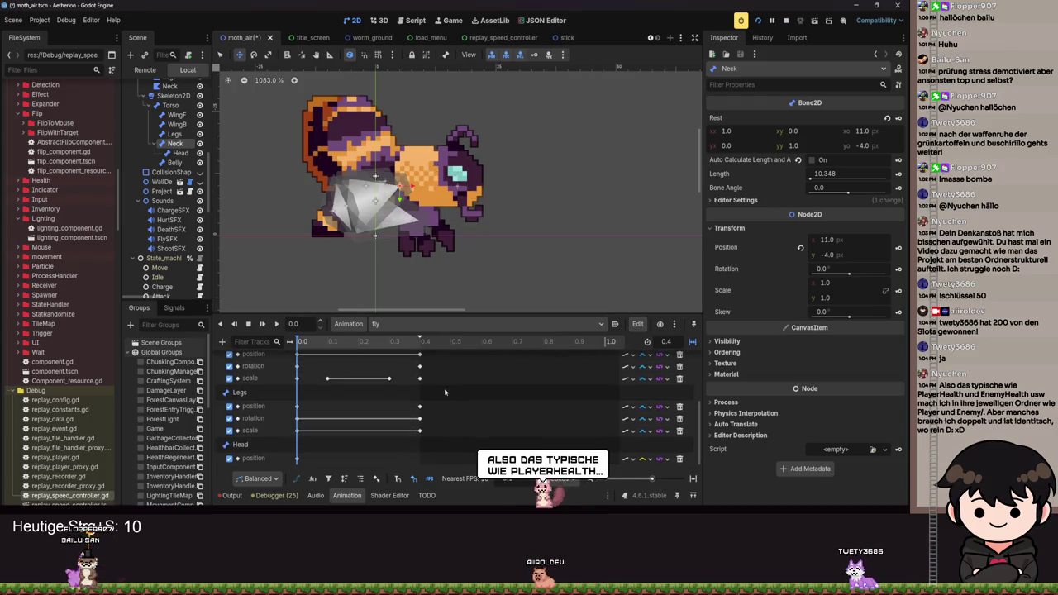
key("ctrl+s")
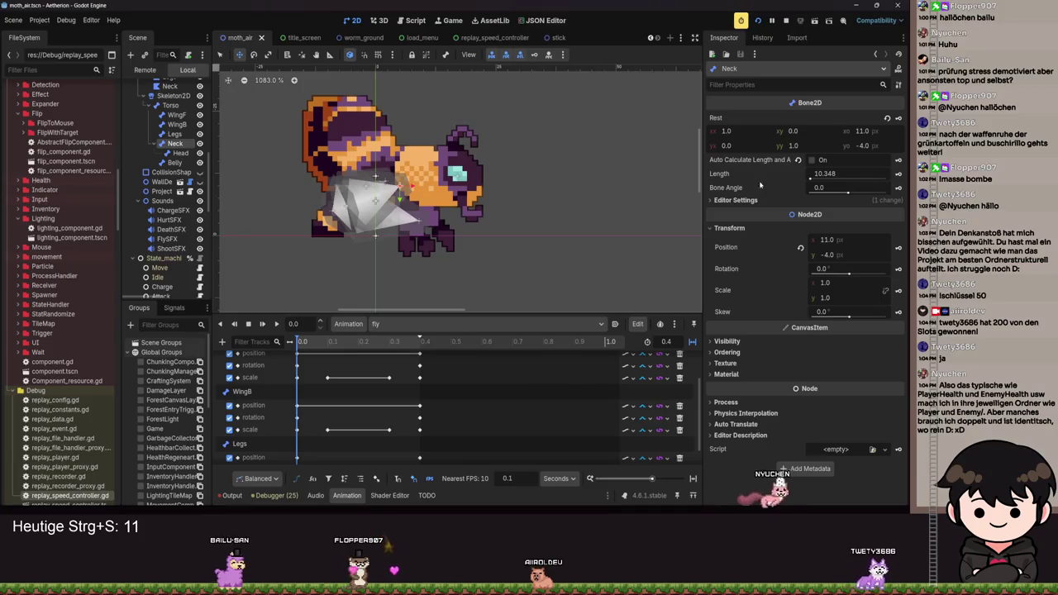
scroll(496, 397, "down", 1)
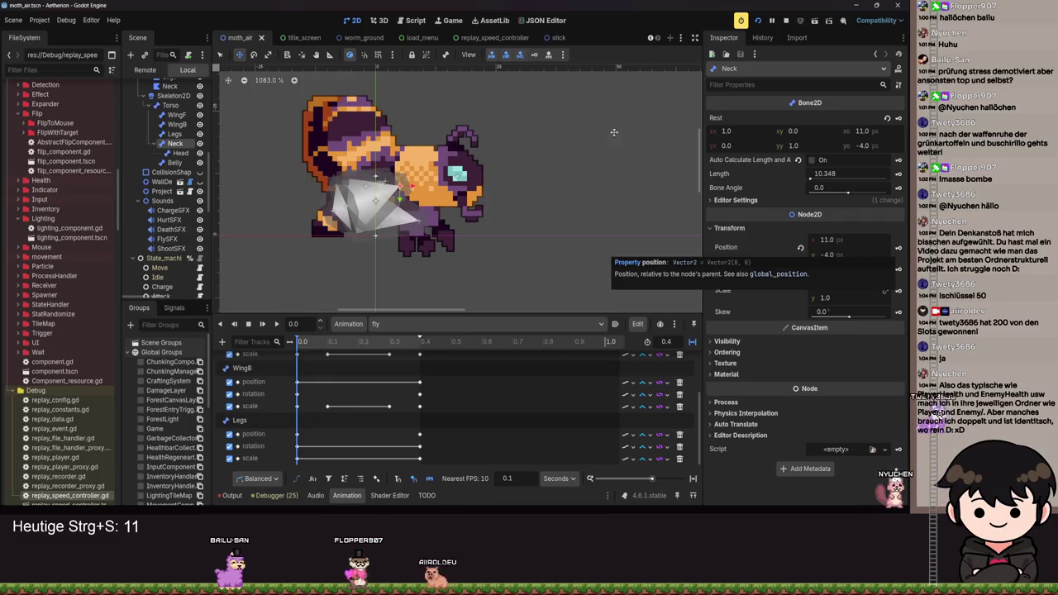
Re-key the Neck tracks and lower the neck at the 0.4 s end.
key("k")
left_click(412, 290)
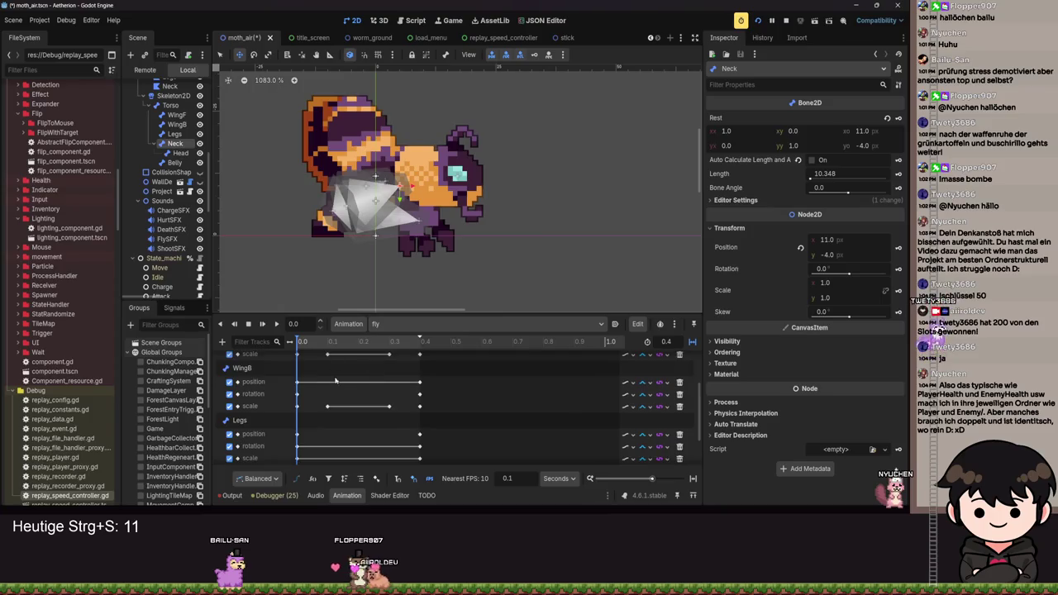
left_click_drag(301, 344, 420, 341)
key("Down")
key("Down")
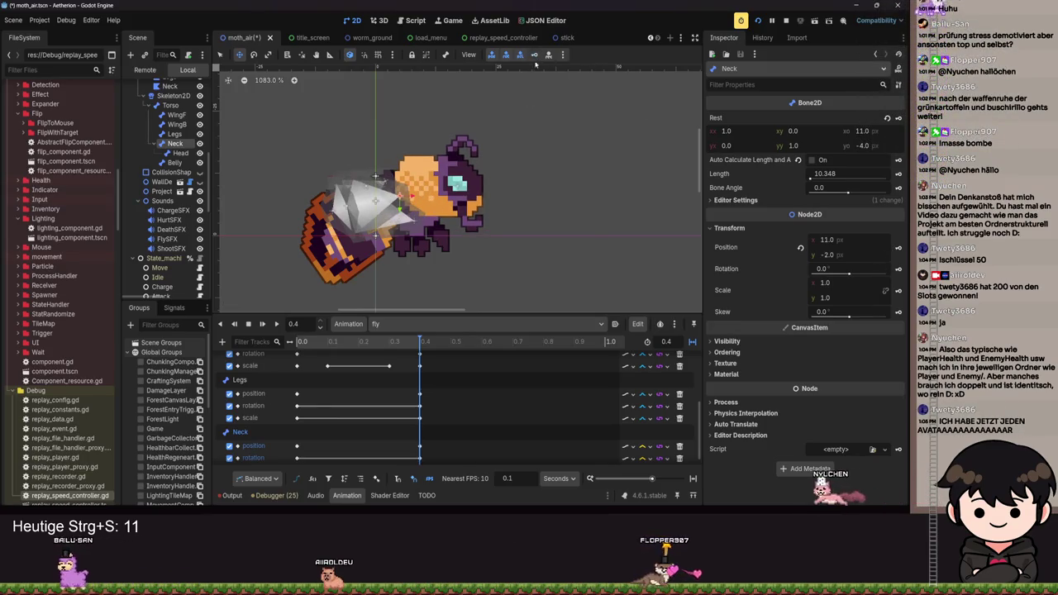
scroll(663, 441, "down", 1)
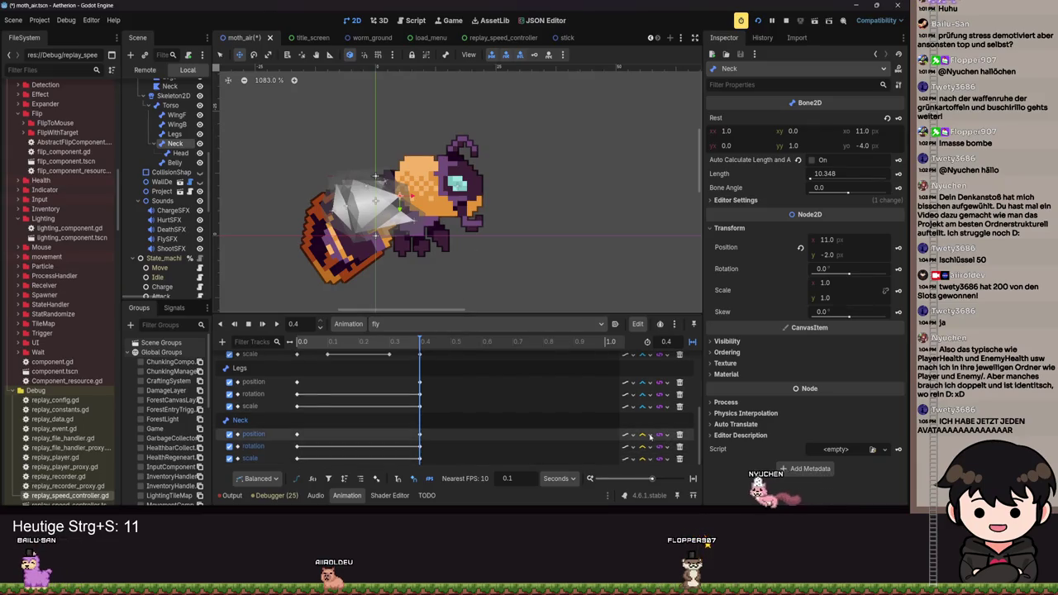
Check the Neck tracks' interpolation, save moth_air, and open Project Settings.
left_click(650, 435)
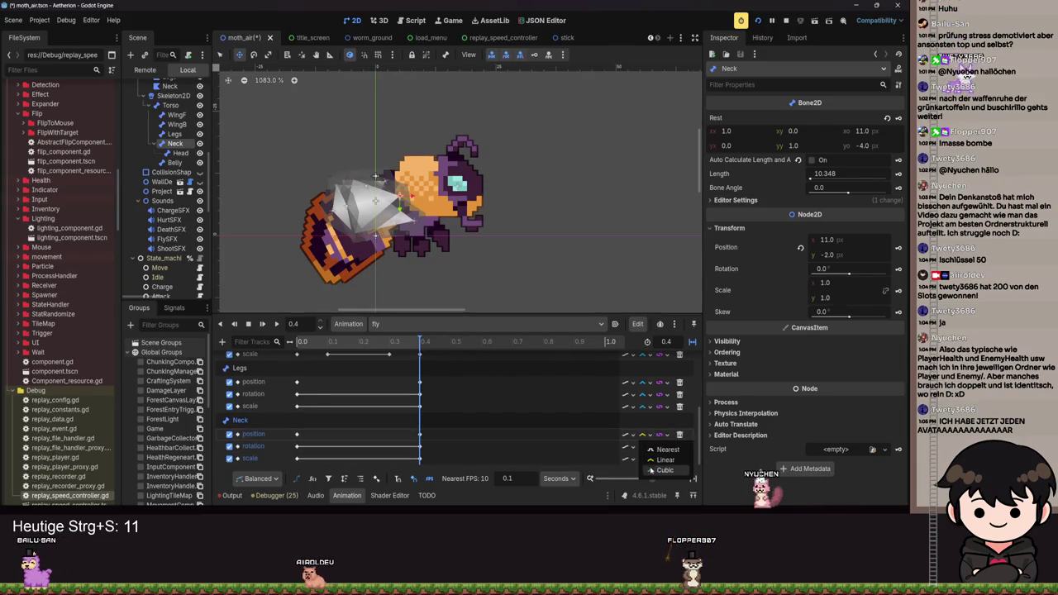
left_click(651, 470)
left_click(643, 458)
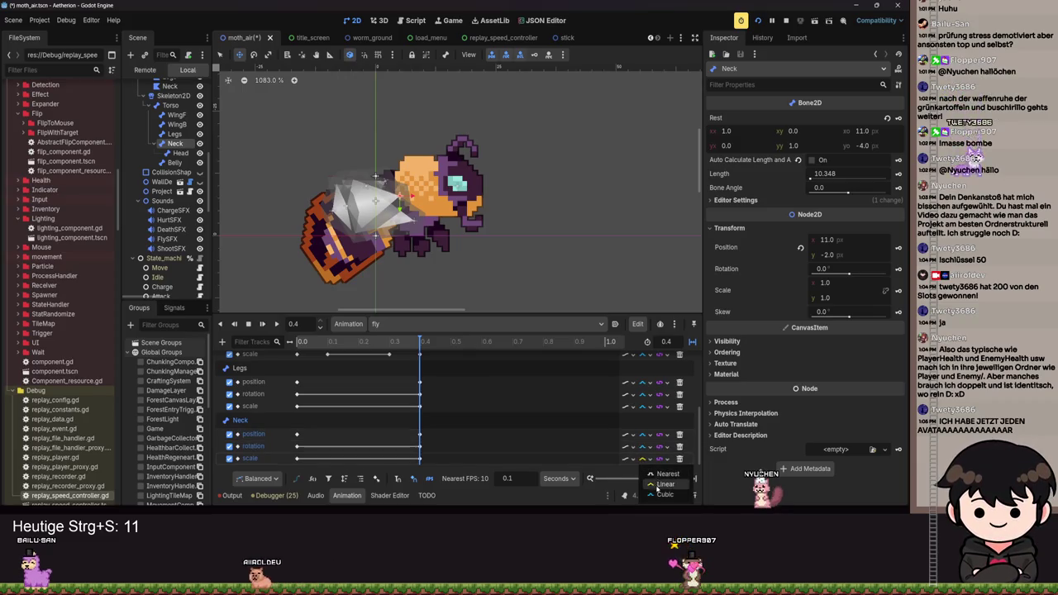
key("ctrl+s")
left_click(675, 324)
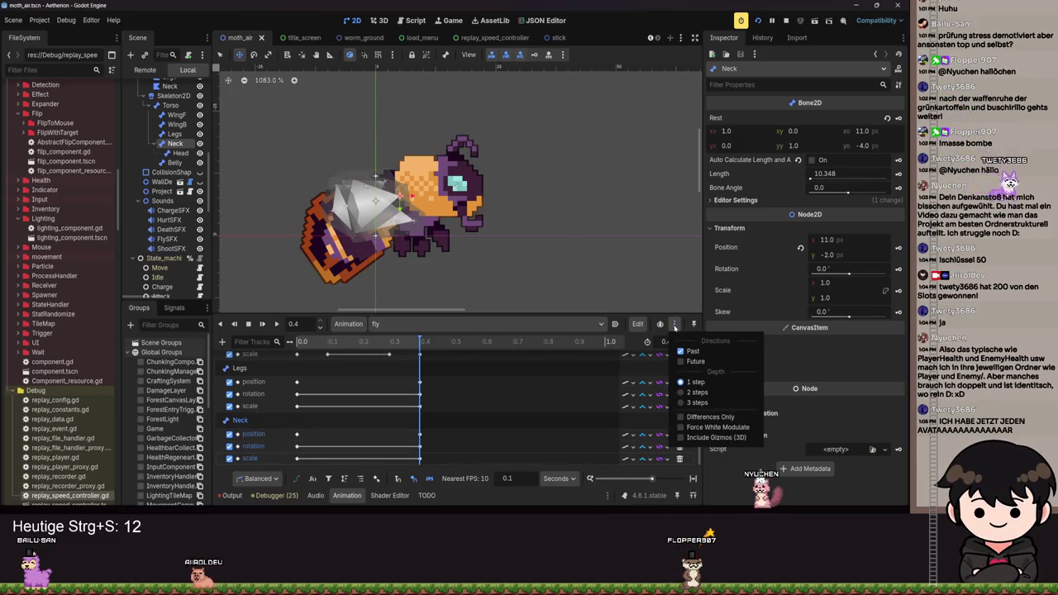
left_click(674, 325)
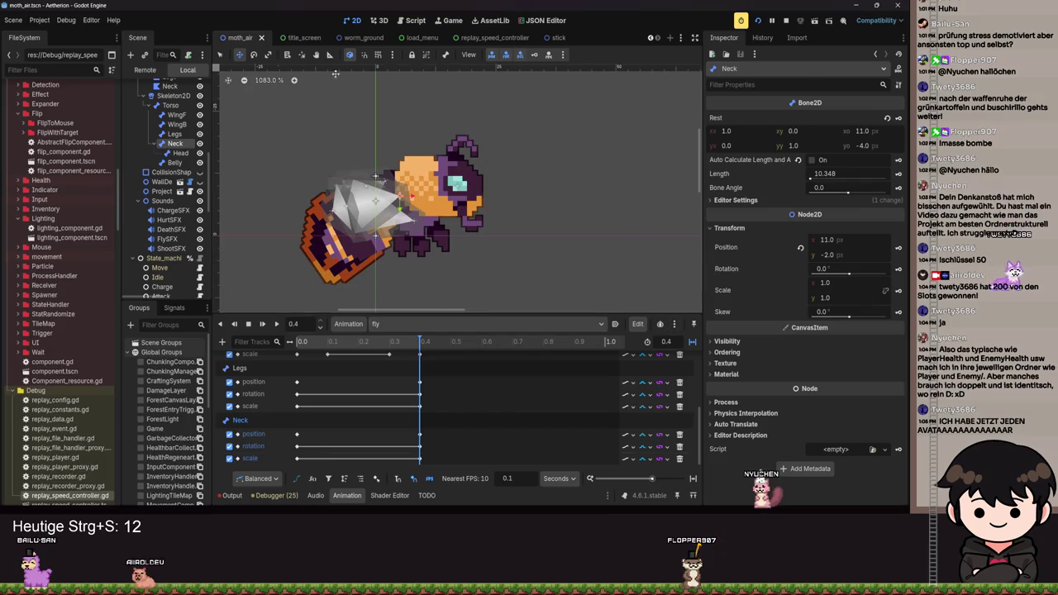
left_click(31, 21)
left_click(54, 34)
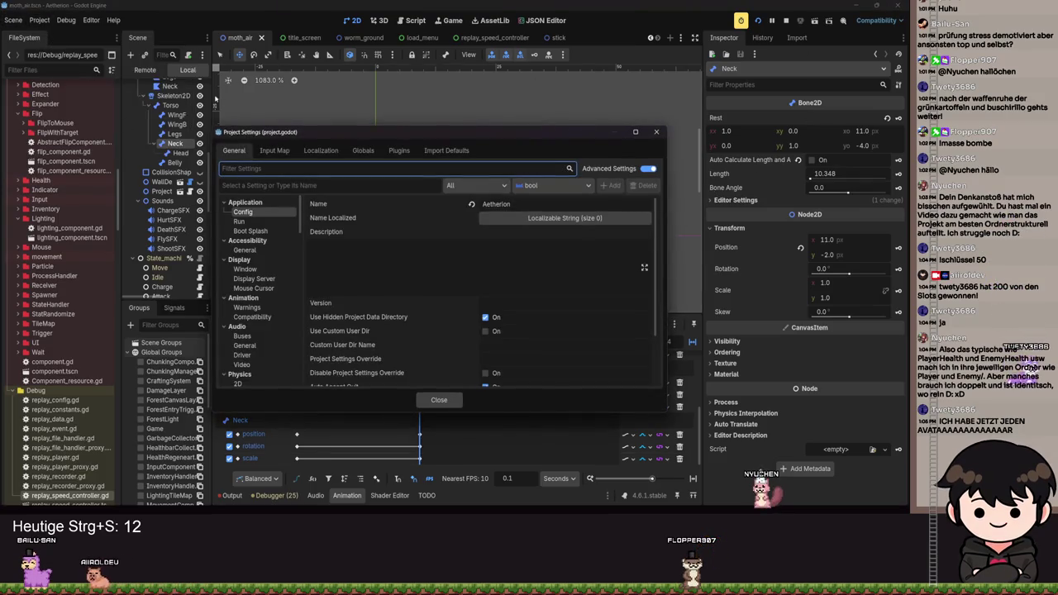
type("Animation")
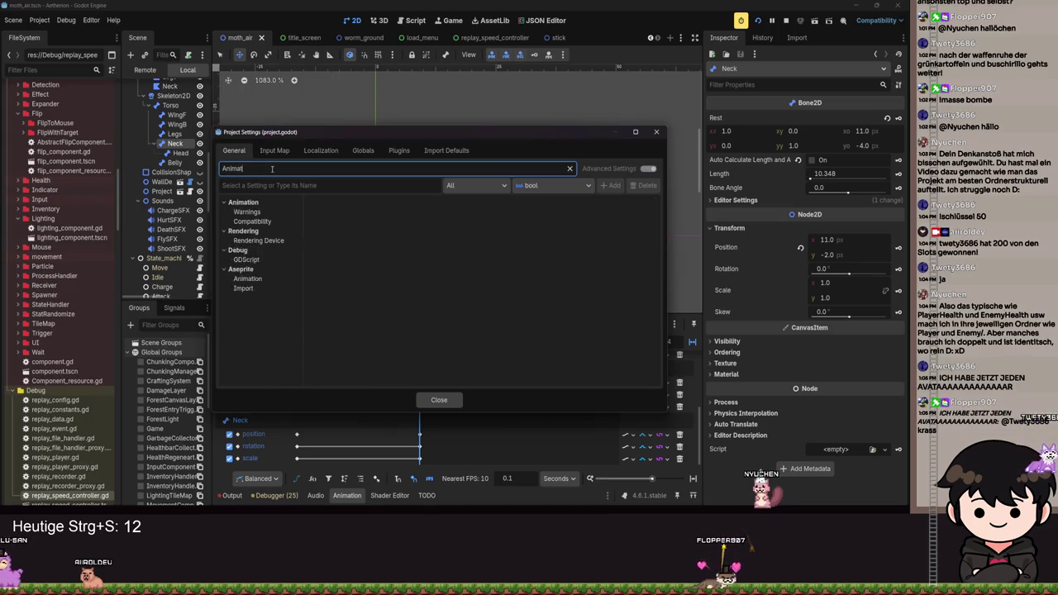
left_click(248, 212)
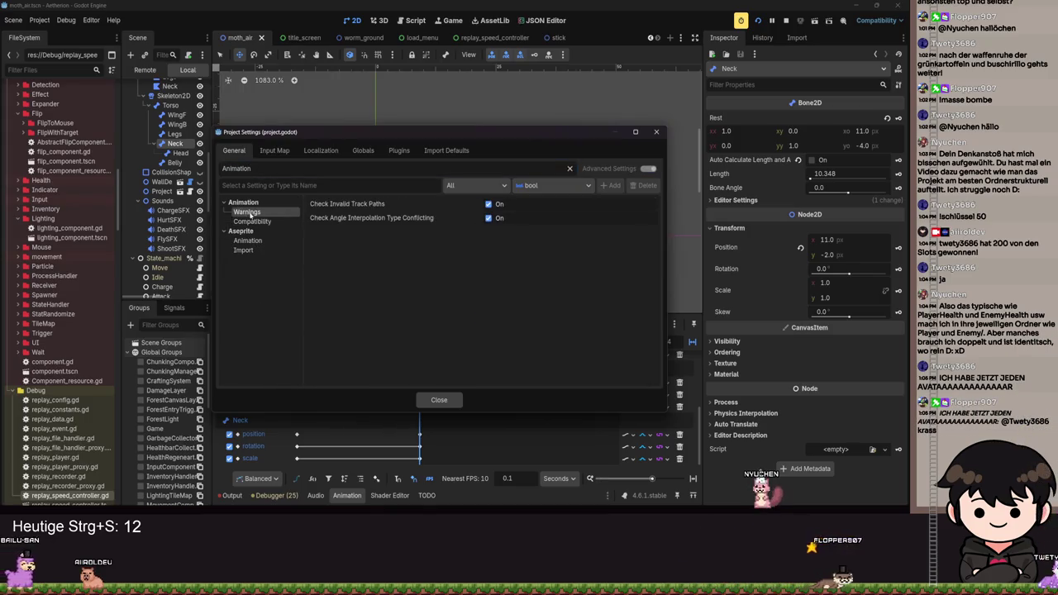
left_click(245, 240)
left_click(243, 249)
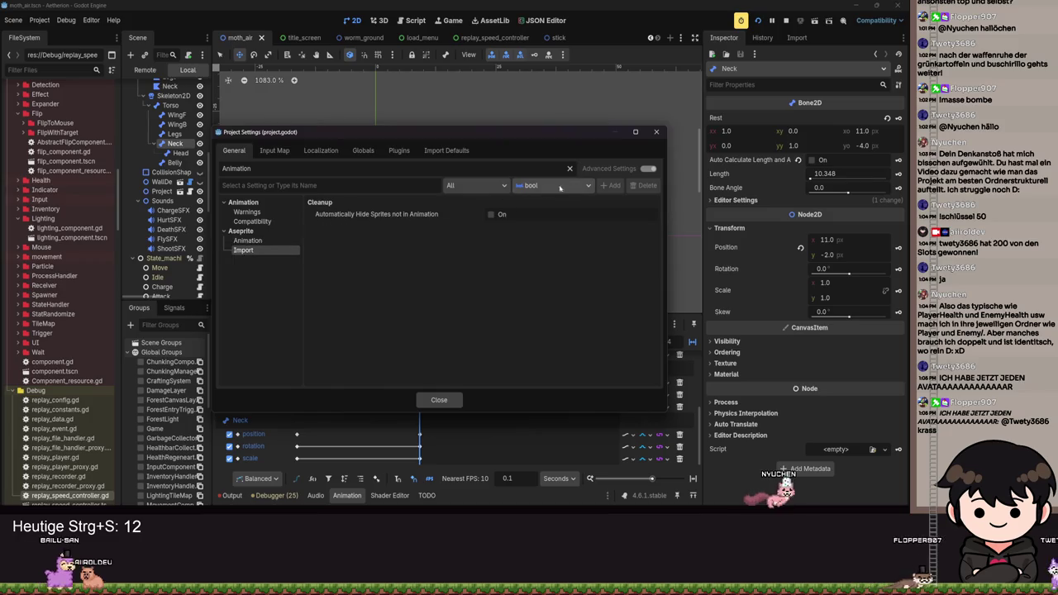
left_click(657, 131)
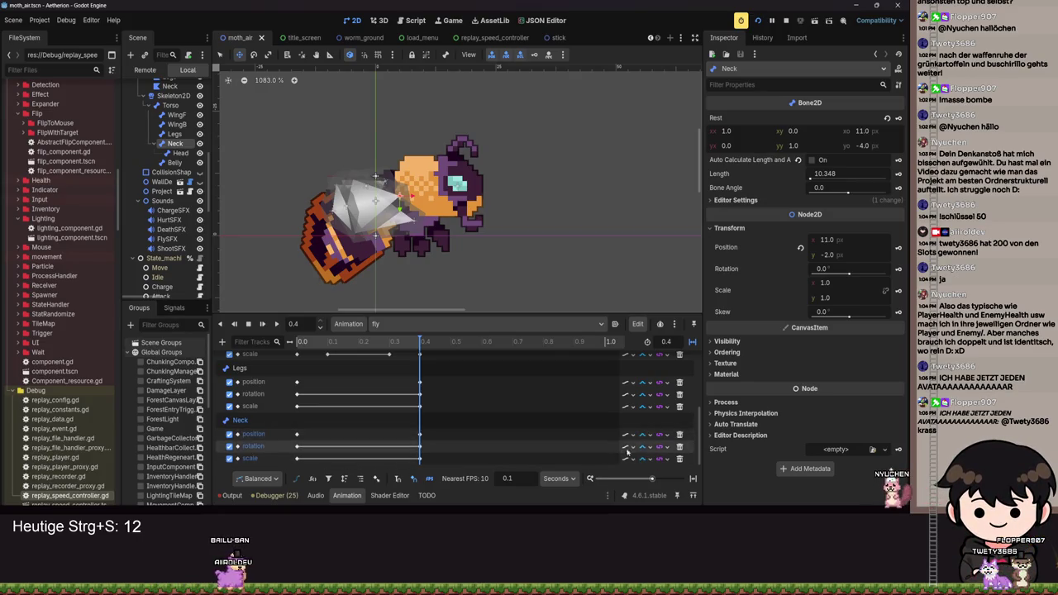
left_click(642, 437)
left_click(623, 356)
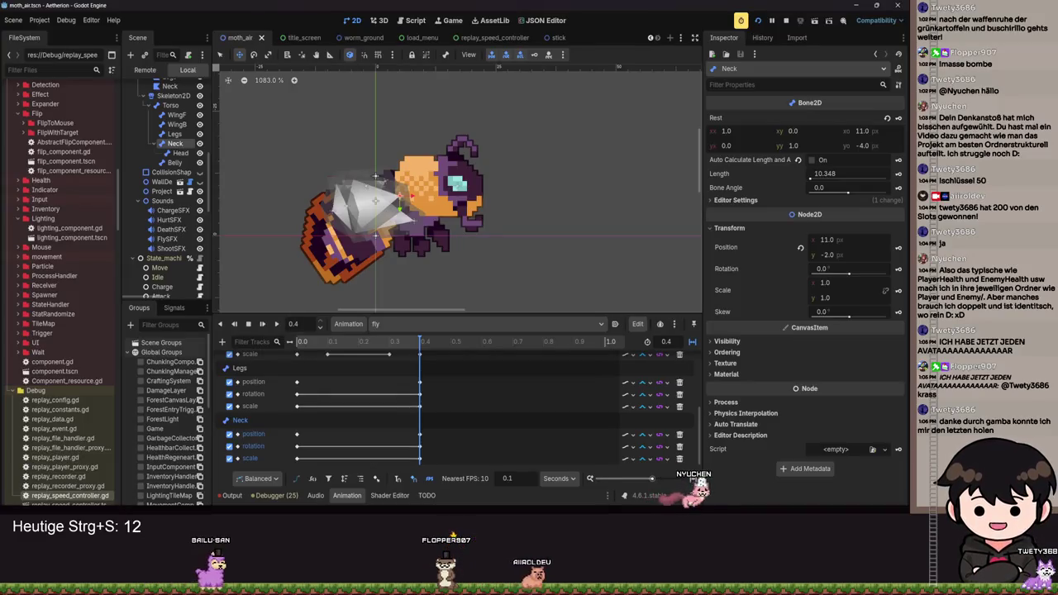
scroll(19, 325, "down", 10)
scroll(19, 325, "down", 4)
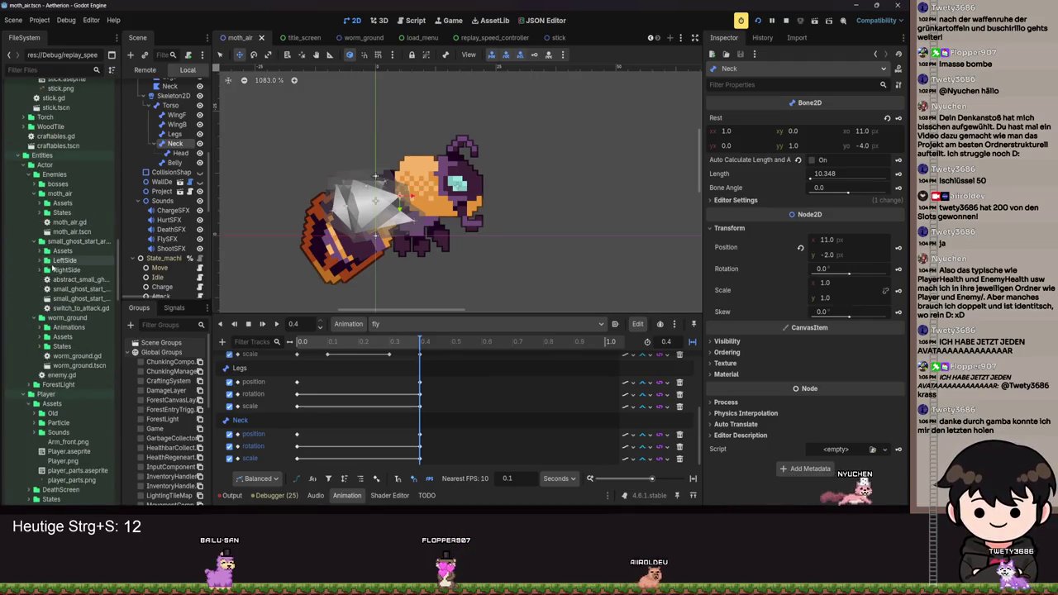
scroll(53, 269, "down", 12)
scroll(58, 270, "down", 10)
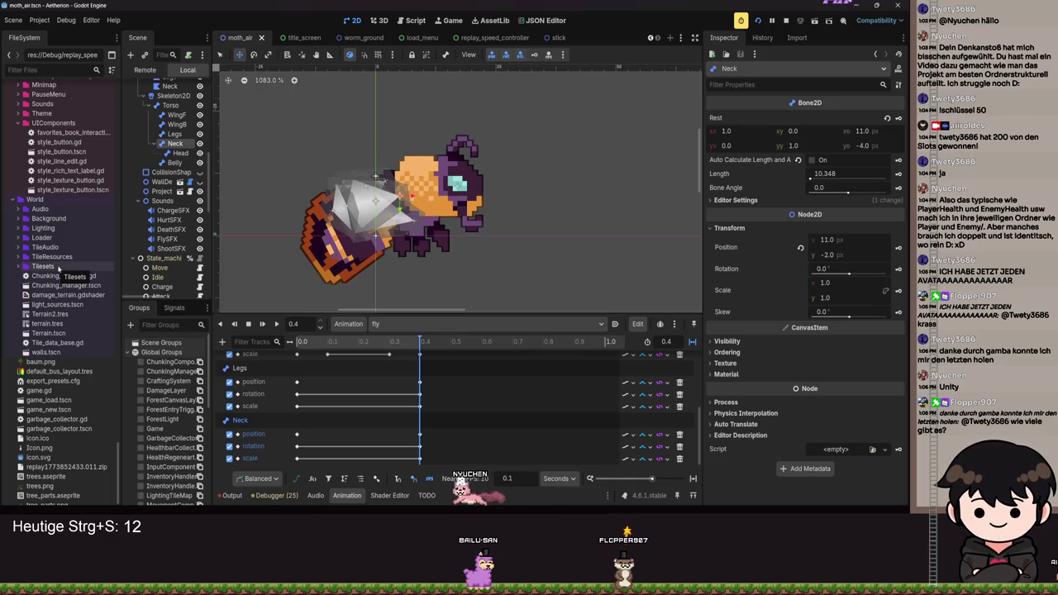
scroll(59, 269, "down", 10)
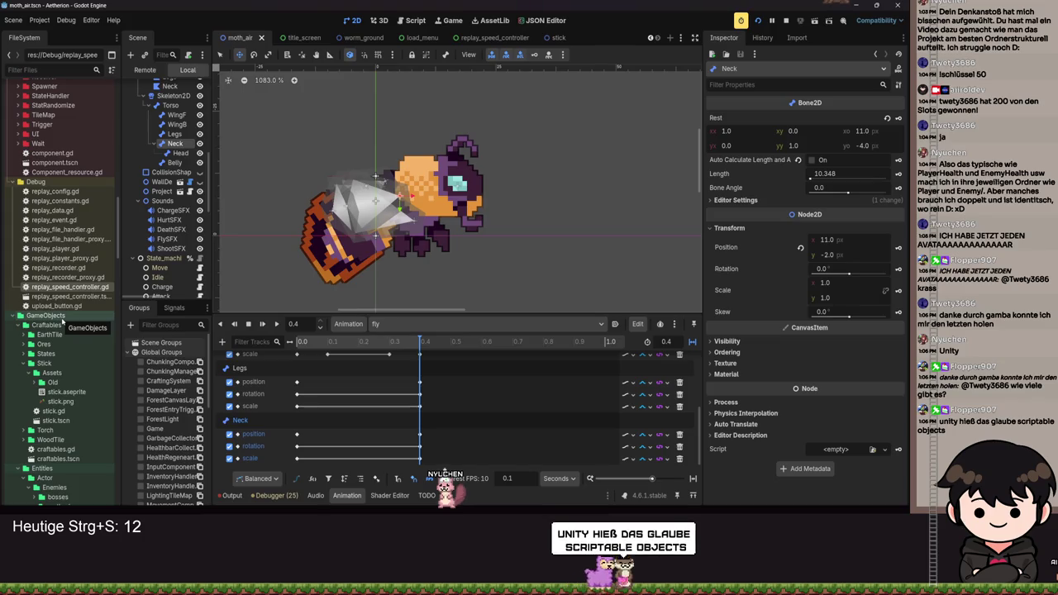
scroll(33, 413, "down", 10)
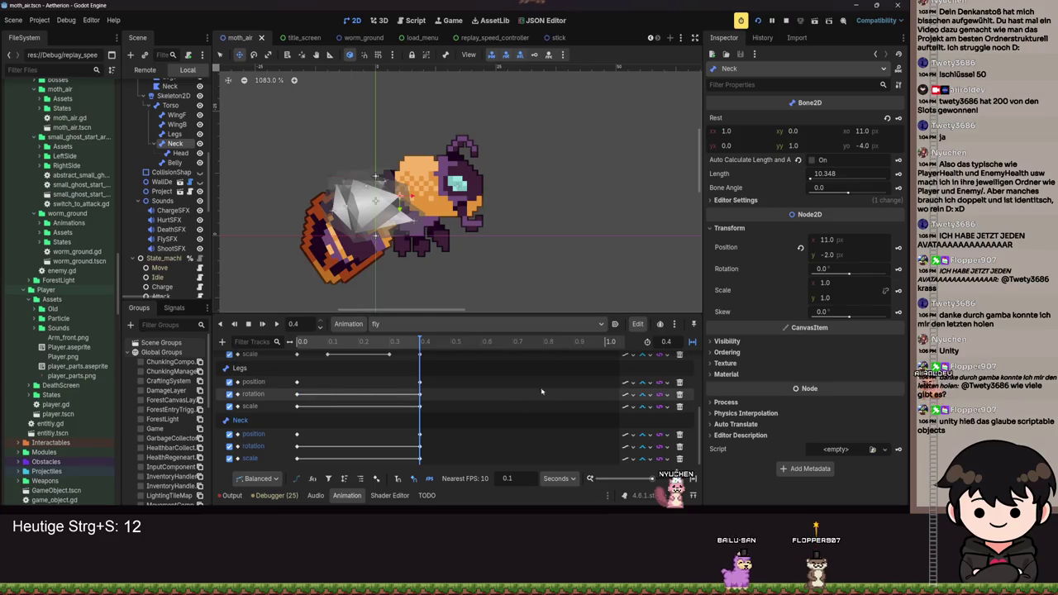
left_click(276, 323)
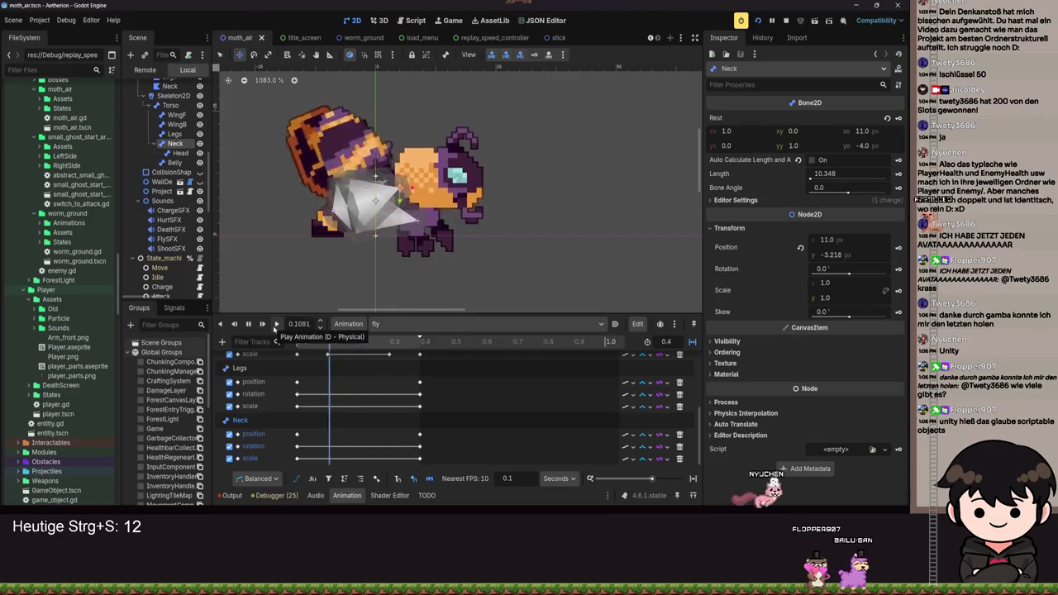
Add Head position, rotation and scale tracks at 0.0 and move to 0.4 s.
left_click(343, 340)
left_click_drag(348, 341, 296, 341)
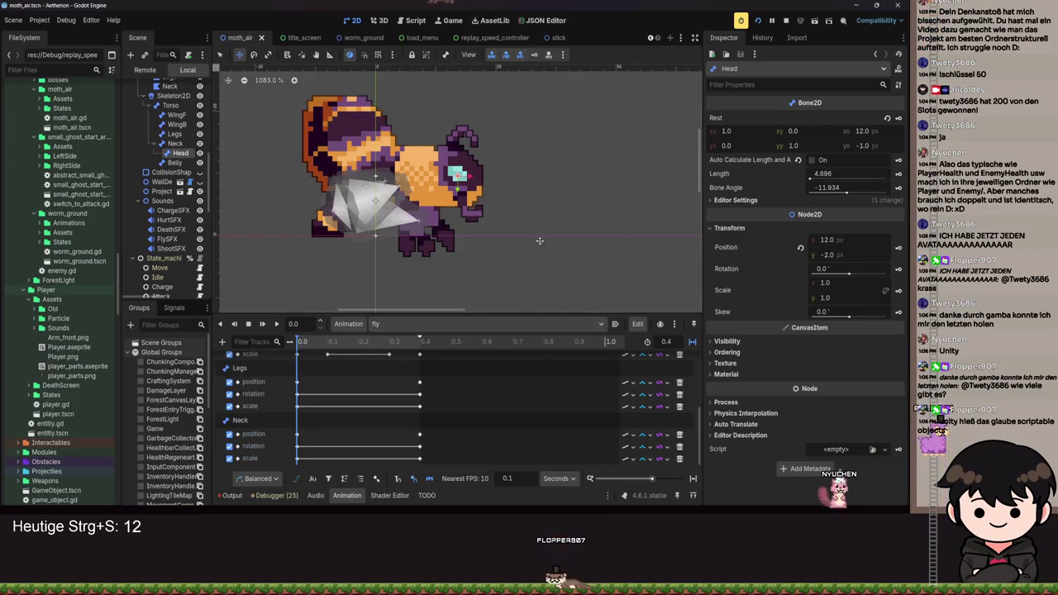
left_click(534, 56)
left_click(417, 290)
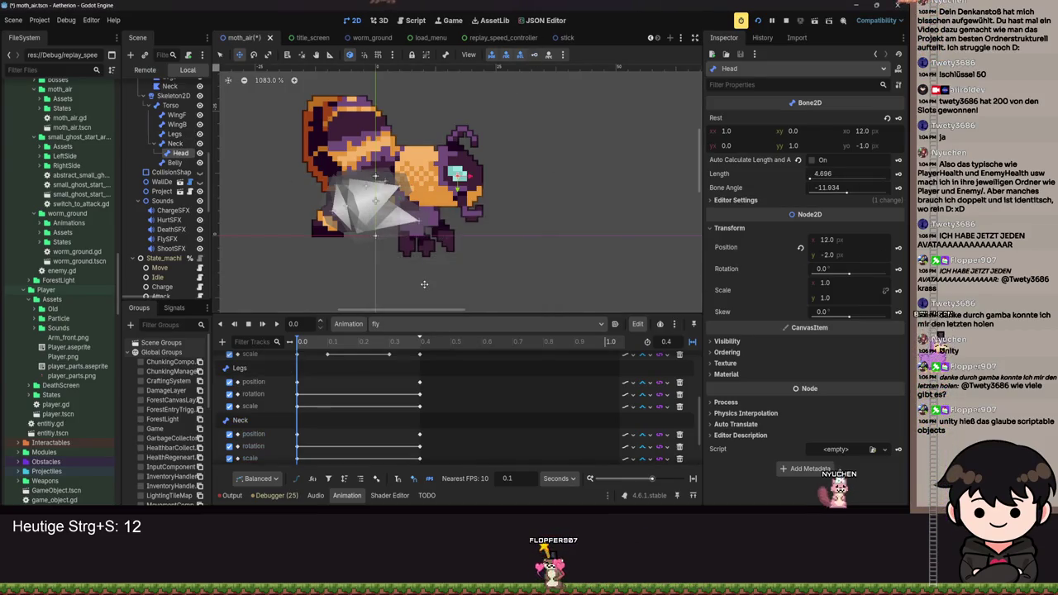
scroll(303, 382, "down", 2)
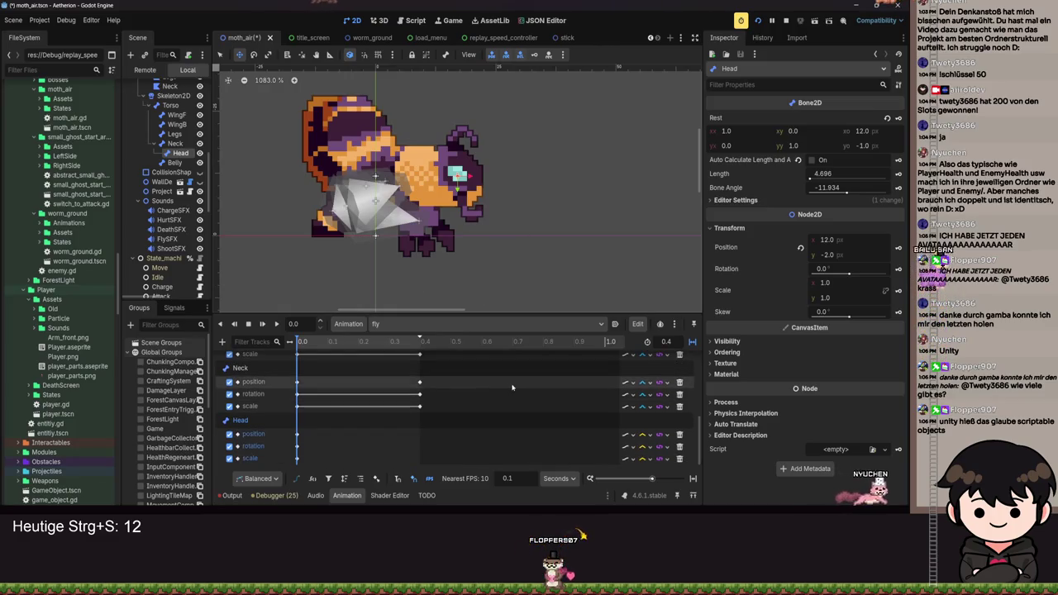
left_click_drag(299, 342, 455, 352)
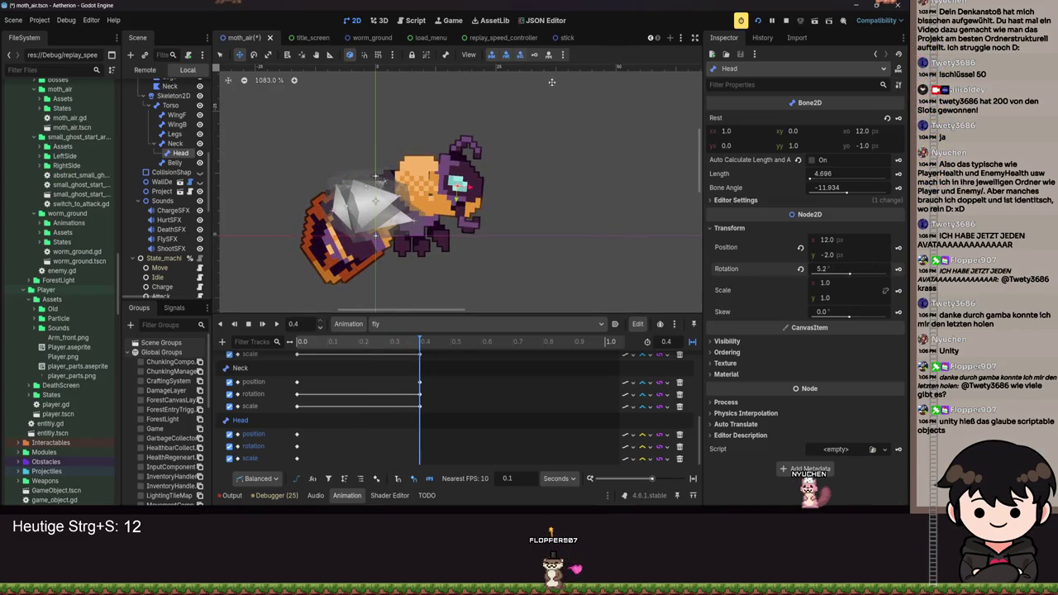
Set the Head rotation track to Cubic interpolation and replay the animation.
key("d")
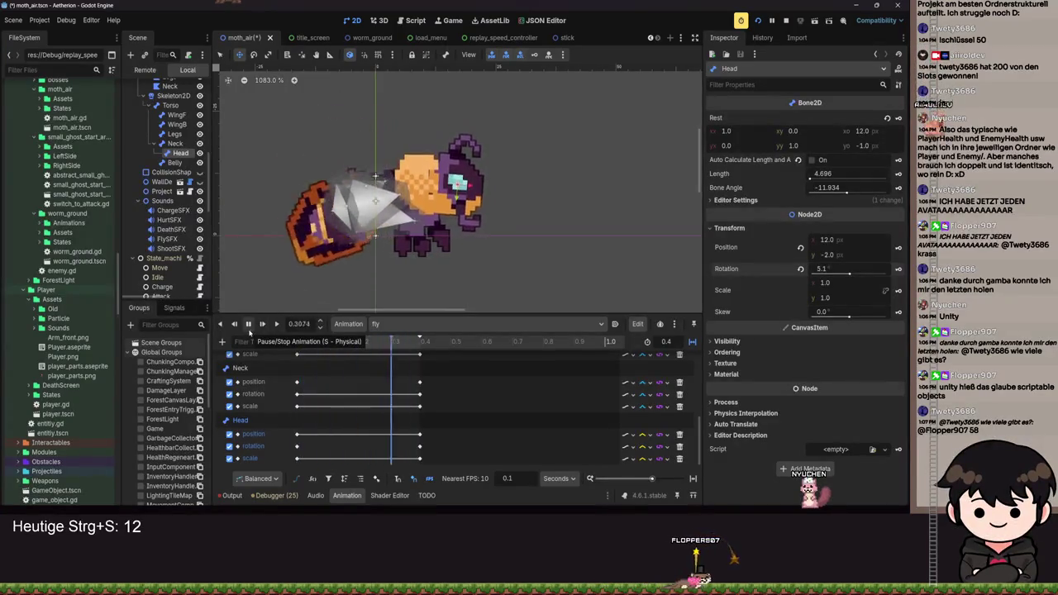
left_click(248, 325)
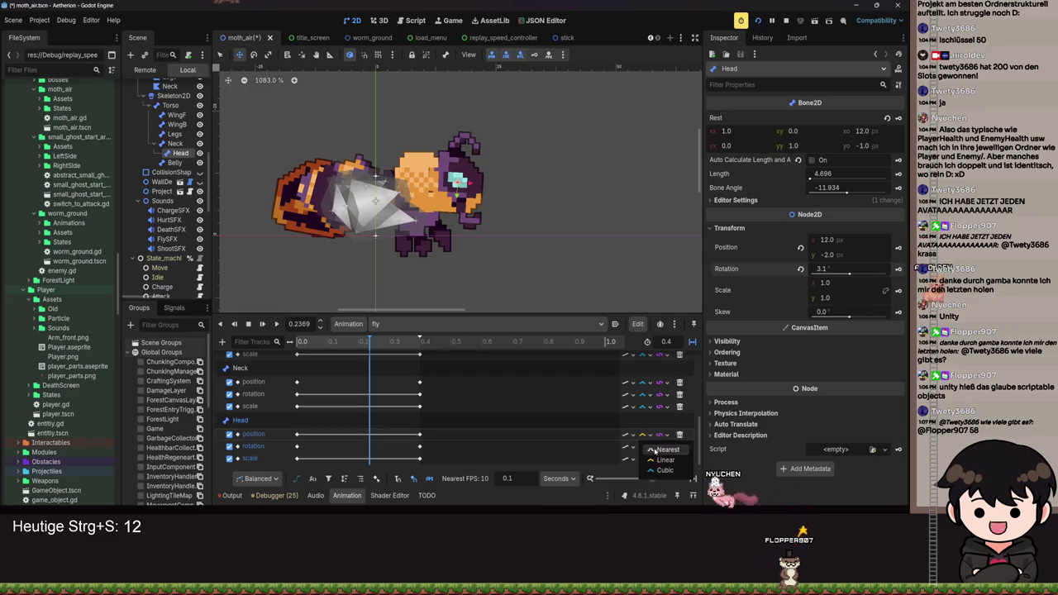
left_click(649, 447)
left_click(661, 476)
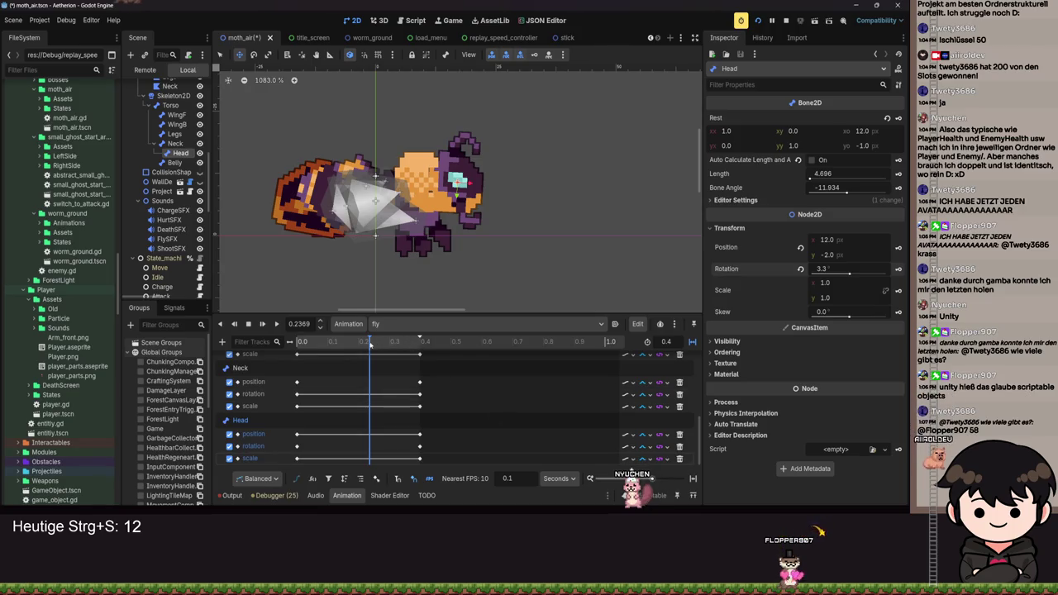
left_click(278, 324)
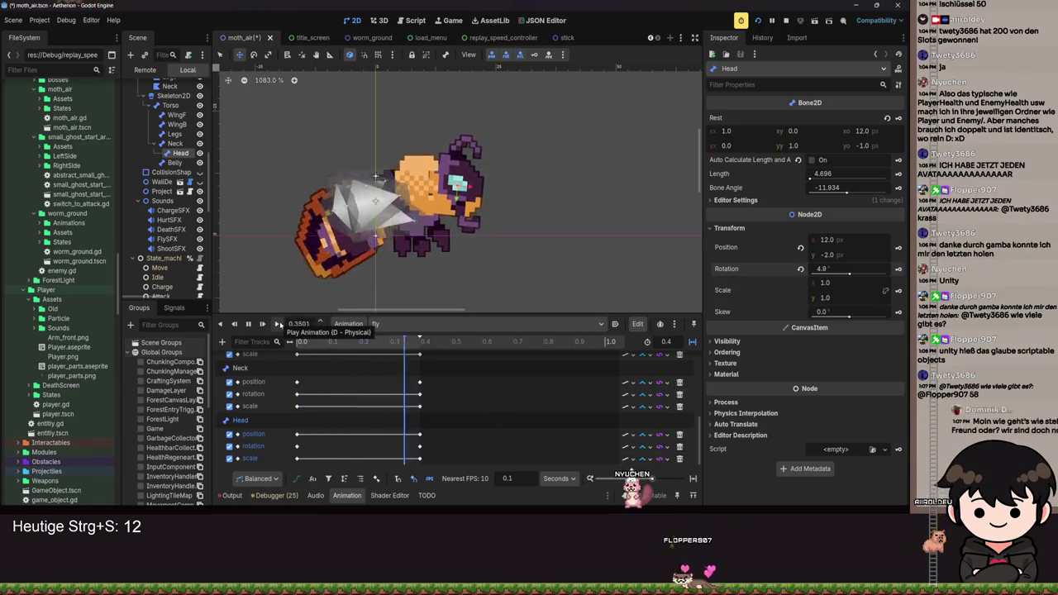
Watch the head tilt in the fly animation, save moth_air, and rewind to 0.
scroll(525, 186, "down", 5)
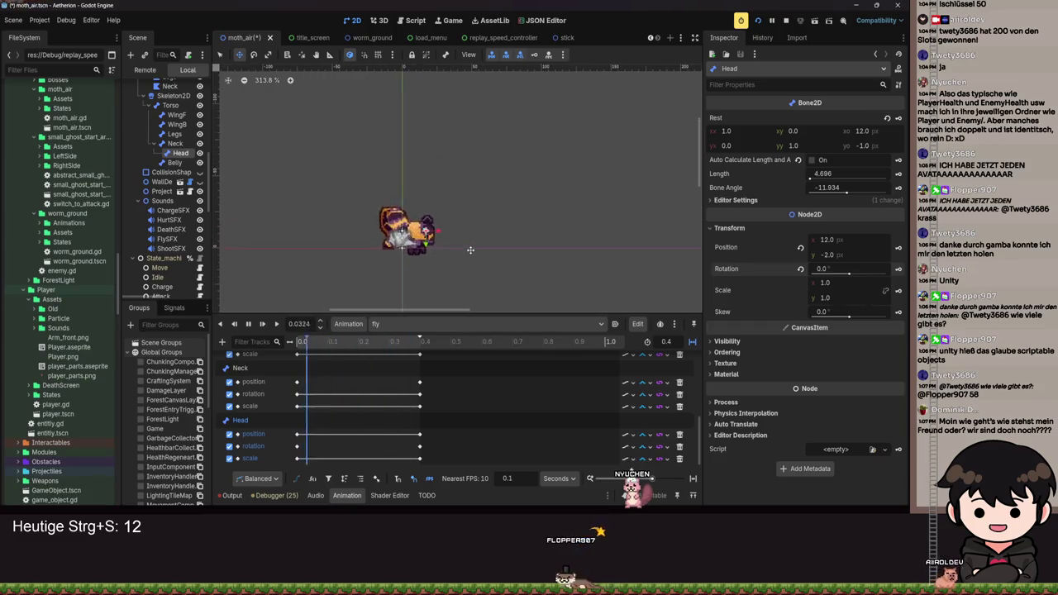
scroll(399, 211, "up", 5)
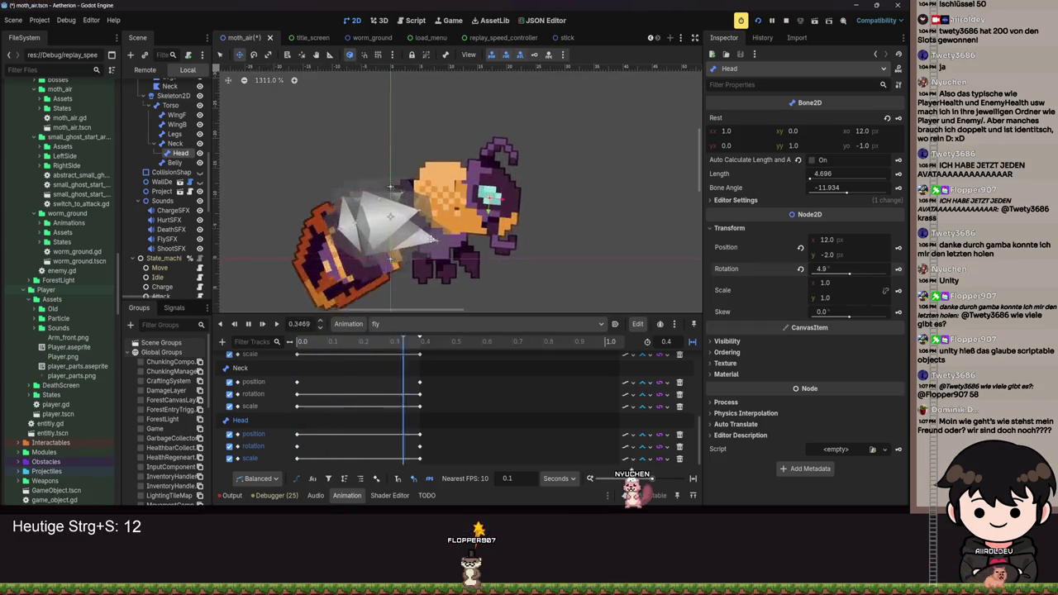
scroll(524, 249, "down", 6)
scroll(525, 249, "up", 4)
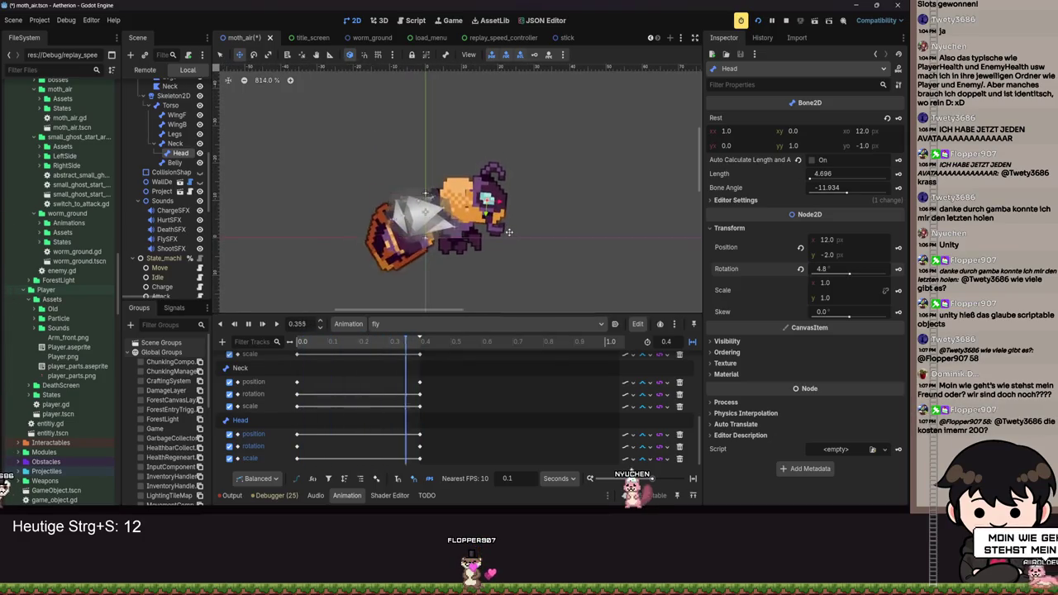
scroll(509, 232, "up", 2)
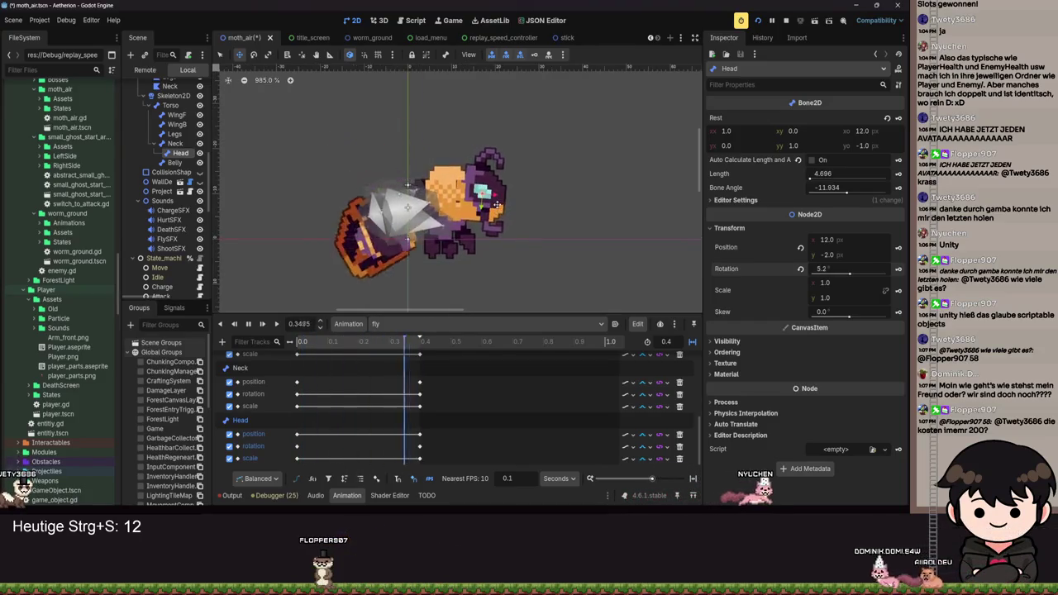
key("ctrl+s")
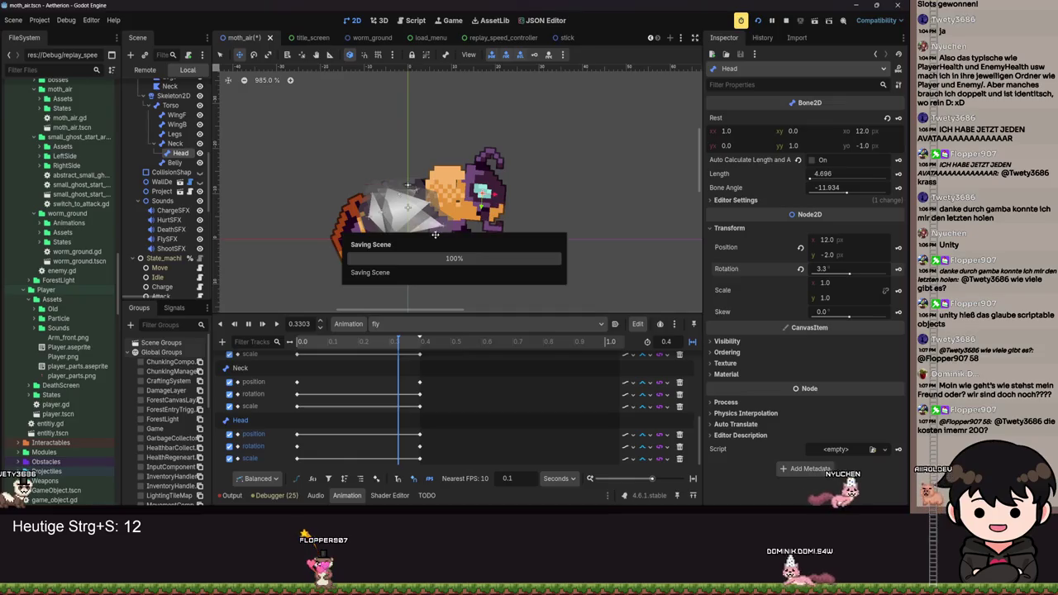
left_click(392, 341)
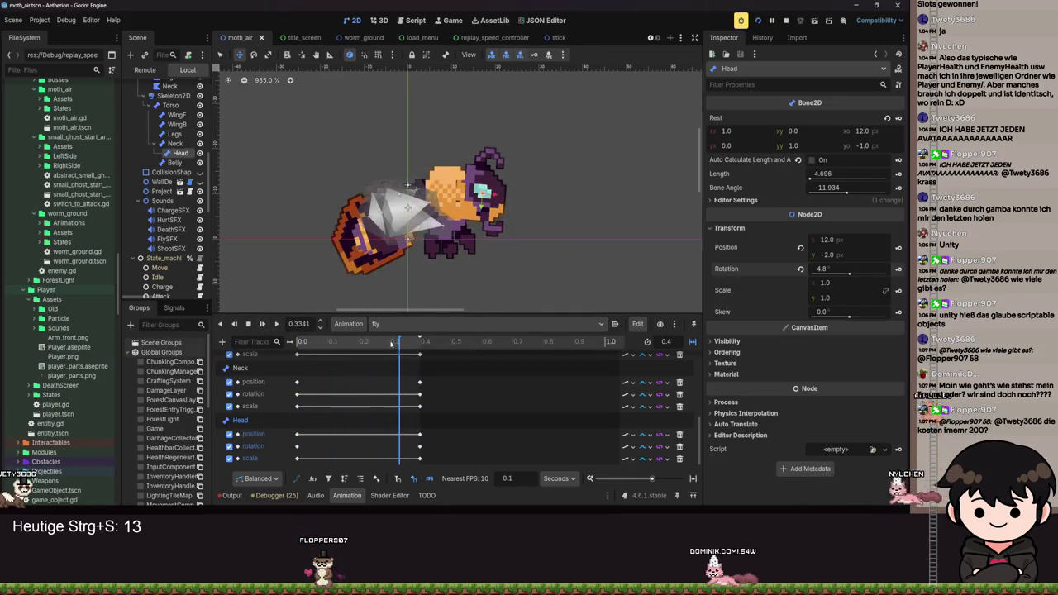
left_click_drag(400, 342, 209, 339)
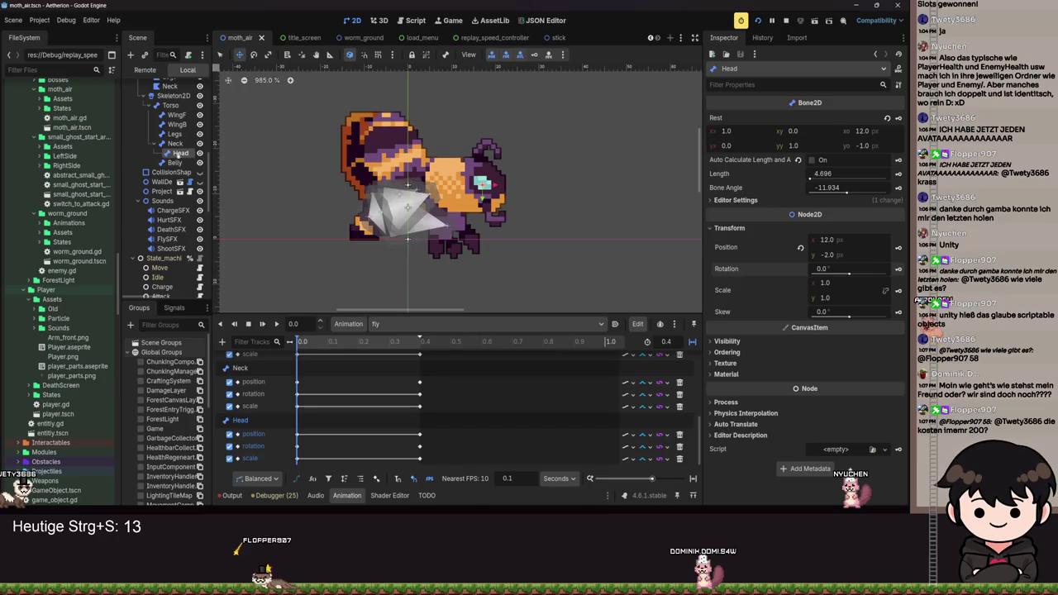
Select the Belly bone, add keyframe tracks for its position, and save the scene.
left_click(176, 163)
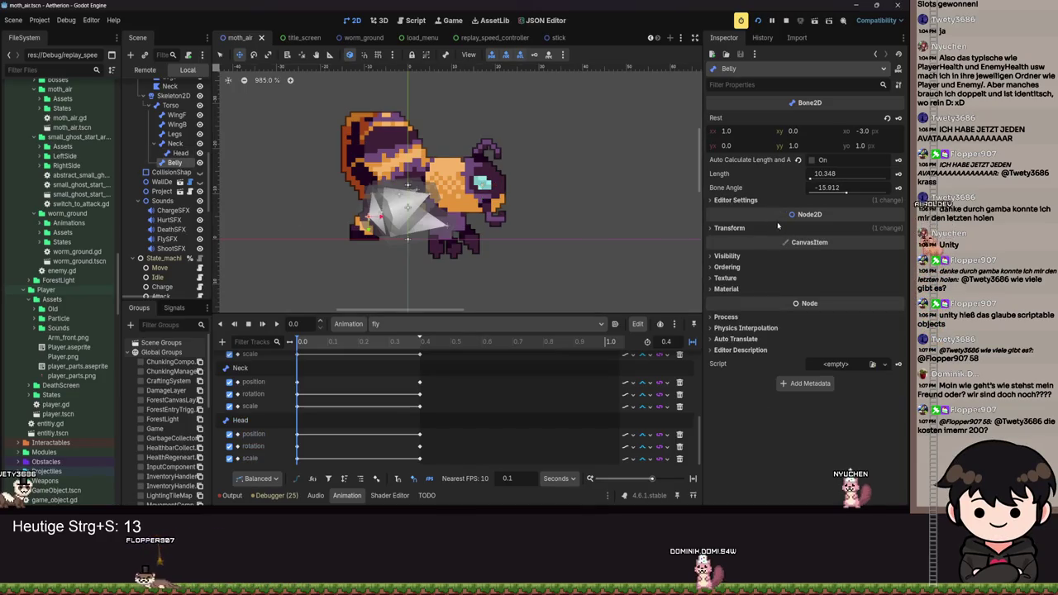
left_click(821, 230)
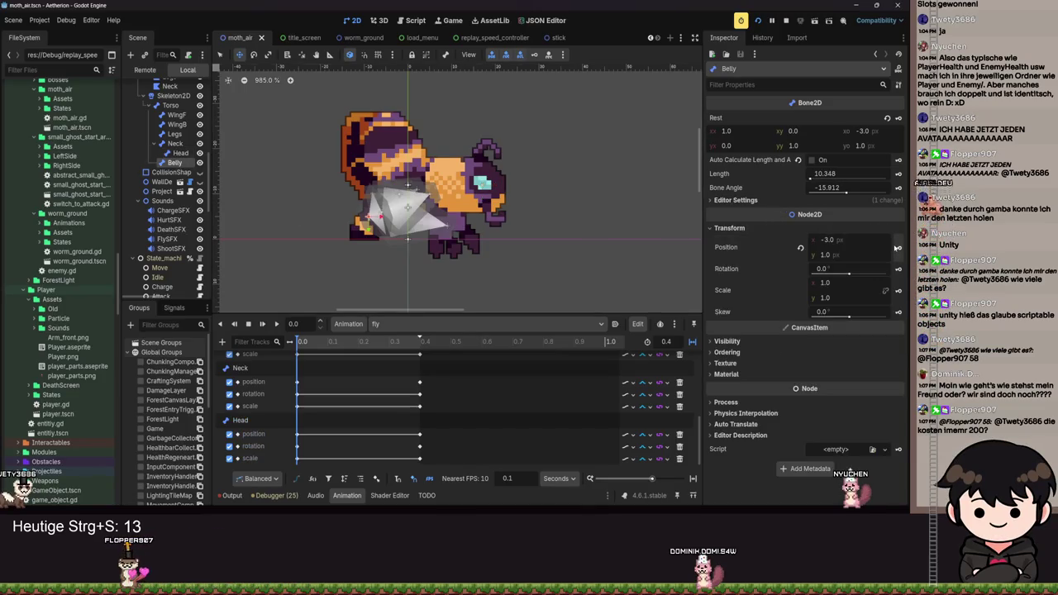
left_click(898, 250)
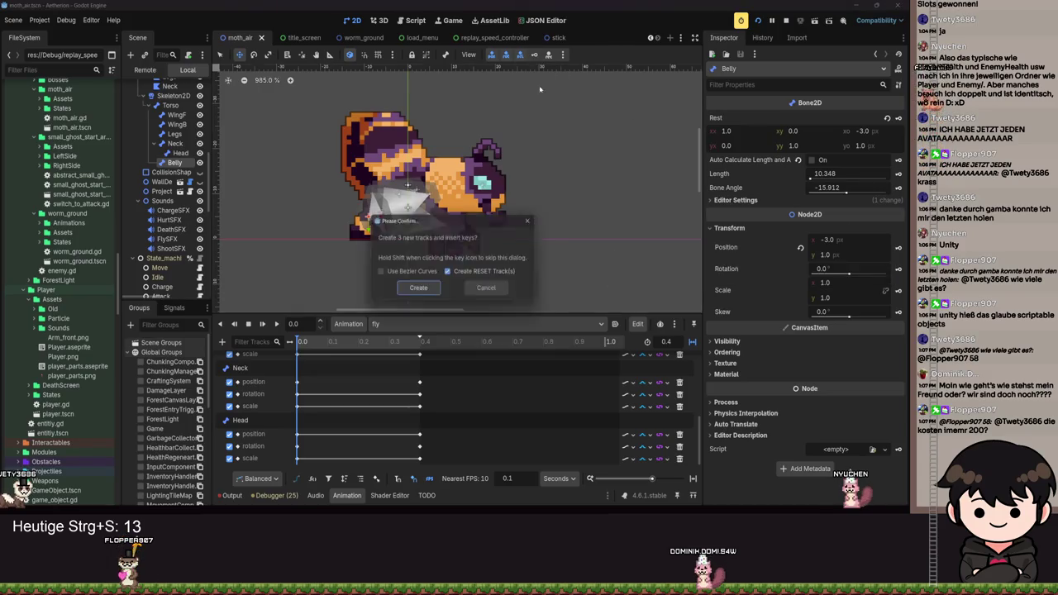
left_click(418, 288)
key("ctrl+s")
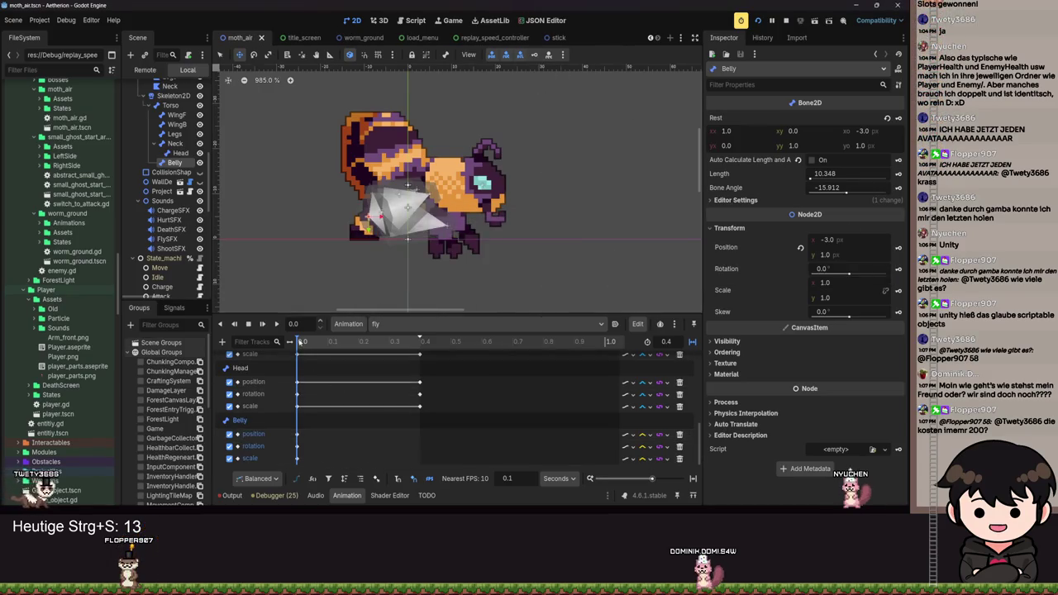
At the fly animation's end, give the Belly bone a scale of 0.9 and save.
key("shift+d")
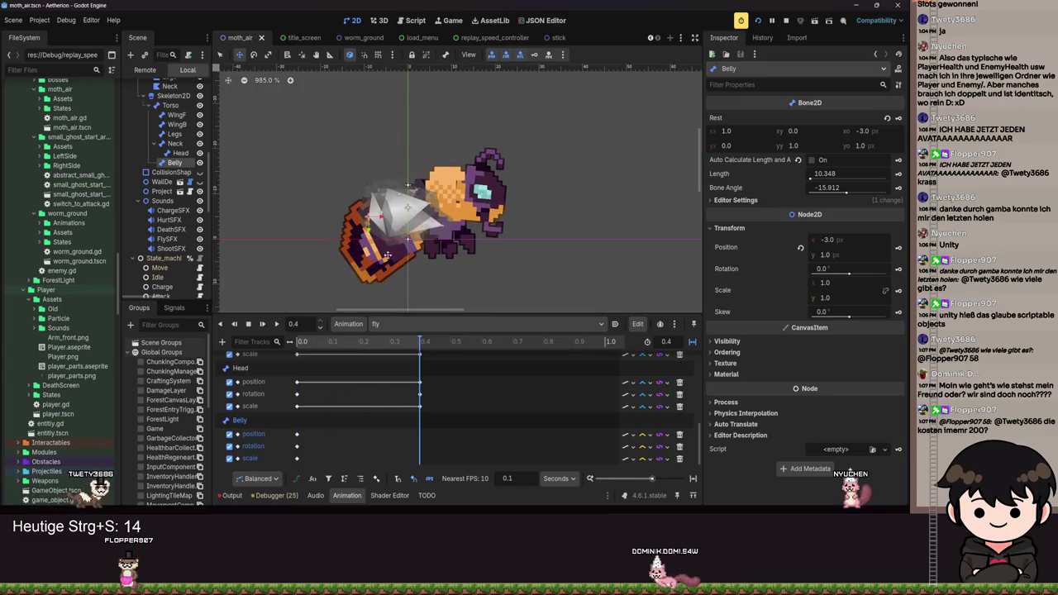
left_click(834, 289)
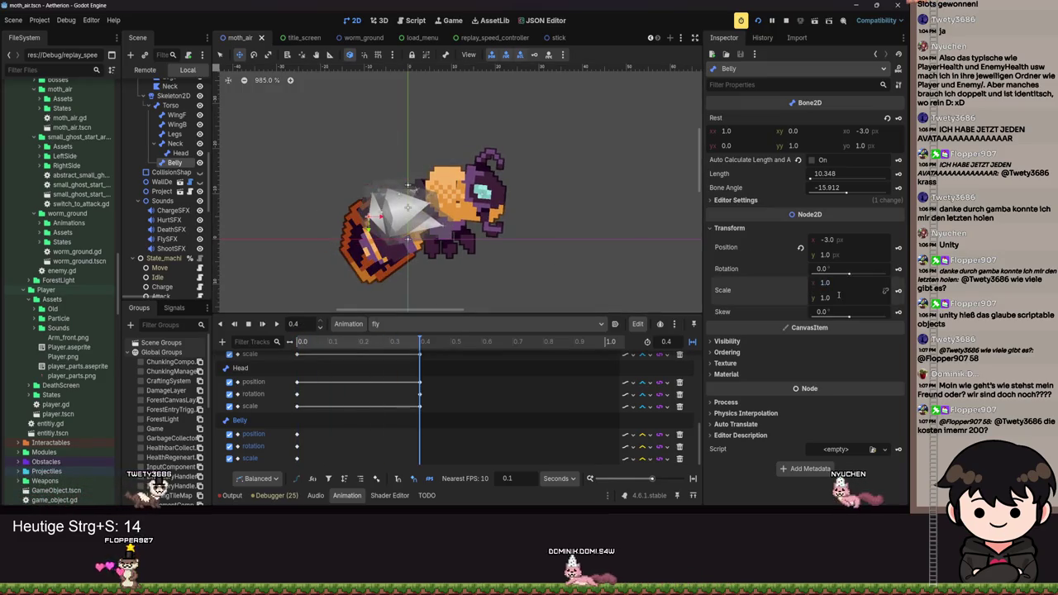
type("0.9")
key("Return")
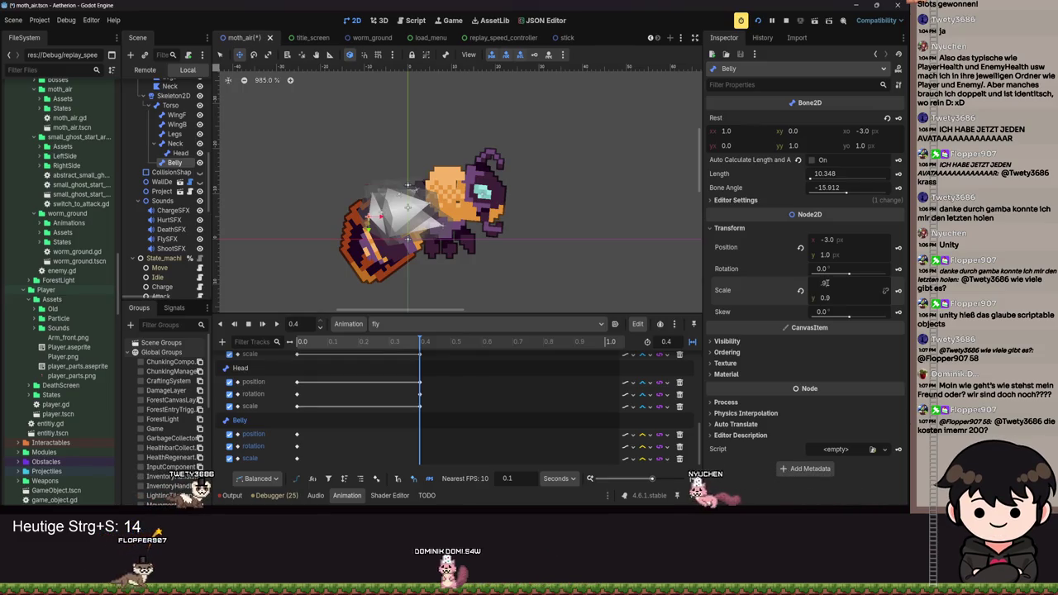
key("ctrl+s")
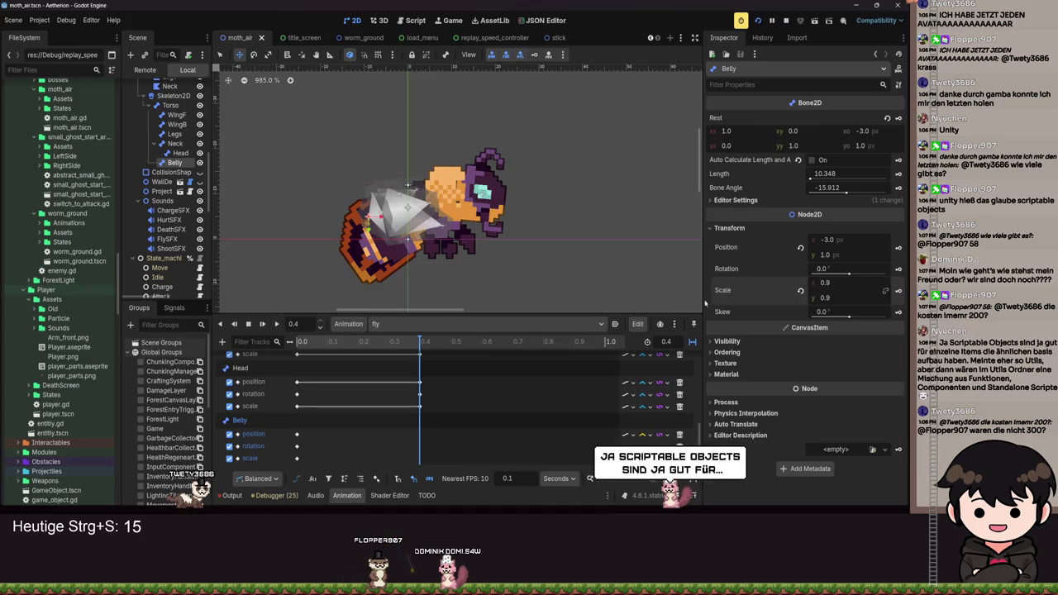
Set Belly's end-pose x position to -2.0, save, and preview the fly animation from the start.
left_click(832, 240)
type("-")
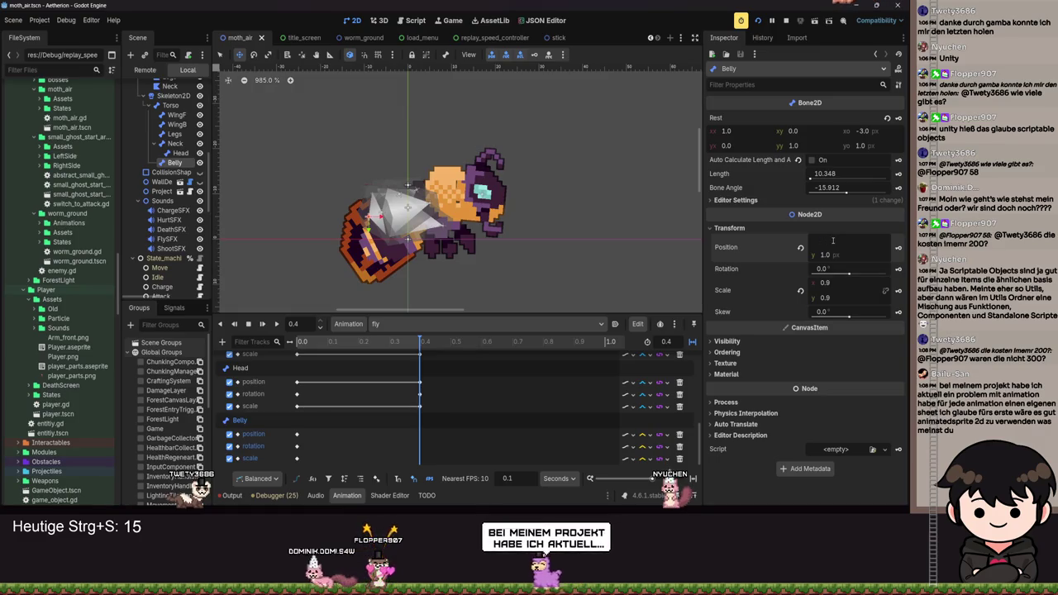
type("4")
key("Return")
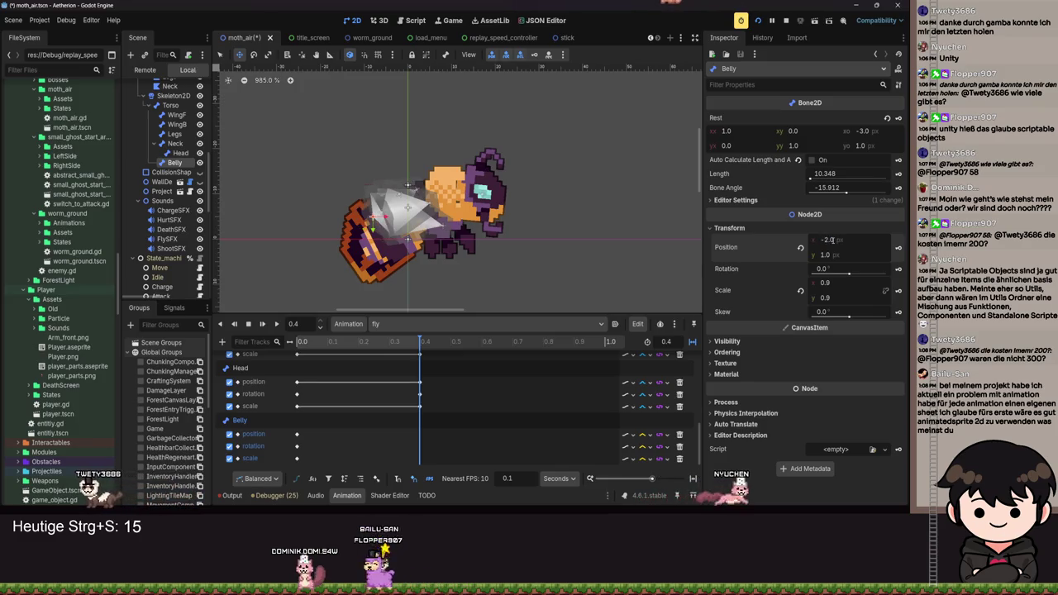
key("ctrl+s")
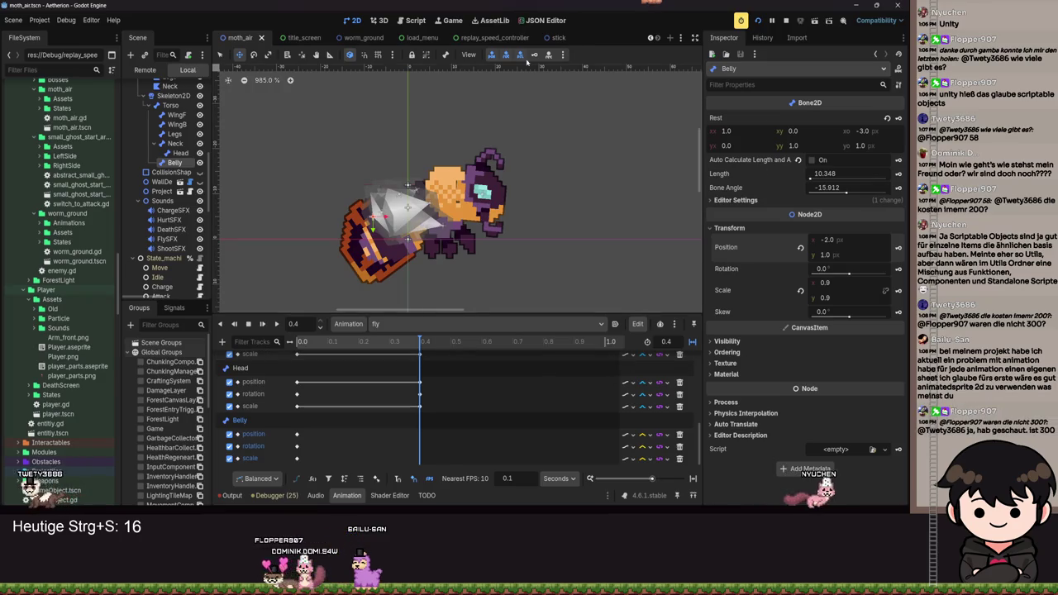
key("s")
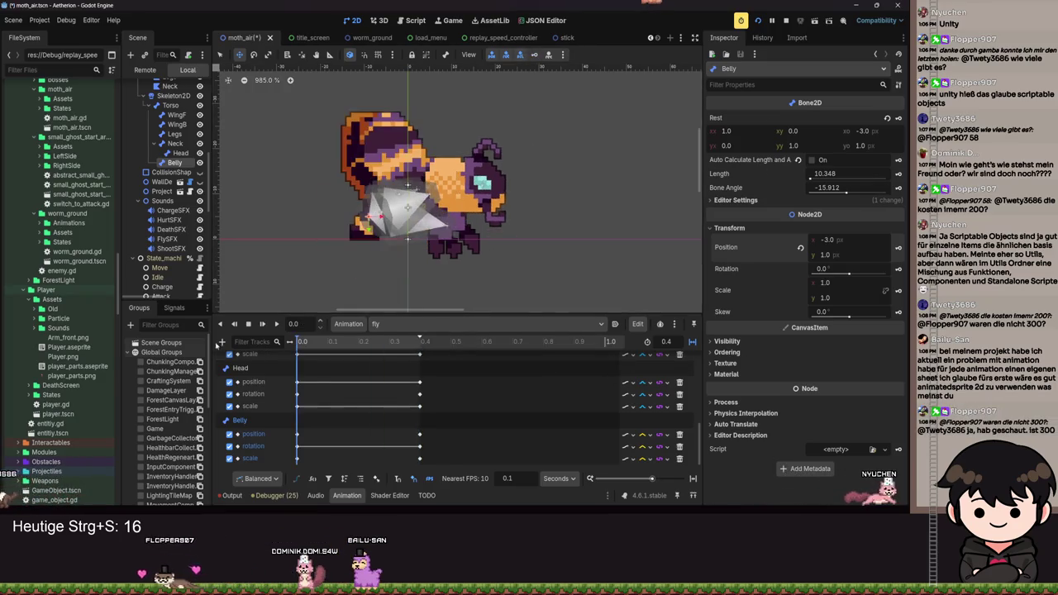
left_click(277, 324)
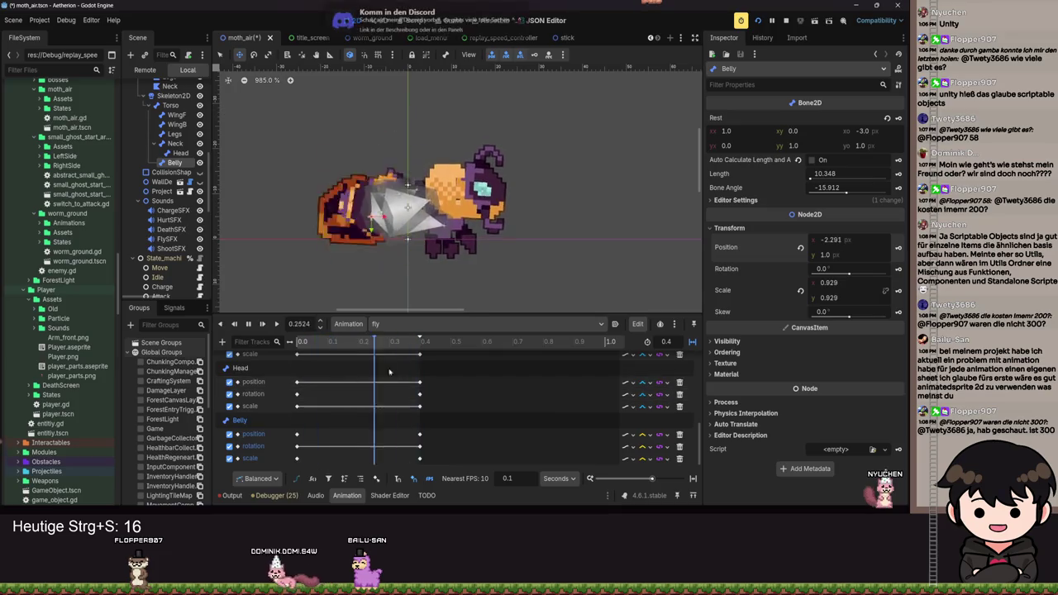
Change the interpolation mode of the Belly scale track and save the moth scene.
scroll(630, 444, "up", 1)
scroll(630, 444, "down", 1)
left_click(648, 445)
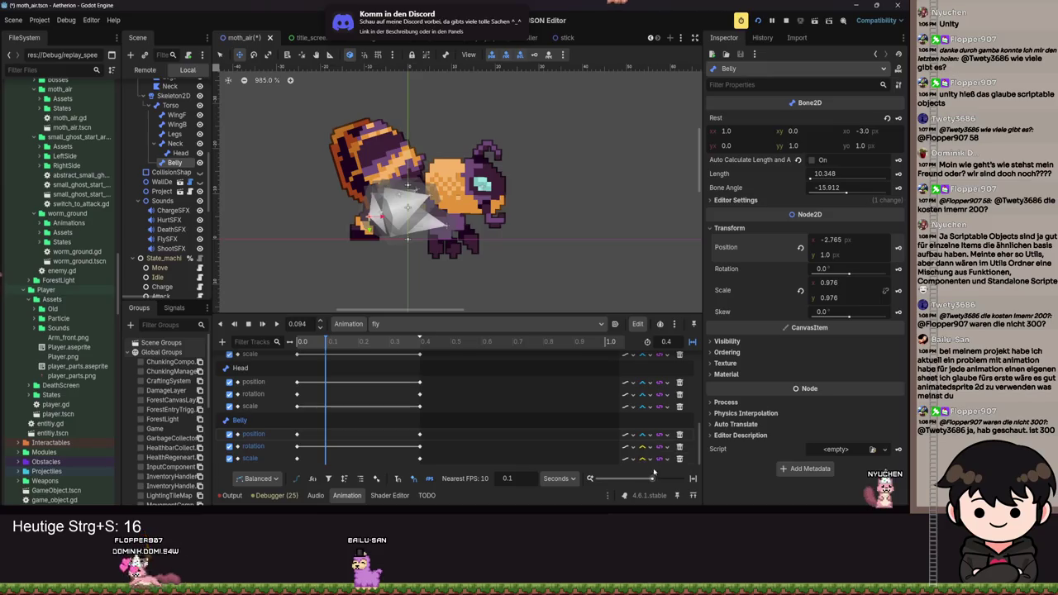
left_click(643, 458)
left_click(653, 478)
left_click(648, 459)
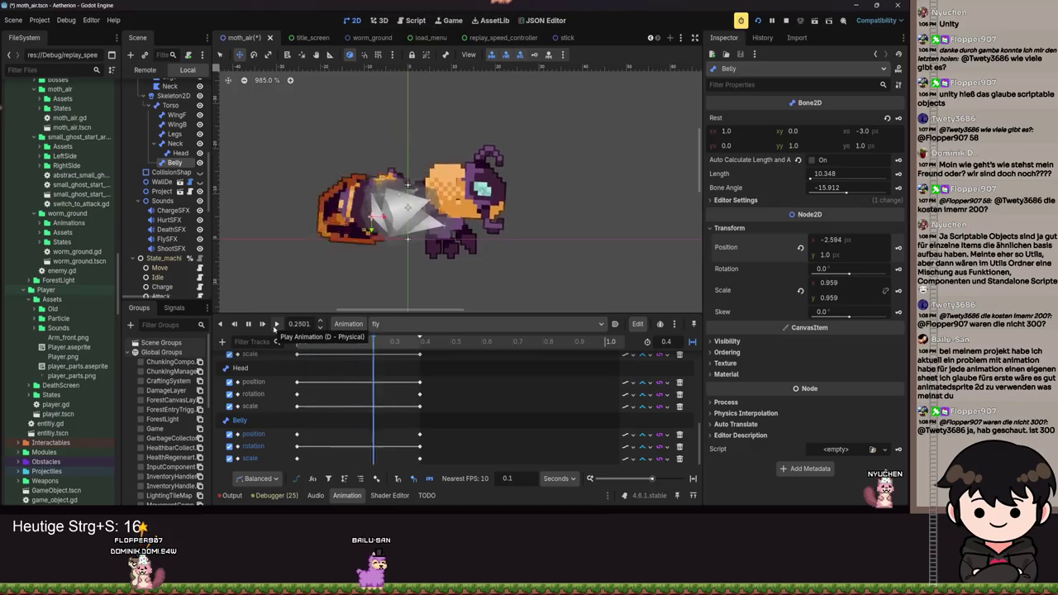
scroll(526, 202, "down", 6)
scroll(526, 201, "right", 3)
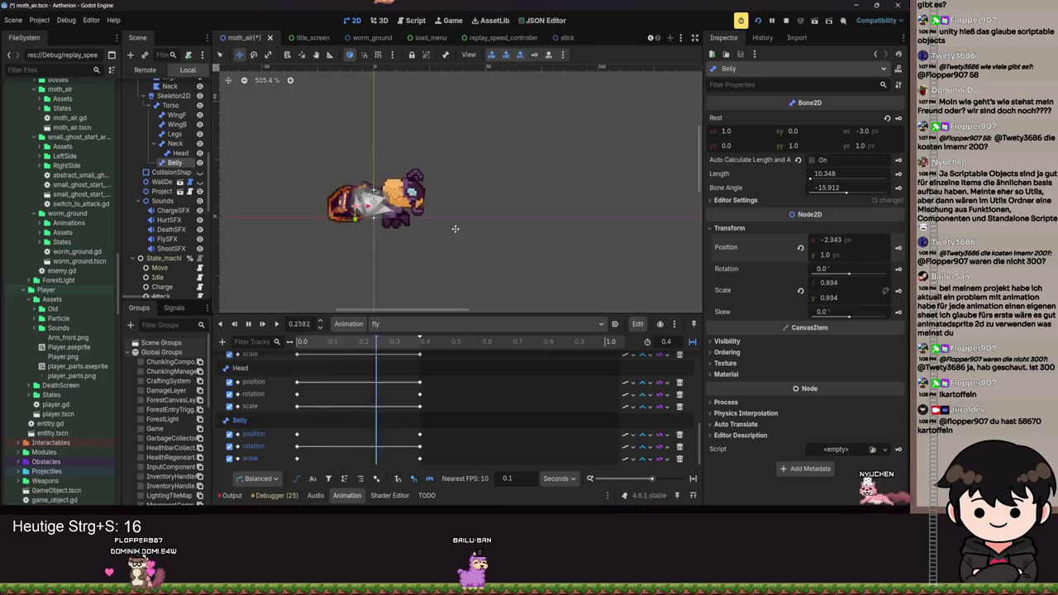
key("ctrl+s")
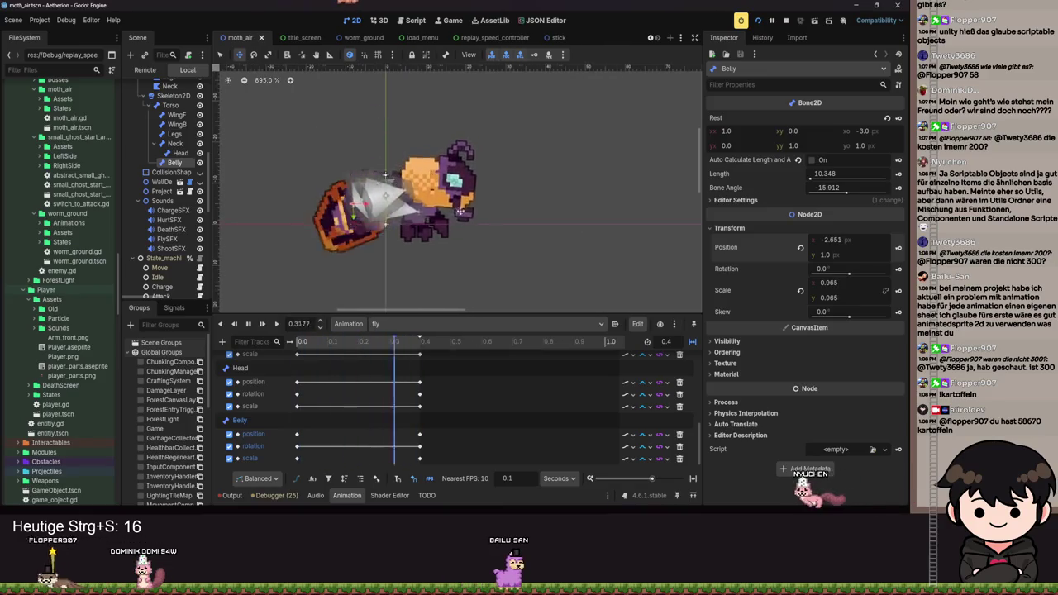
Move the playhead to the 0.4 s end and select the Legs bone.
scroll(553, 212, "up", 3)
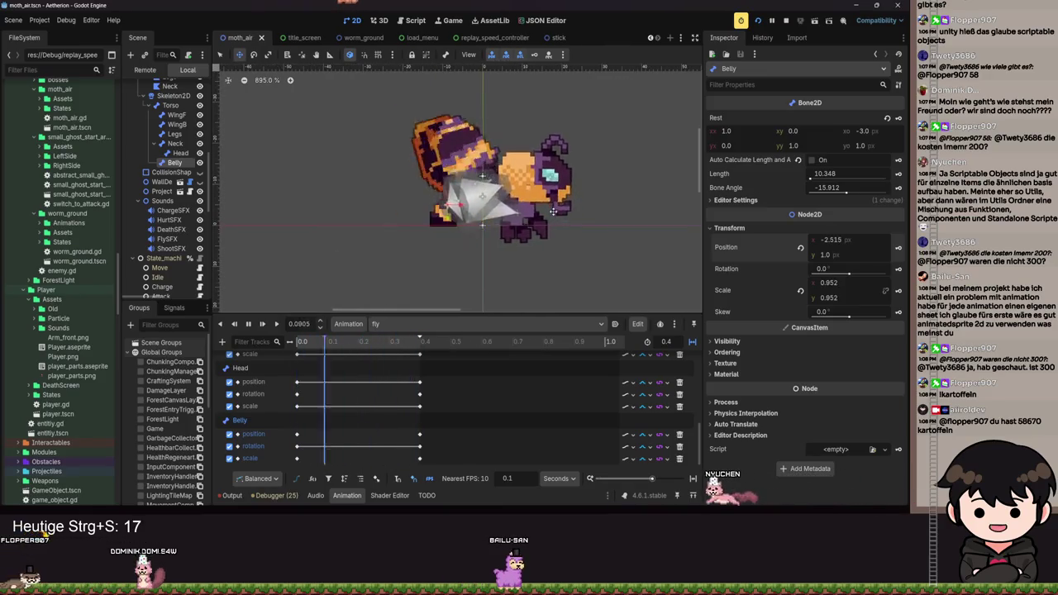
scroll(496, 248, "down", 3)
scroll(397, 295, "right", 3)
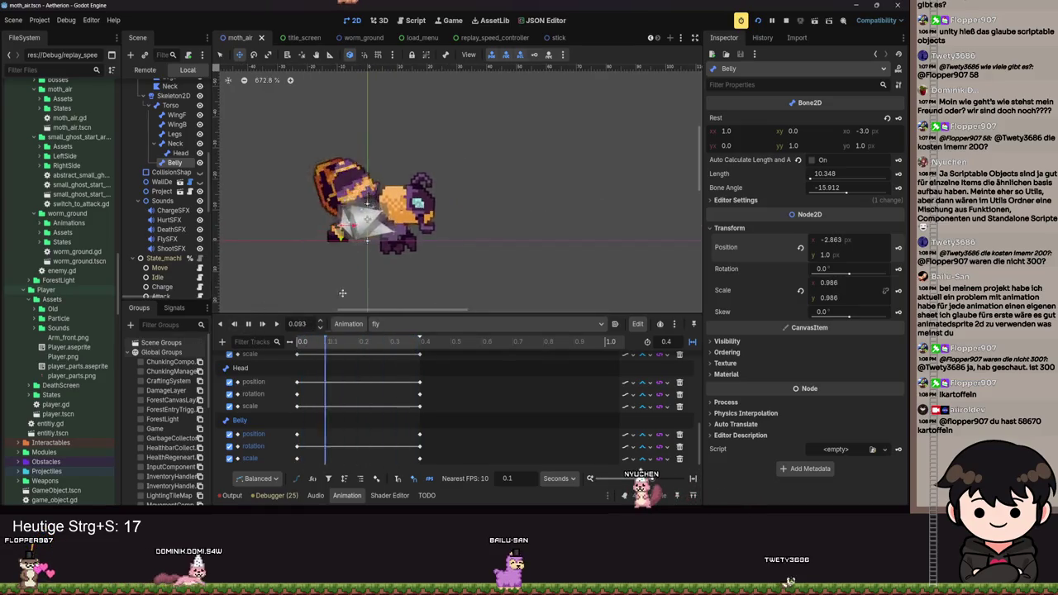
scroll(411, 270, "up", 1)
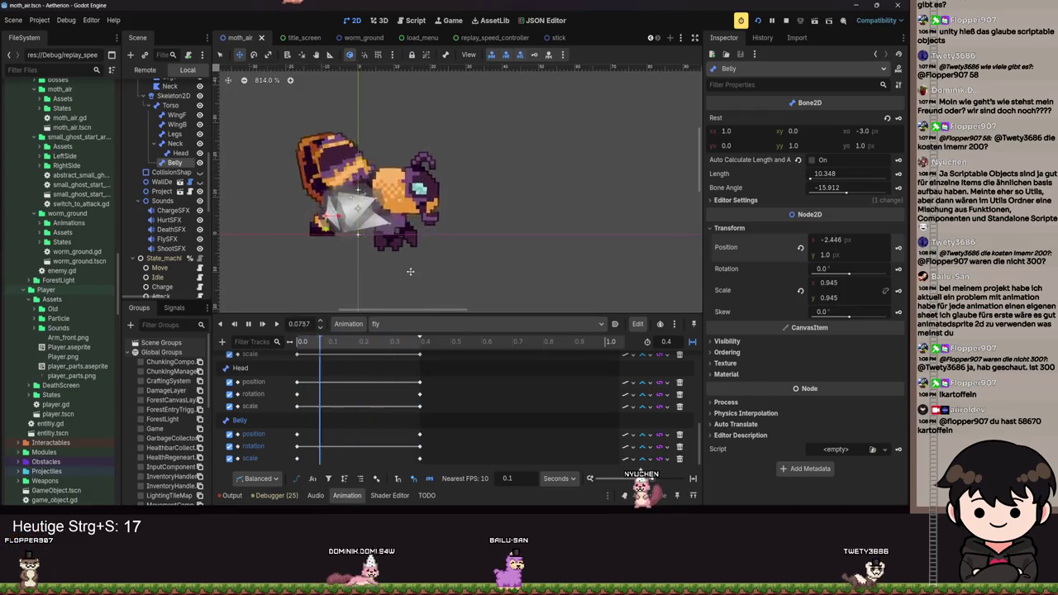
scroll(290, 369, "up", 3)
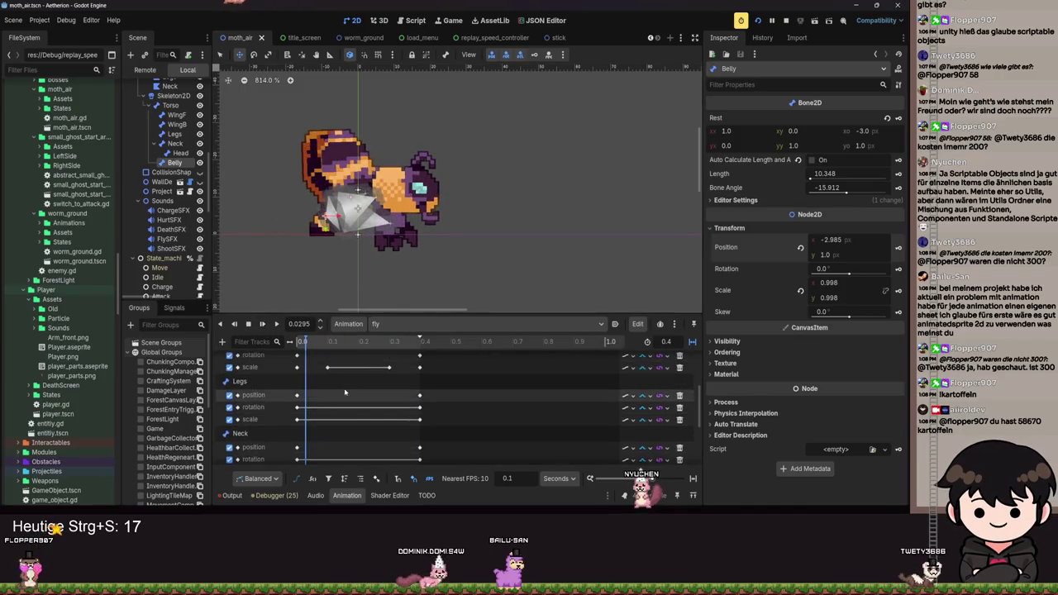
left_click(427, 351)
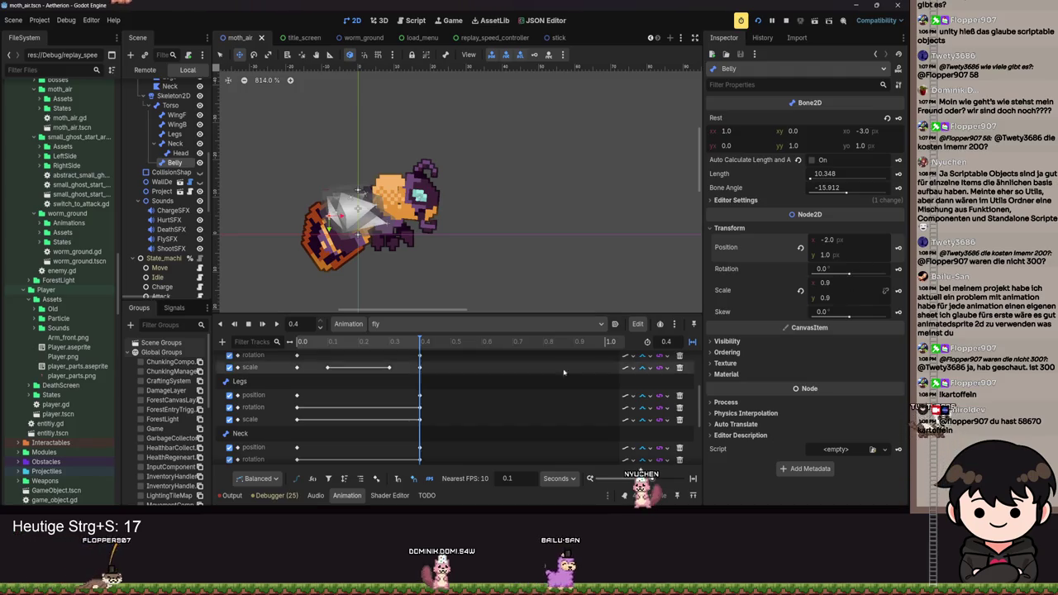
left_click(174, 134)
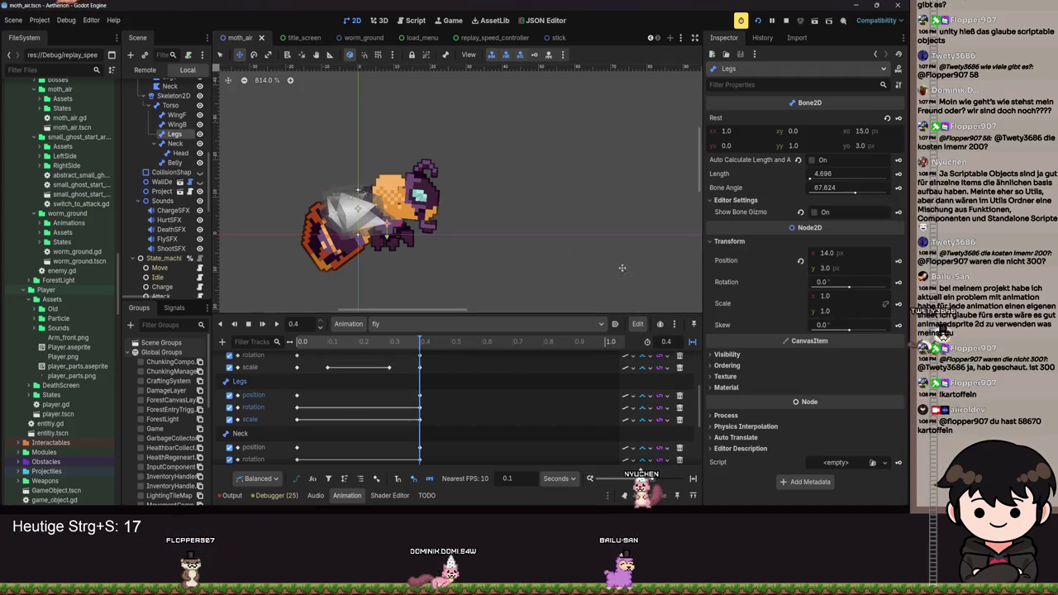
Apply a 0.9 scale to Legs, save, and restore the animation length to 0.4 s.
type("0.9")
key("Tab")
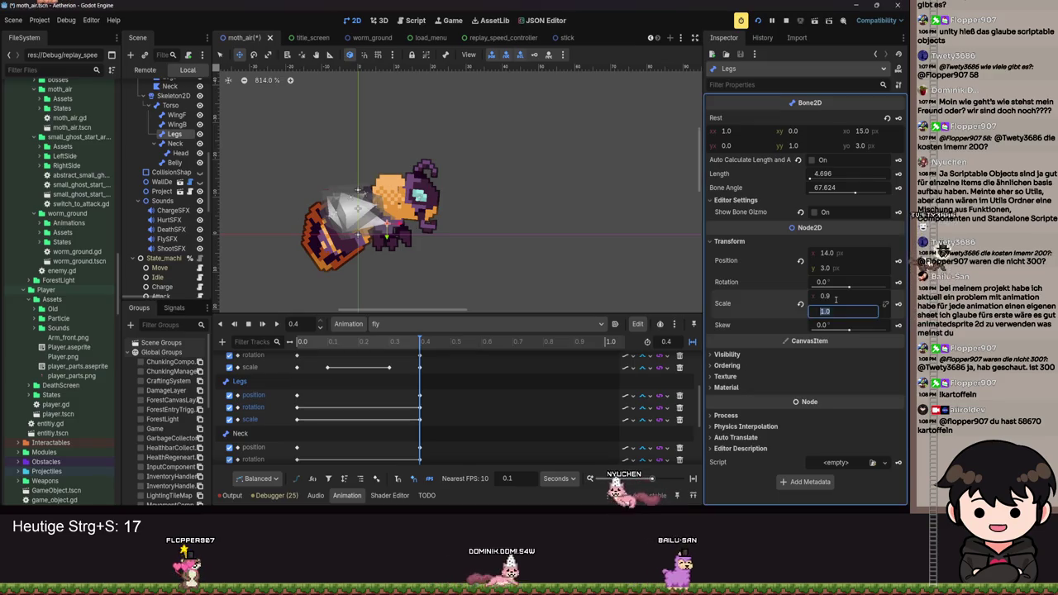
key("ctrl+s")
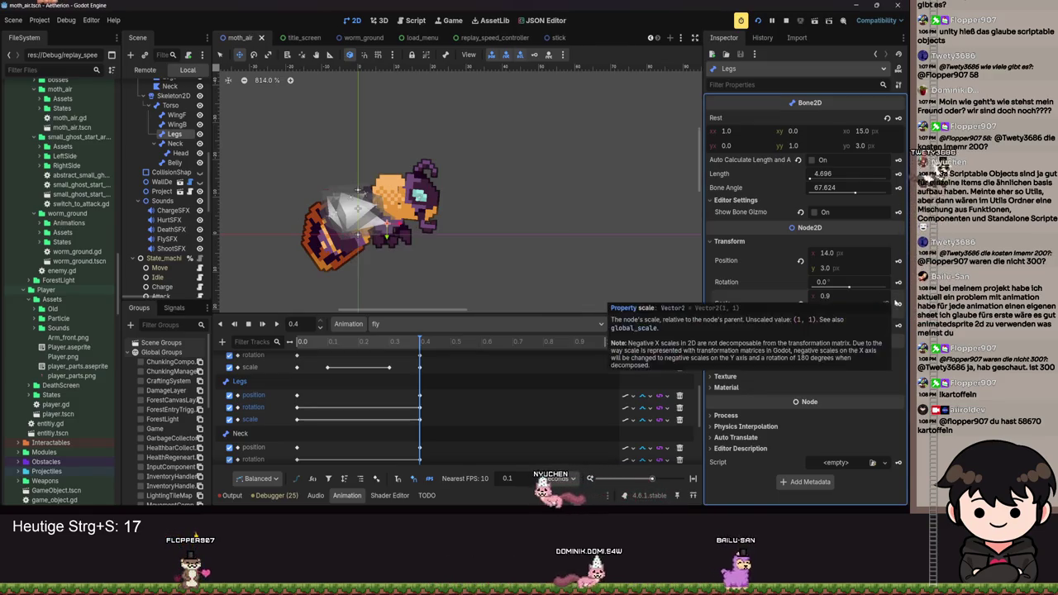
left_click(276, 324)
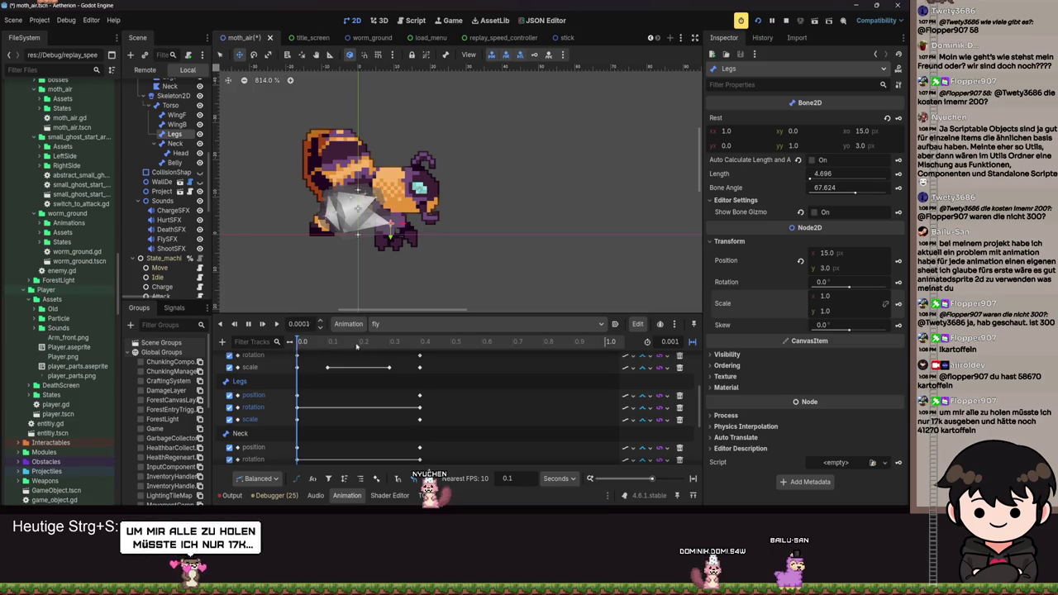
left_click_drag(666, 341, 703, 342)
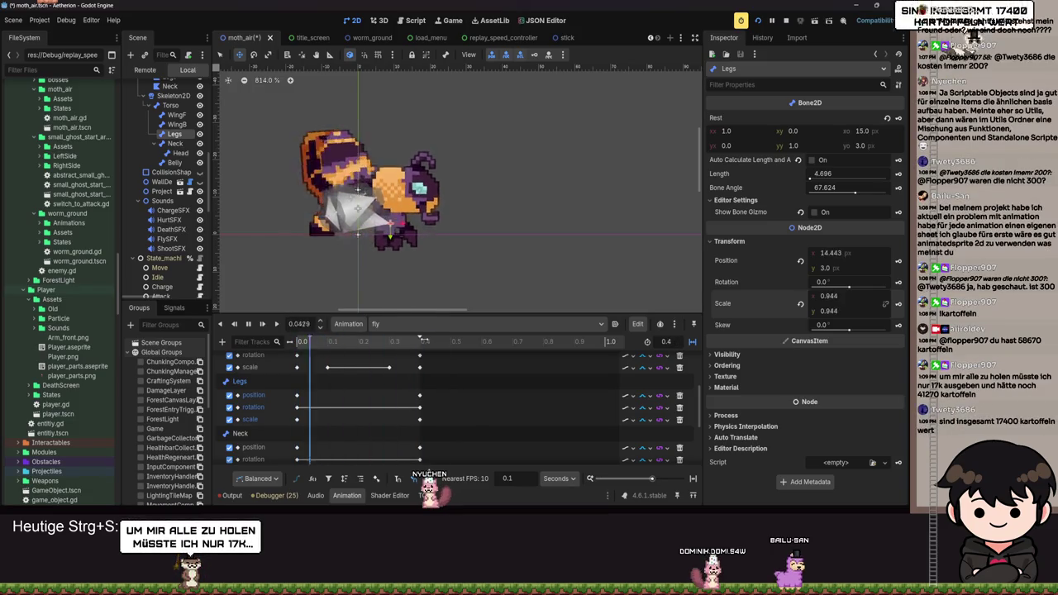
scroll(380, 248, "down", 2)
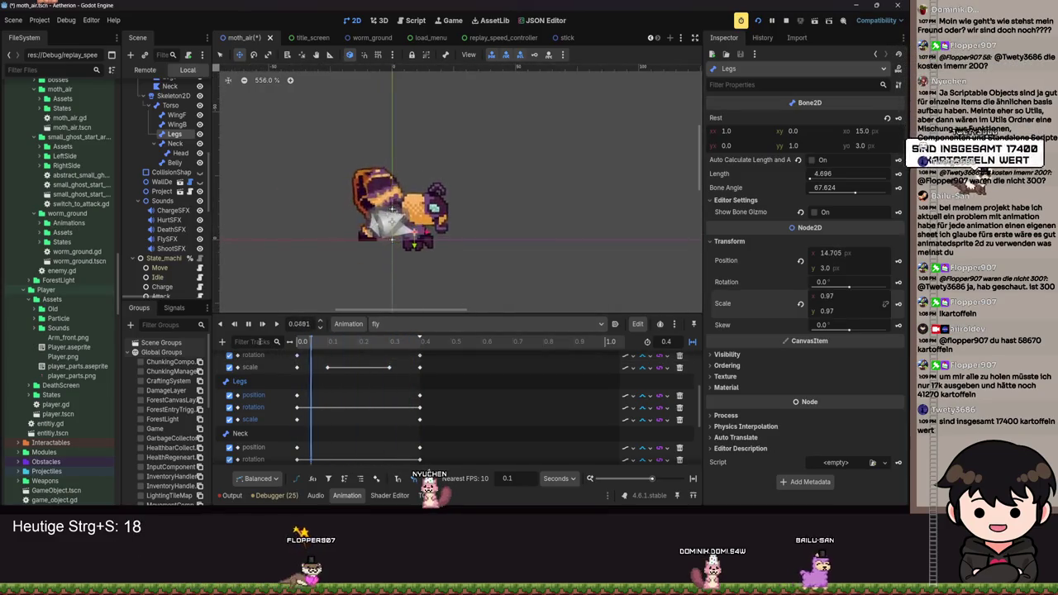
left_click(452, 360)
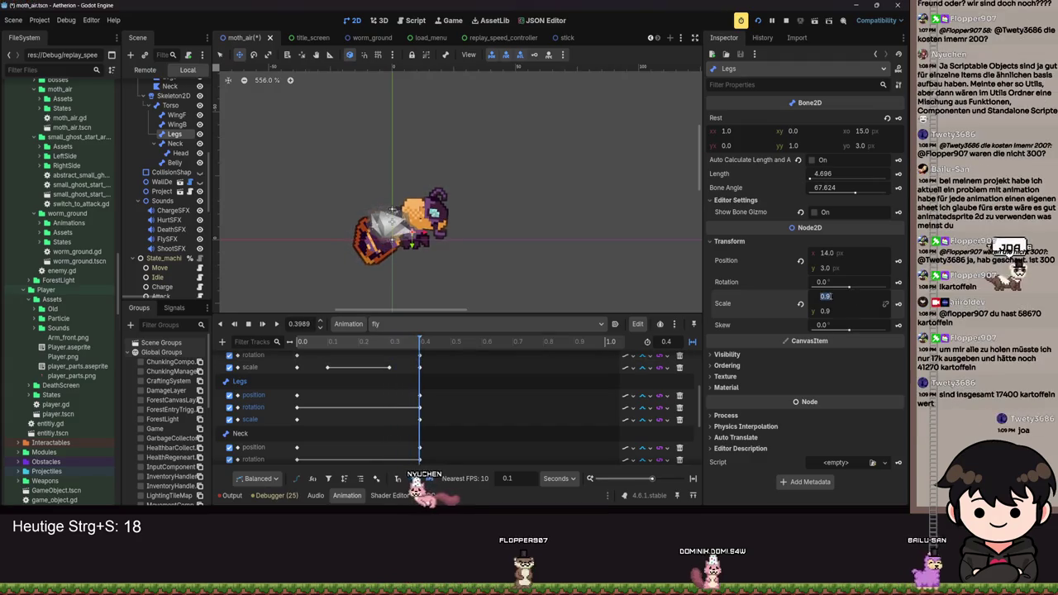
At time 0.4, set the Legs bone's scale x and y to 0.95 and save.
left_click(300, 324)
type("0.4")
key("Return")
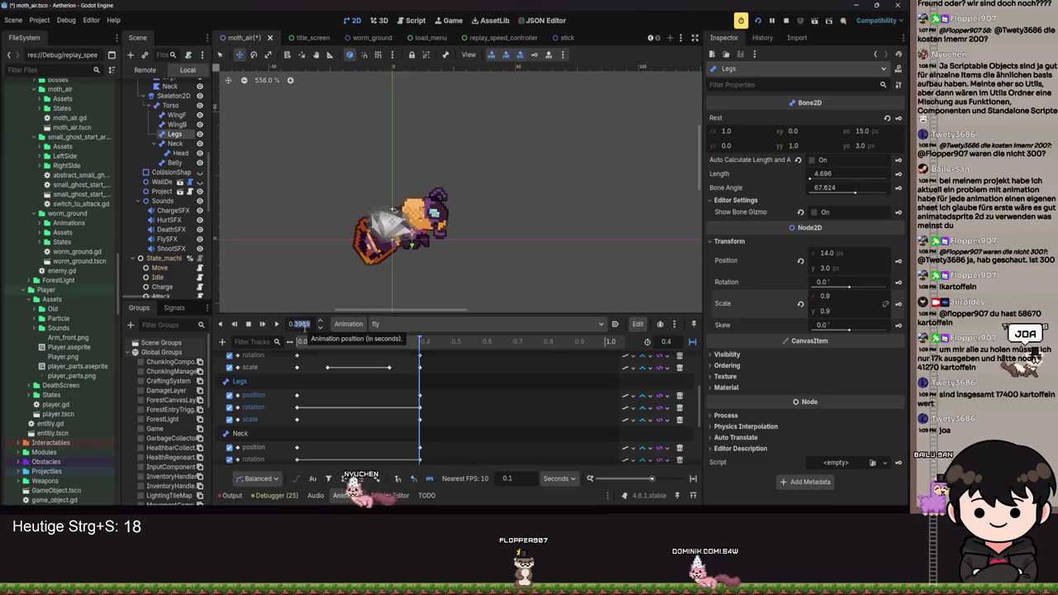
left_click(849, 294)
type("0.95")
left_click(847, 309)
type("0.595")
key("Return")
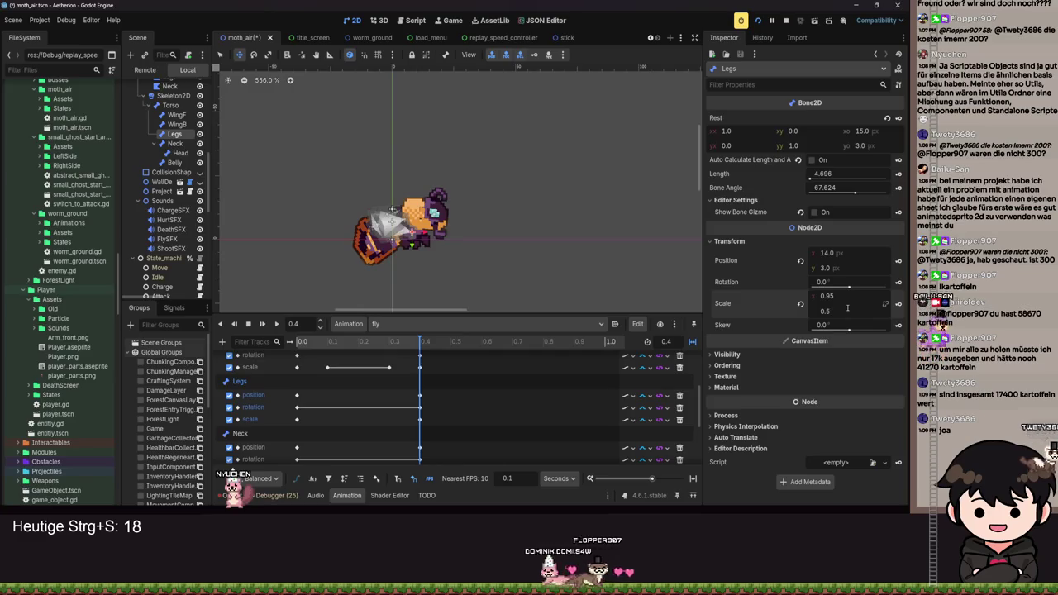
left_click(847, 309)
key("Return")
key("ctrl+s")
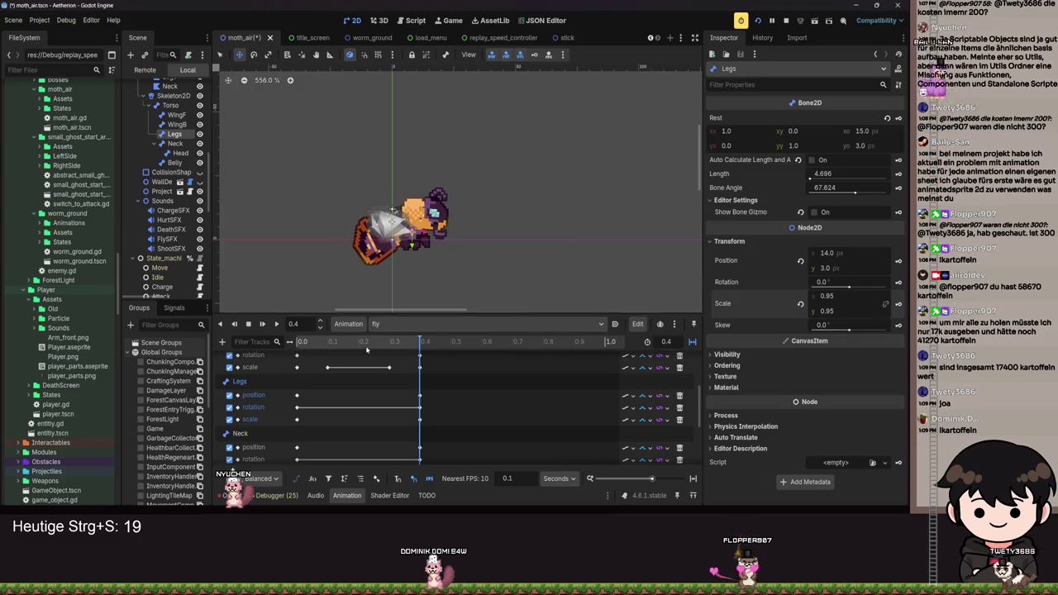
Play, pause and restart the fly animation preview to check the Legs shrink.
left_click(278, 324)
scroll(482, 249, "down", 1)
scroll(396, 301, "up", 3)
left_click(248, 324)
left_click(248, 324)
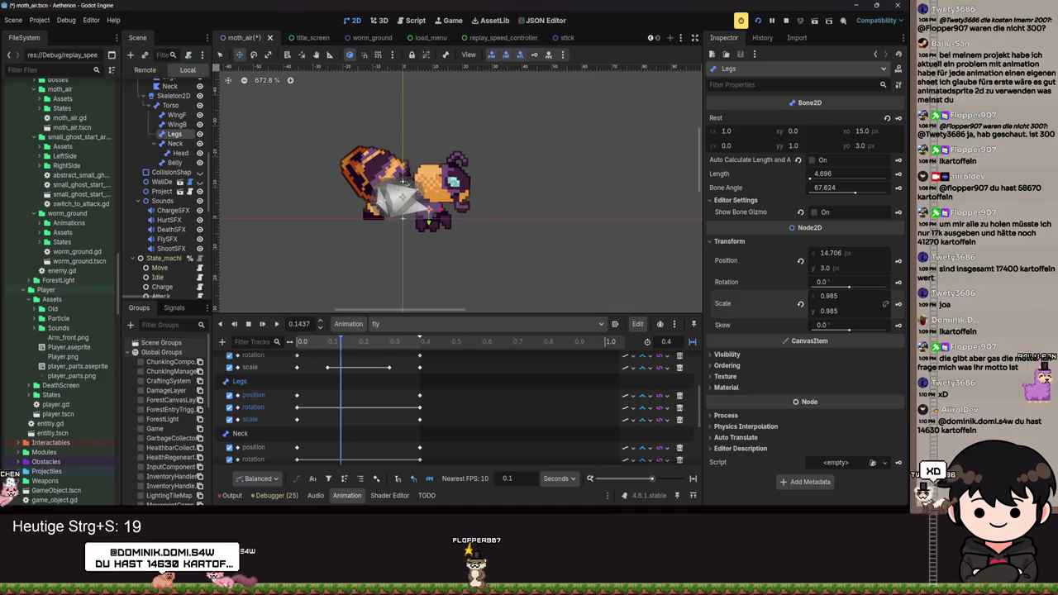
scroll(50, 395, "down", 10)
scroll(58, 315, "down", 10)
scroll(62, 238, "down", 15)
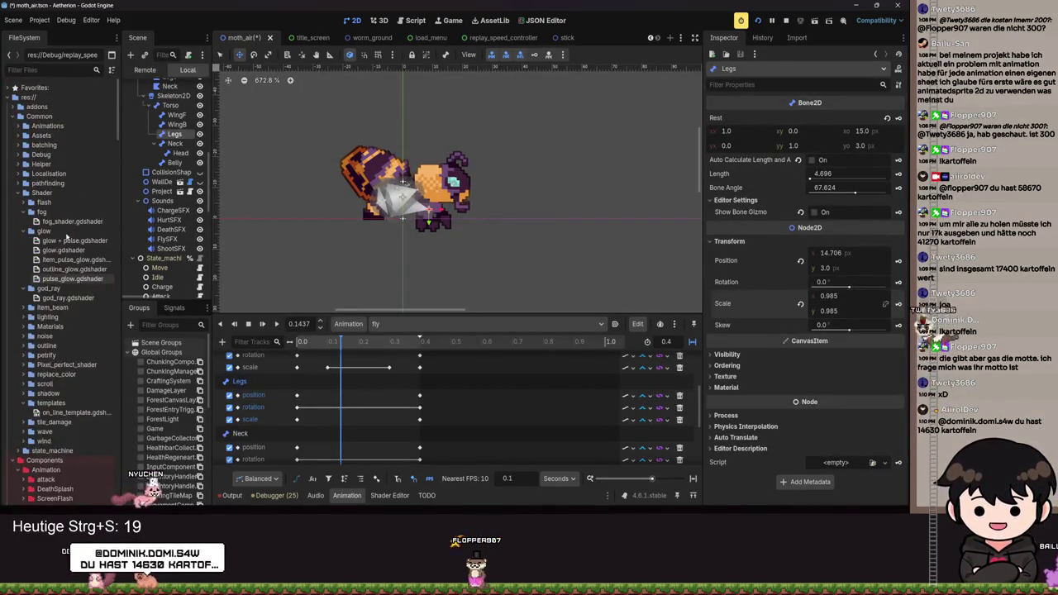
scroll(31, 163, "up", 5)
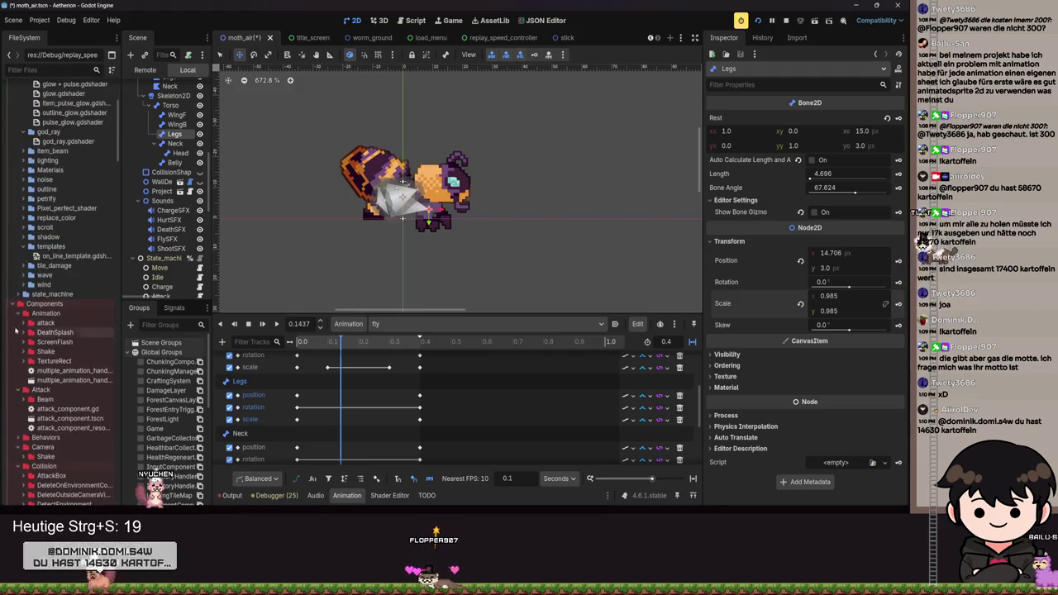
left_click(18, 304)
left_click(18, 313)
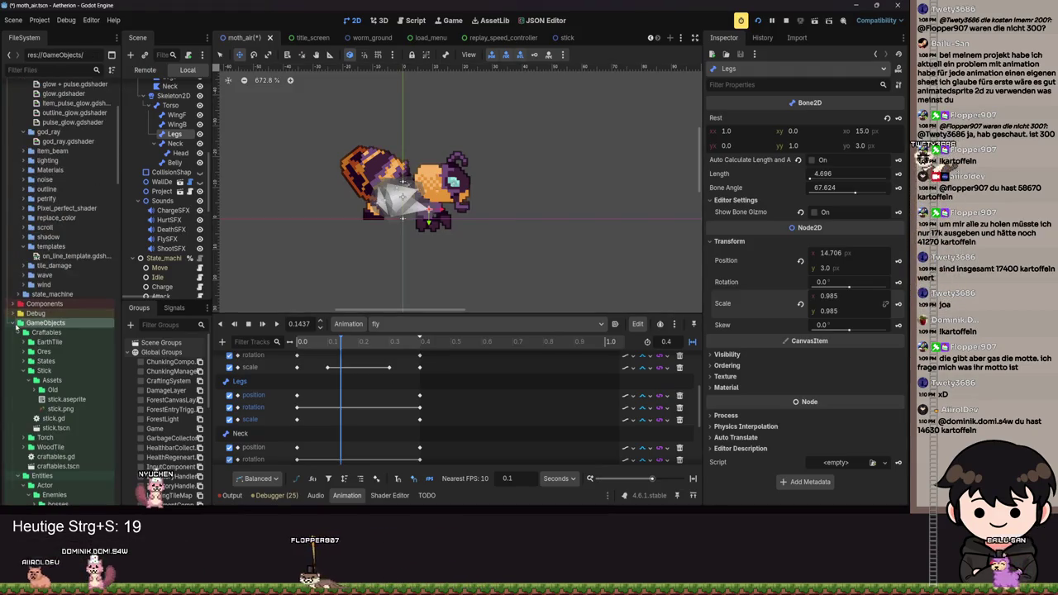
left_click(18, 322)
scroll(37, 281, "down", 6)
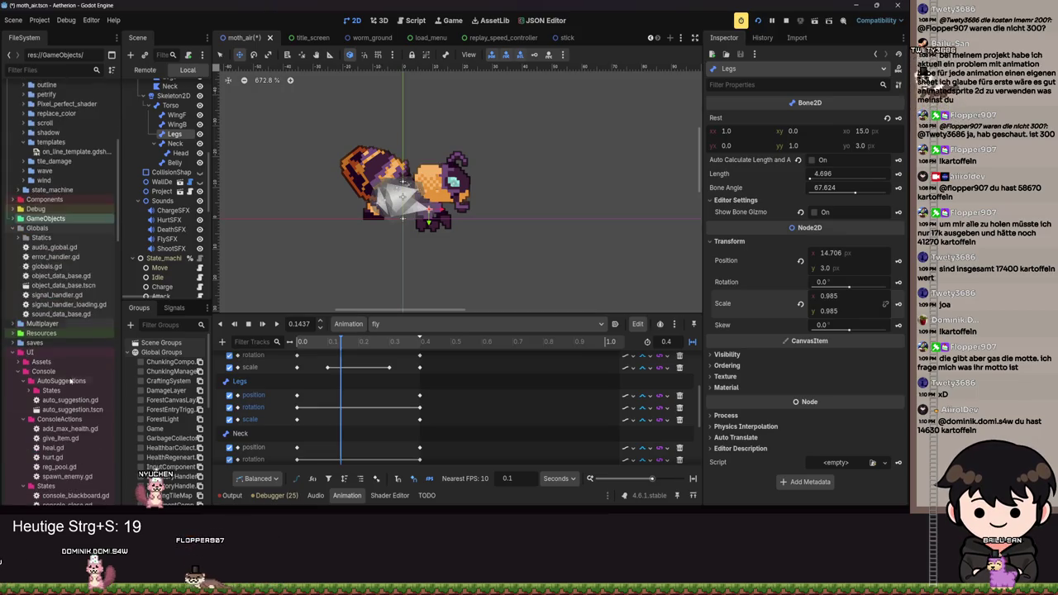
scroll(41, 271, "down", 10)
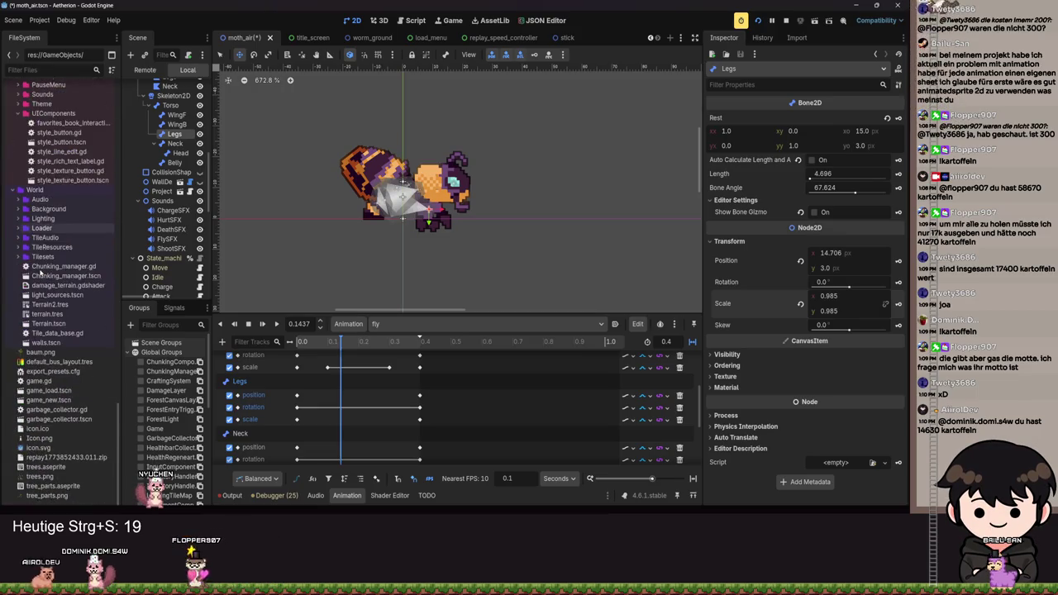
scroll(27, 361, "up", 8)
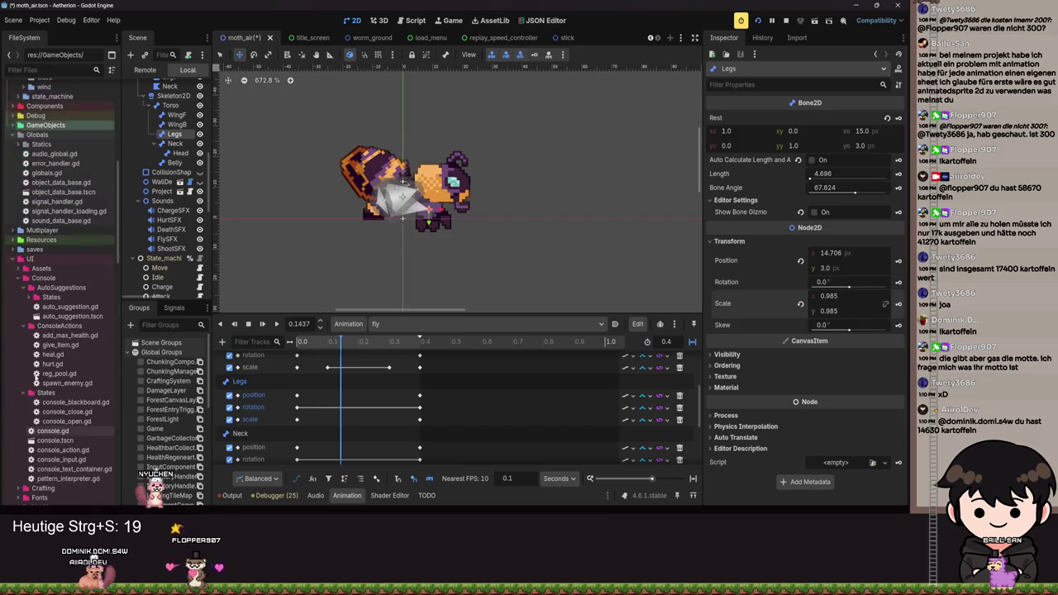
scroll(41, 297, "up", 4)
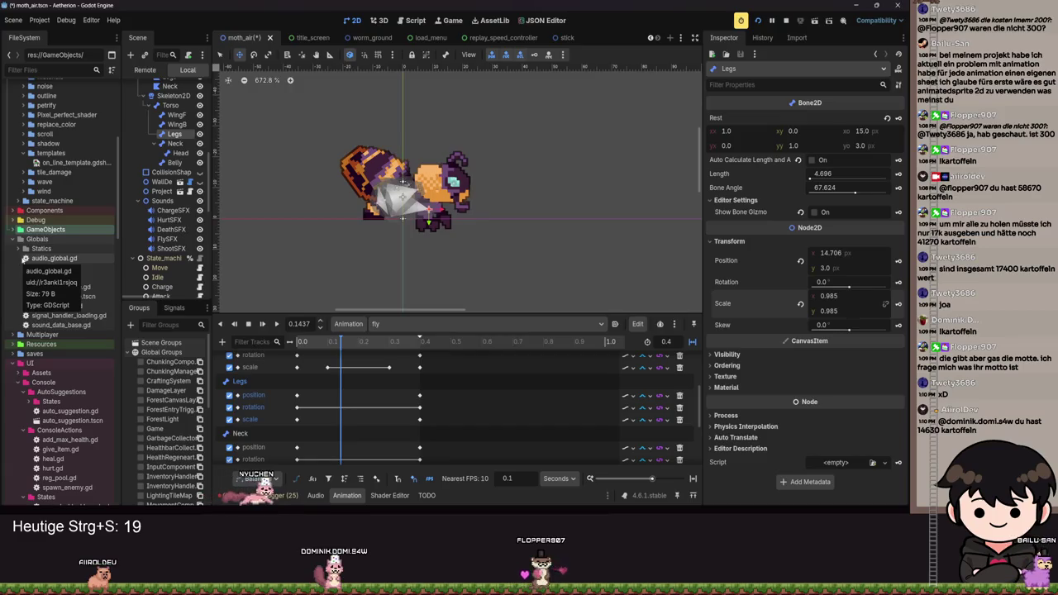
scroll(25, 258, "up", 8)
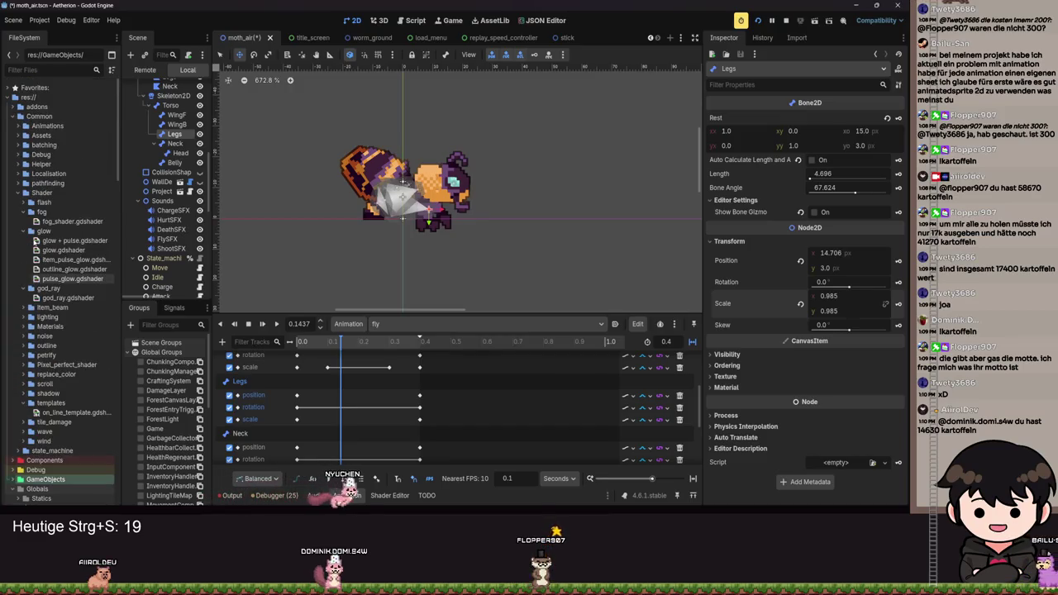
scroll(33, 240, "down", 5)
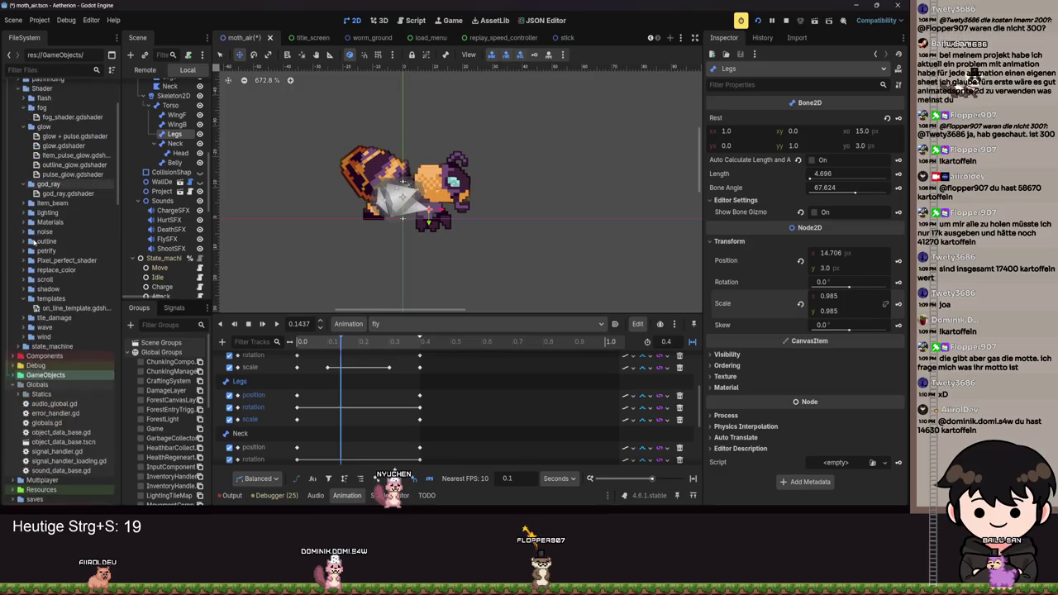
scroll(33, 240, "up", 5)
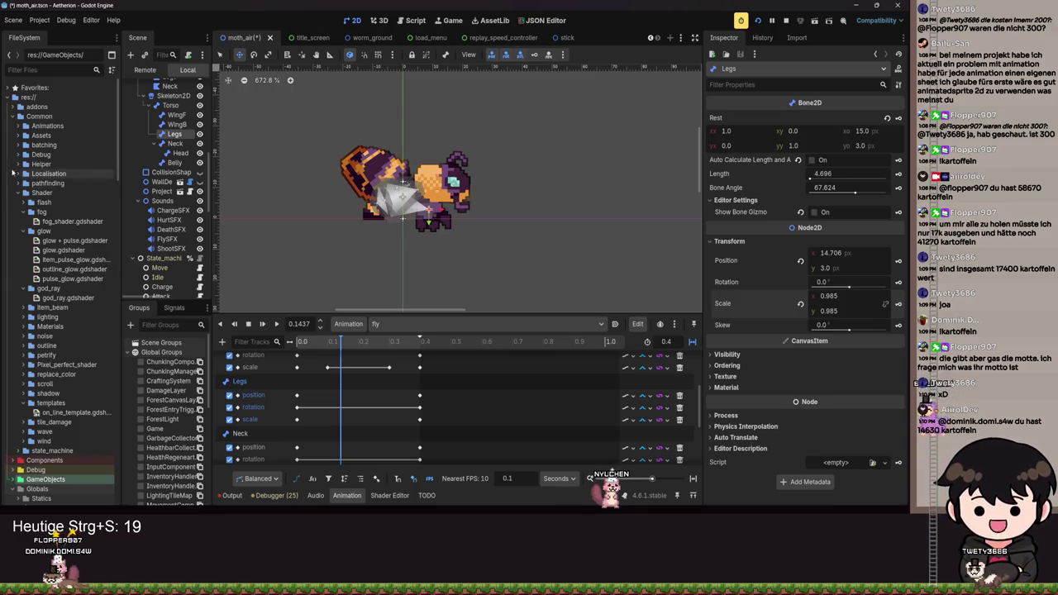
left_click(19, 145)
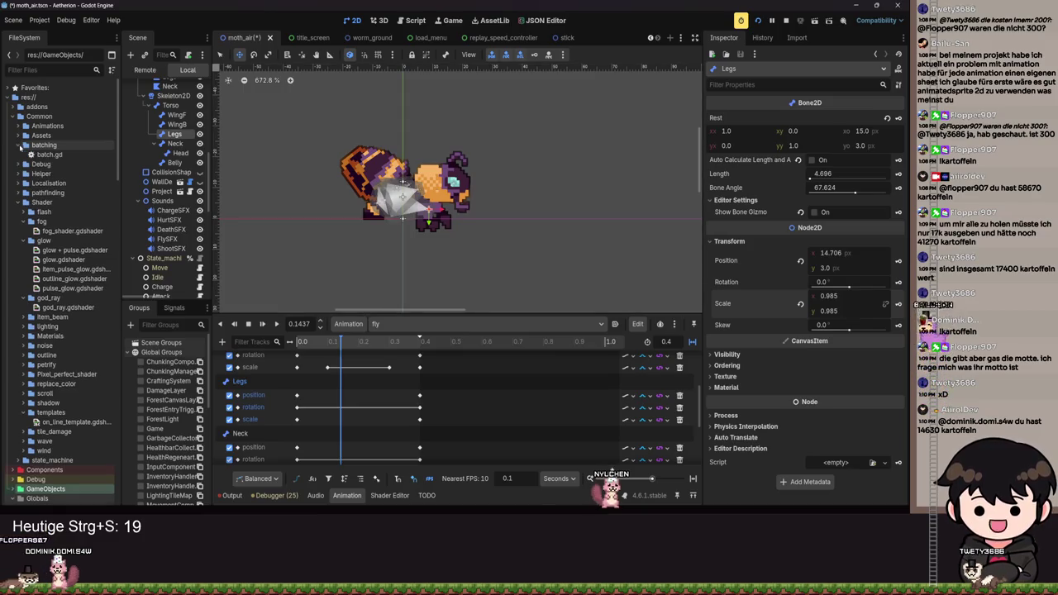
Browse the Animations, Common, fog and petrify folders in the FileSystem dock.
left_click(18, 145)
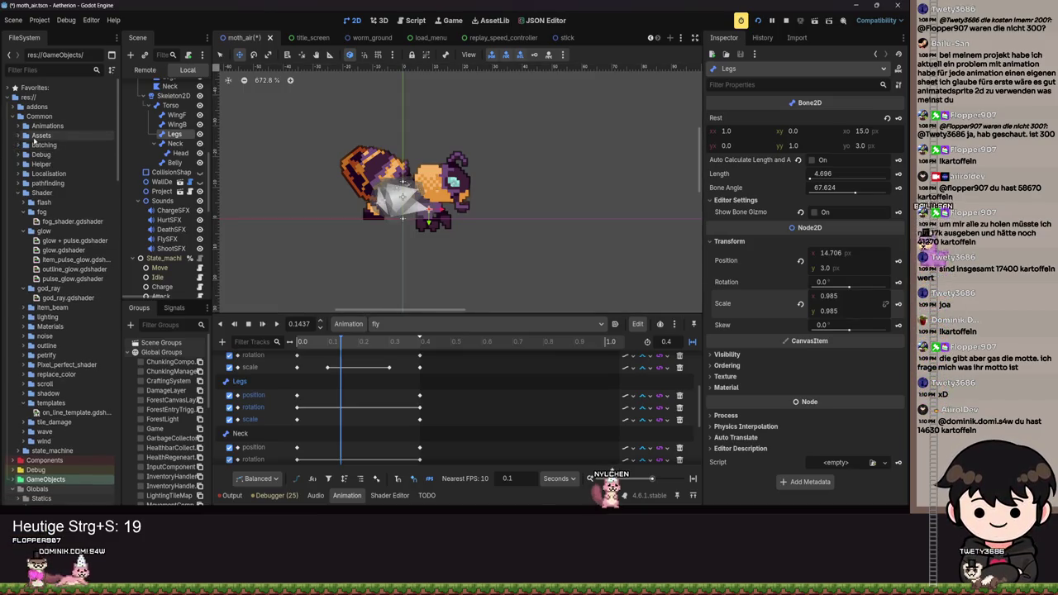
left_click(20, 126)
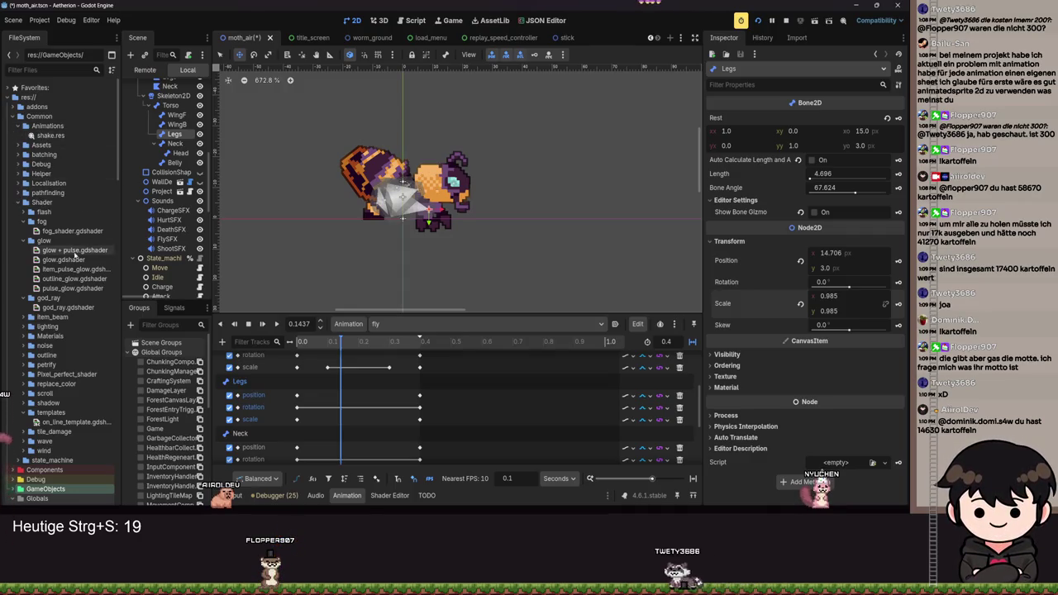
left_click(39, 115)
left_click(42, 222)
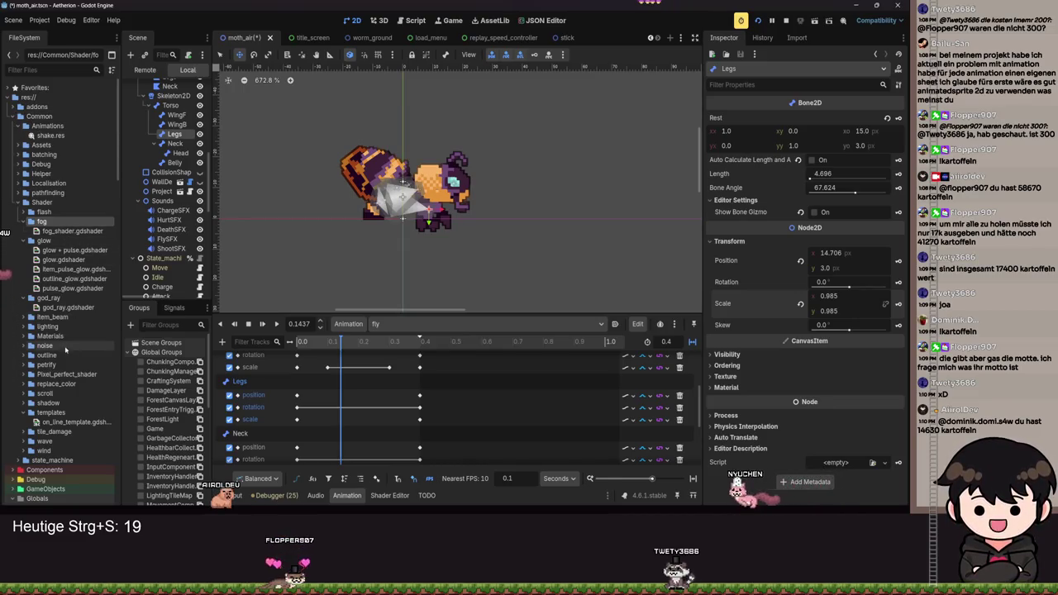
left_click(27, 365)
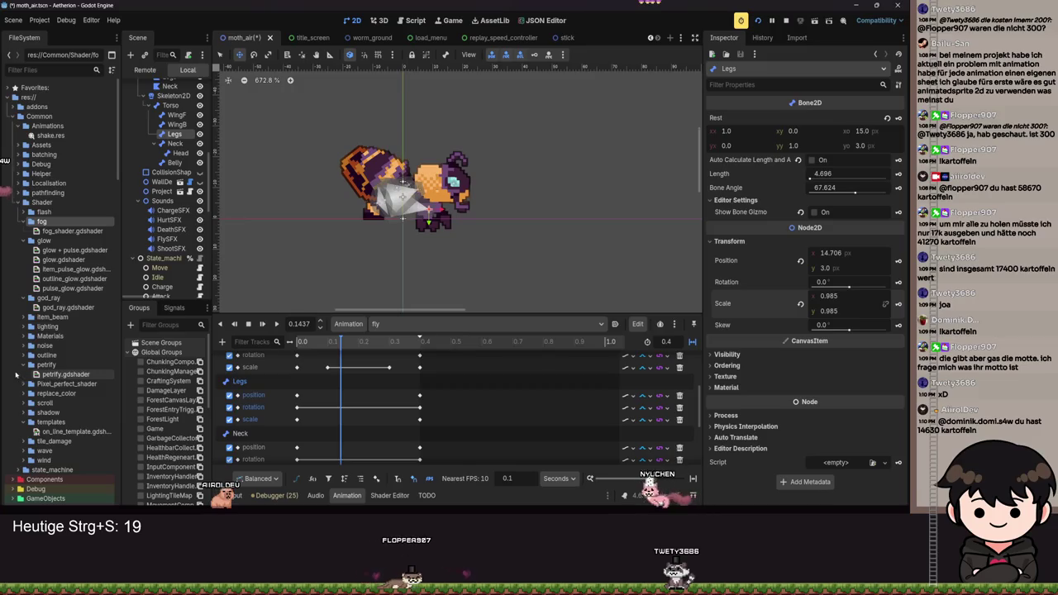
left_click(26, 365)
Open the wind and state_machine folders, then play the fly animation preview.
scroll(50, 372, "down", 3)
left_click(37, 345)
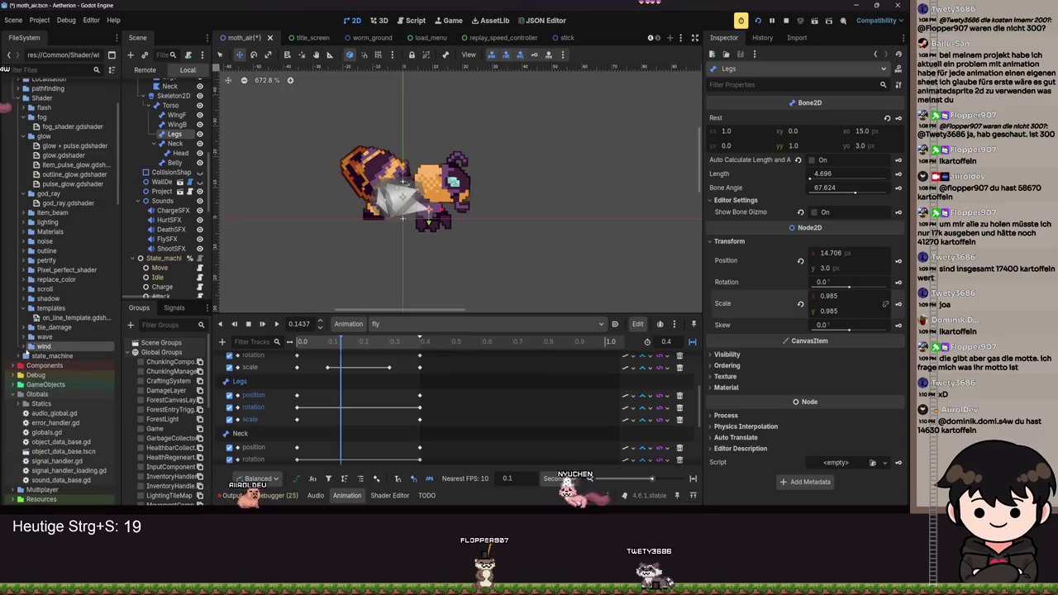
left_click(21, 356)
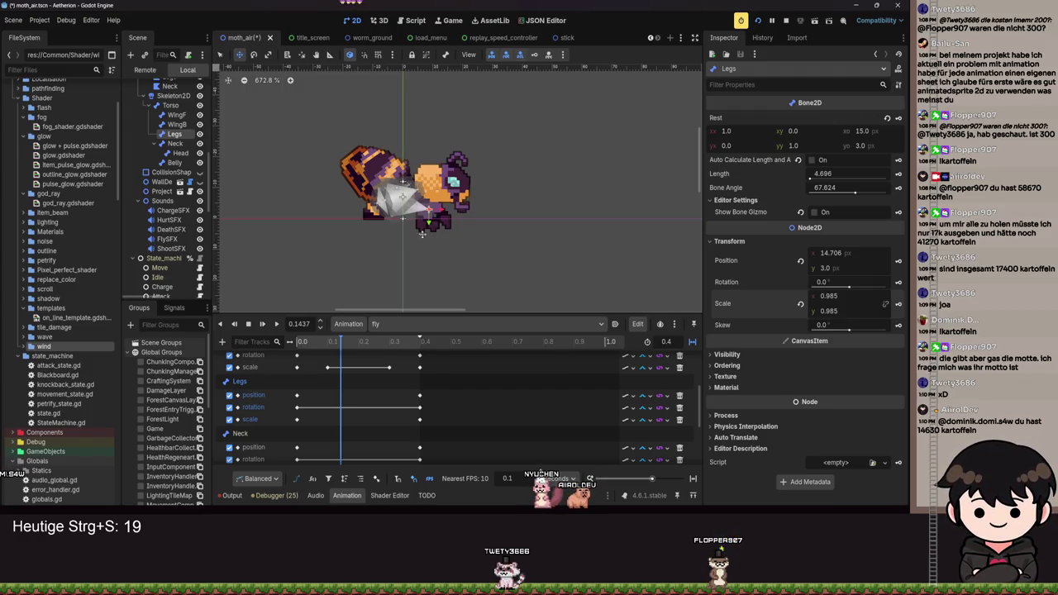
left_click(276, 324)
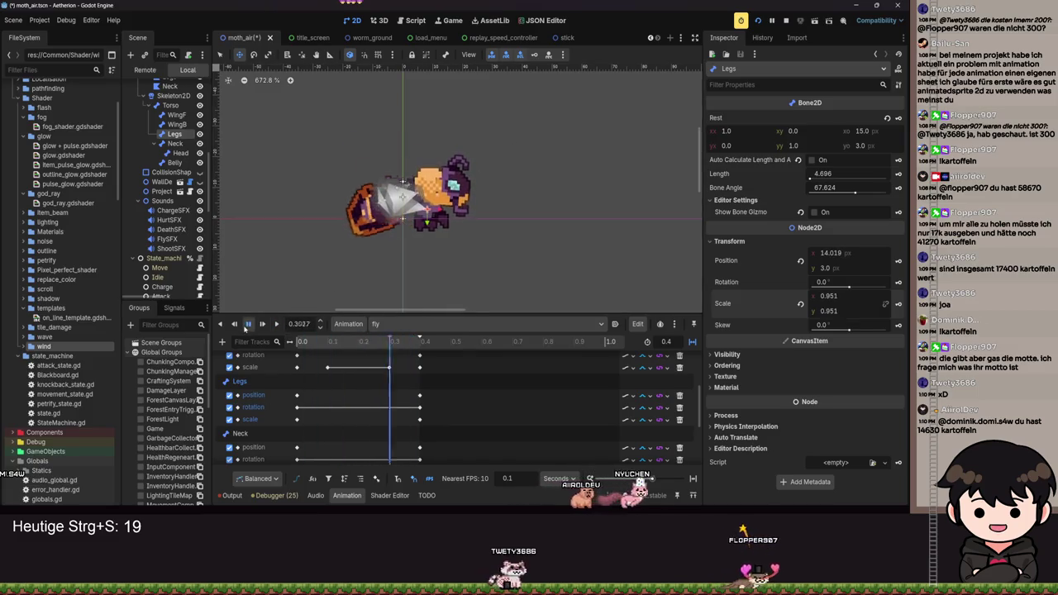
Stop the preview, run the project, continue the saved game and maximize its window.
key("s")
left_click(757, 21)
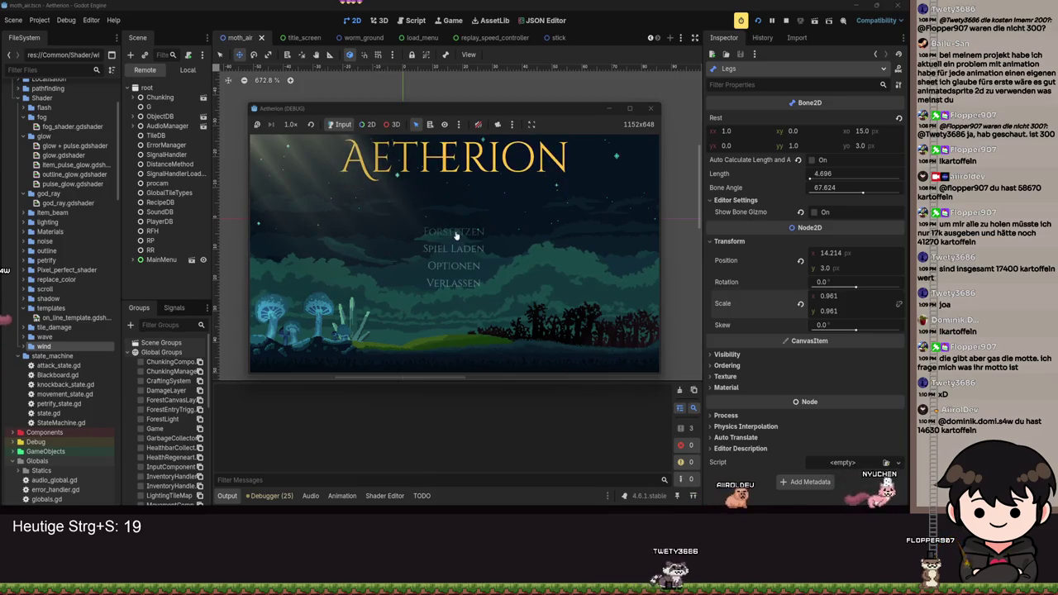
left_click(456, 234)
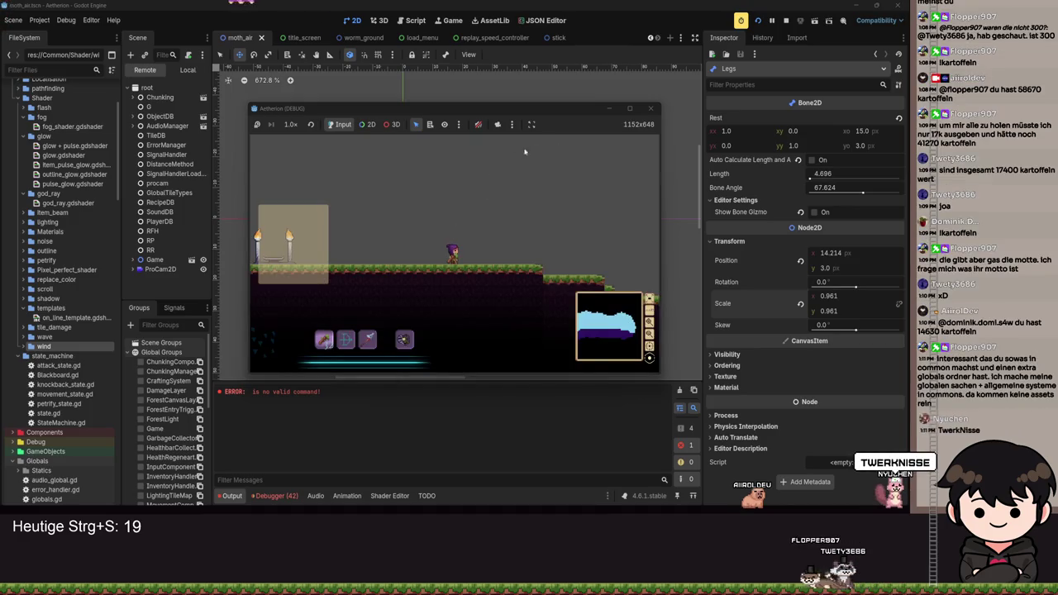
left_click(630, 108)
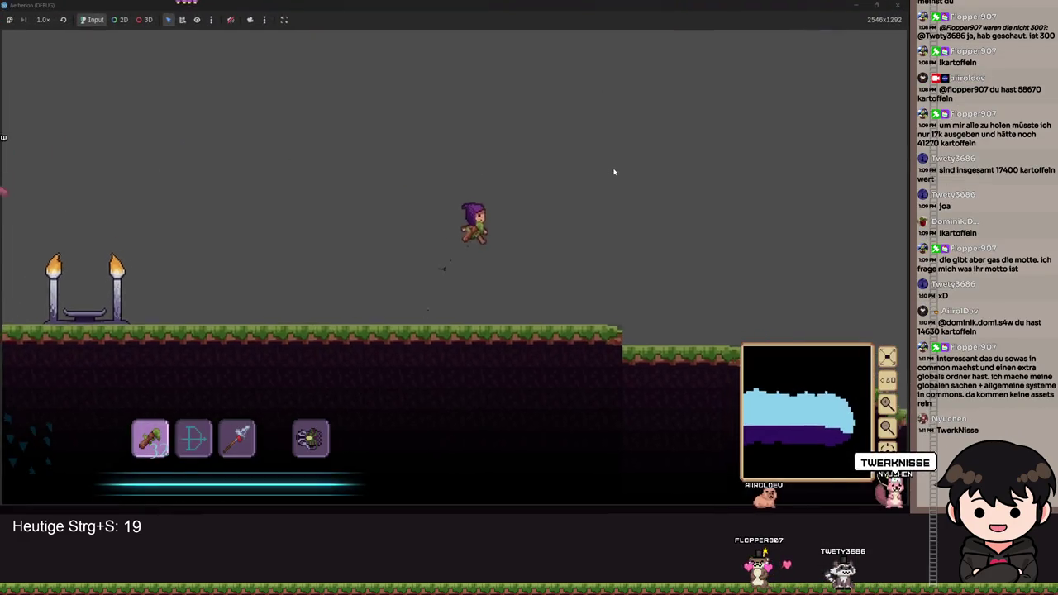
Run and jump the player across the terrain toward the flying moth.
key("d")
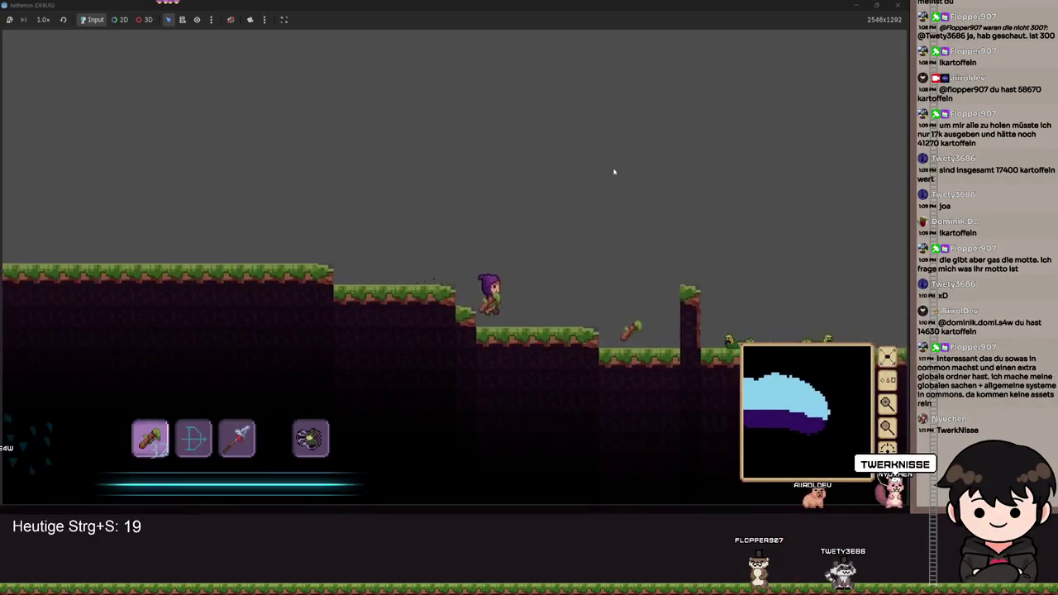
key("d")
key("space")
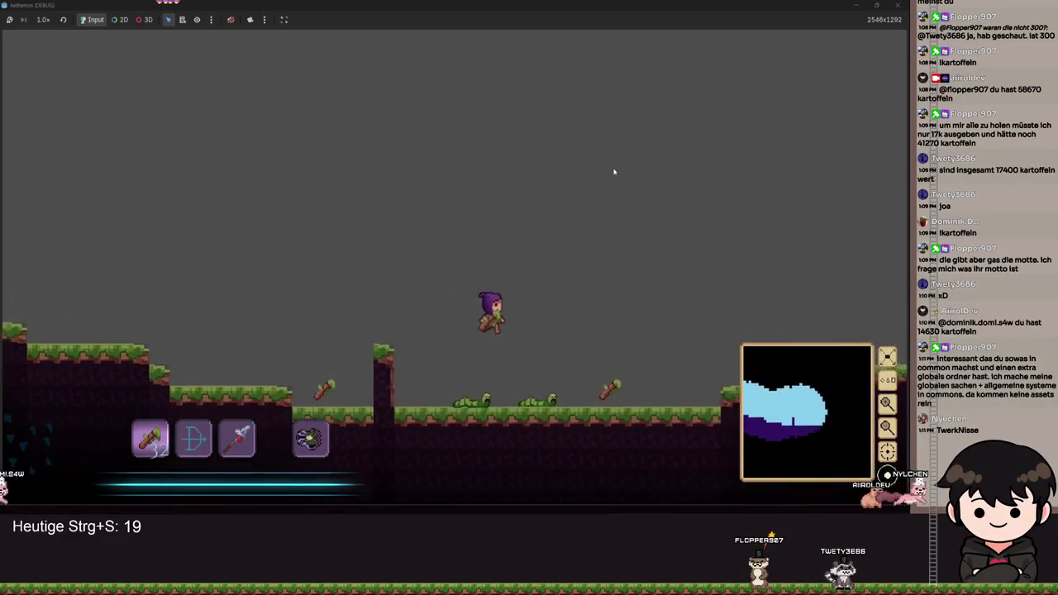
key("space")
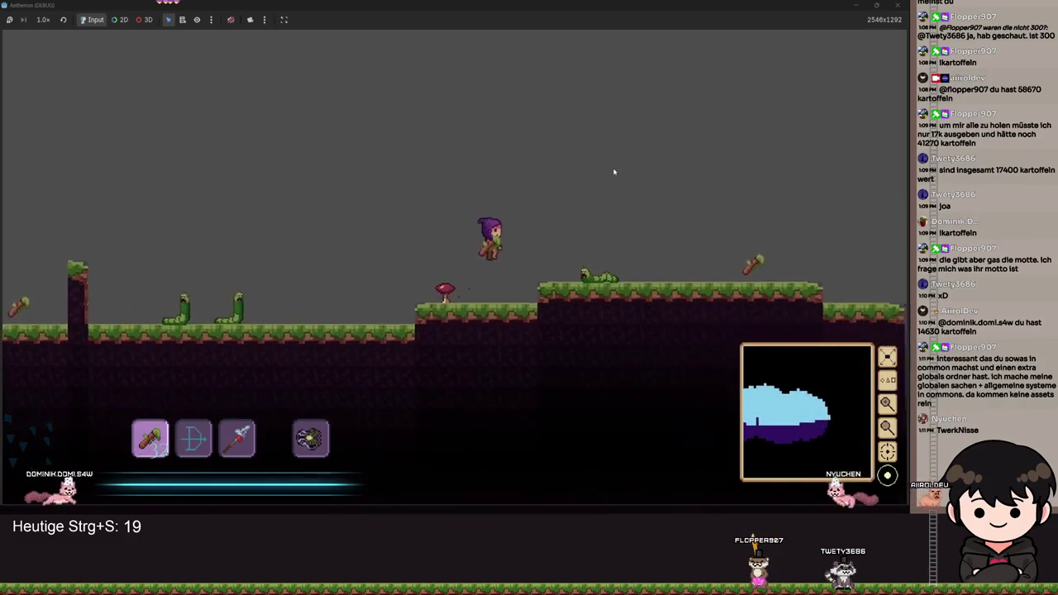
key("d")
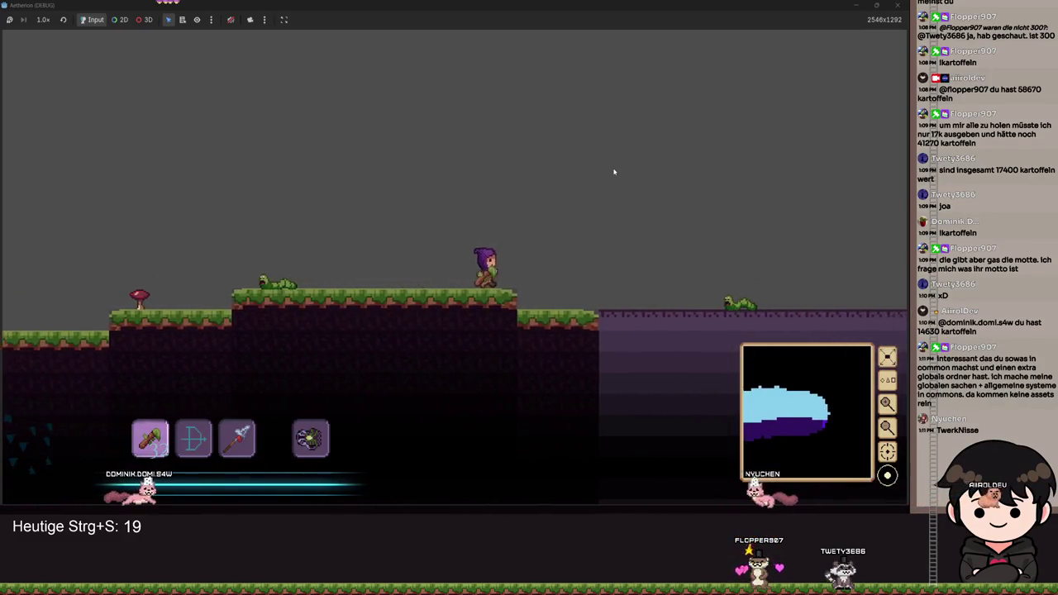
key("d")
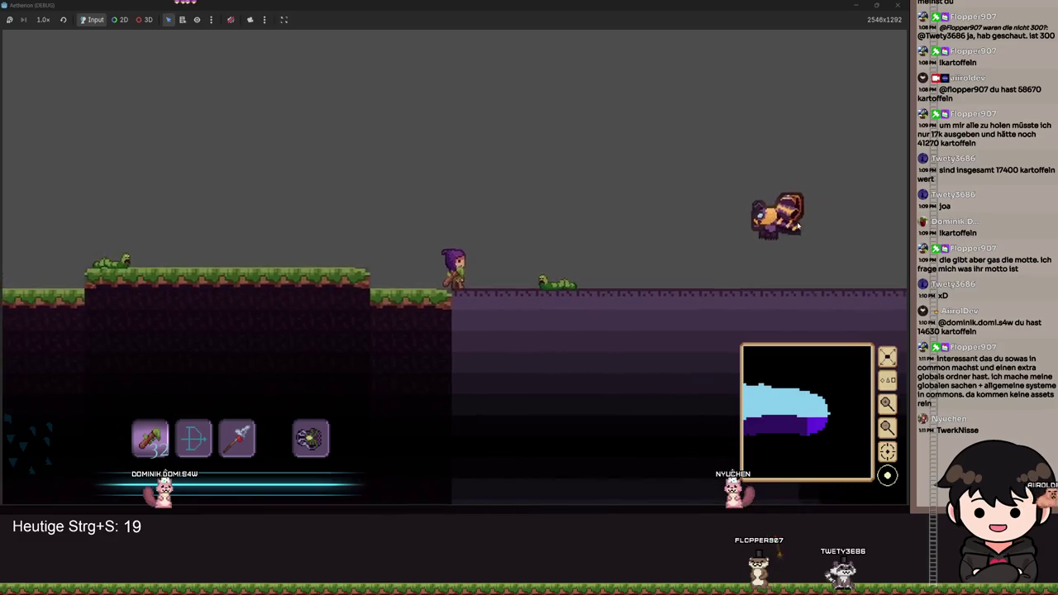
key("a")
key("space")
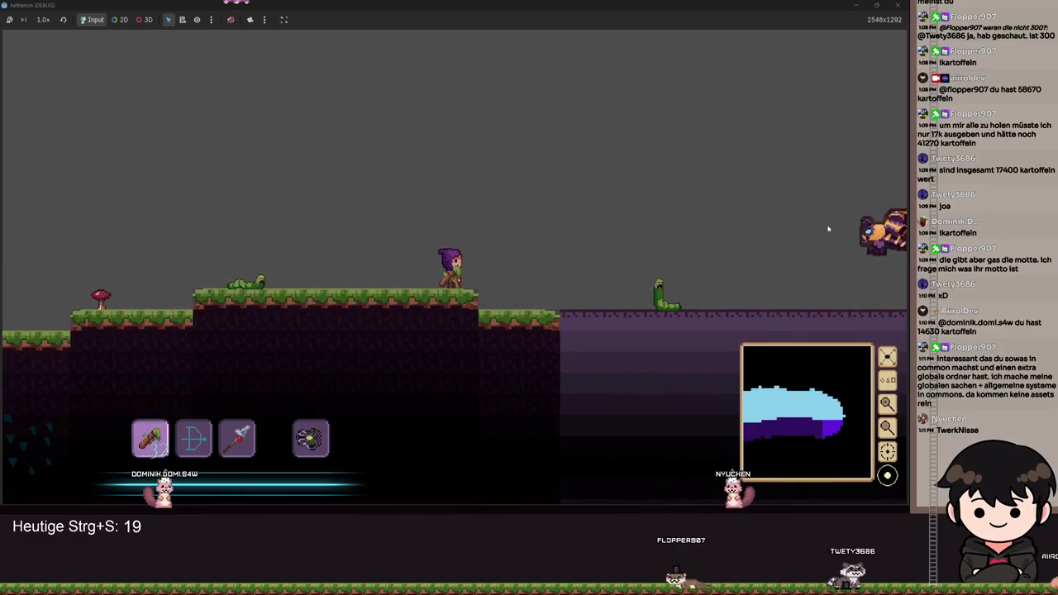
key("d")
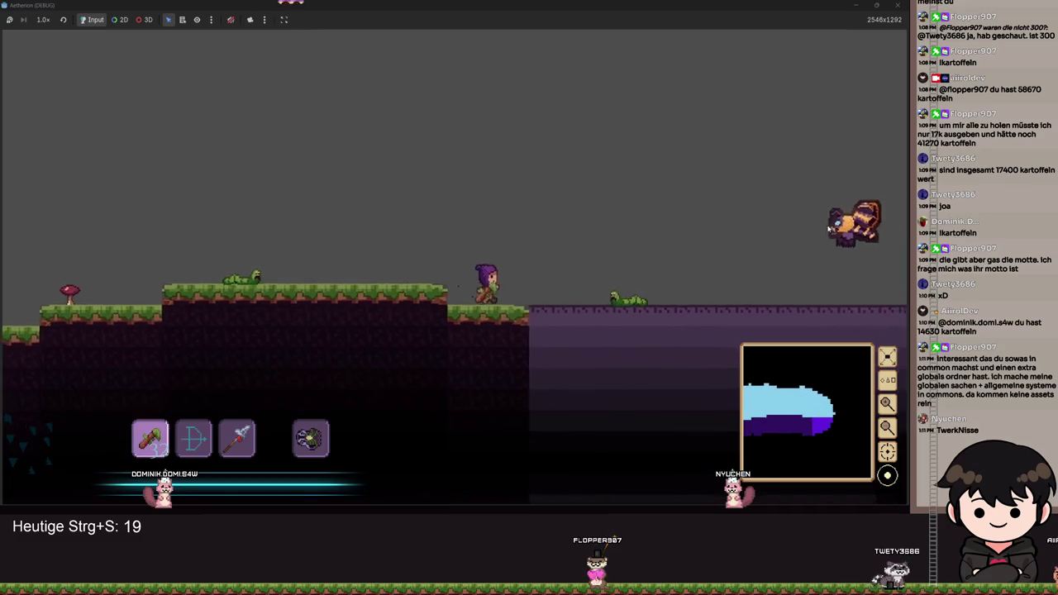
key("space")
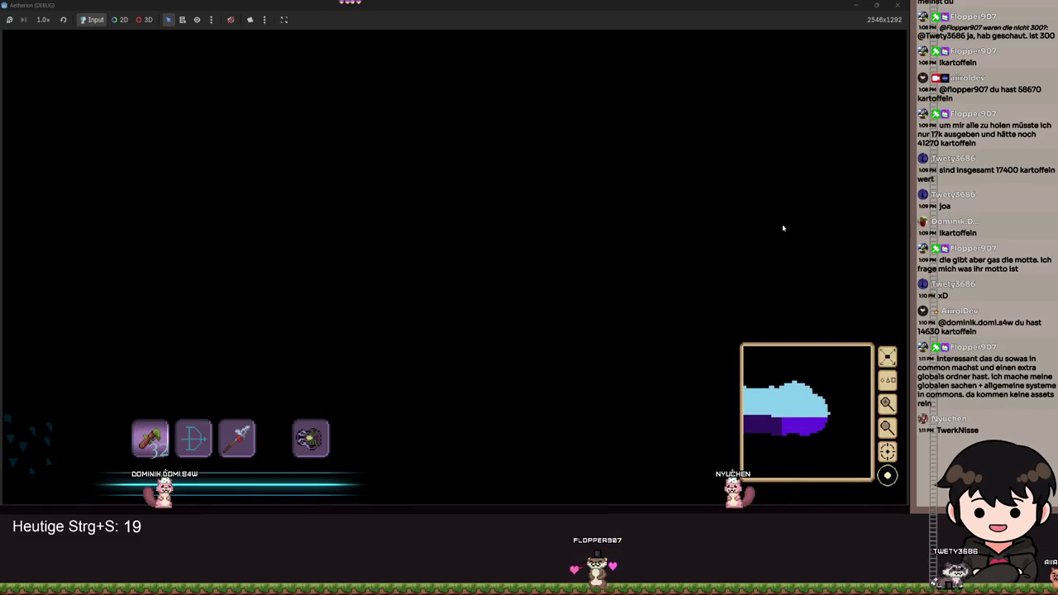
key("a")
key("space")
Open the pause menu and inventory, resume, then reopen it.
key("Escape")
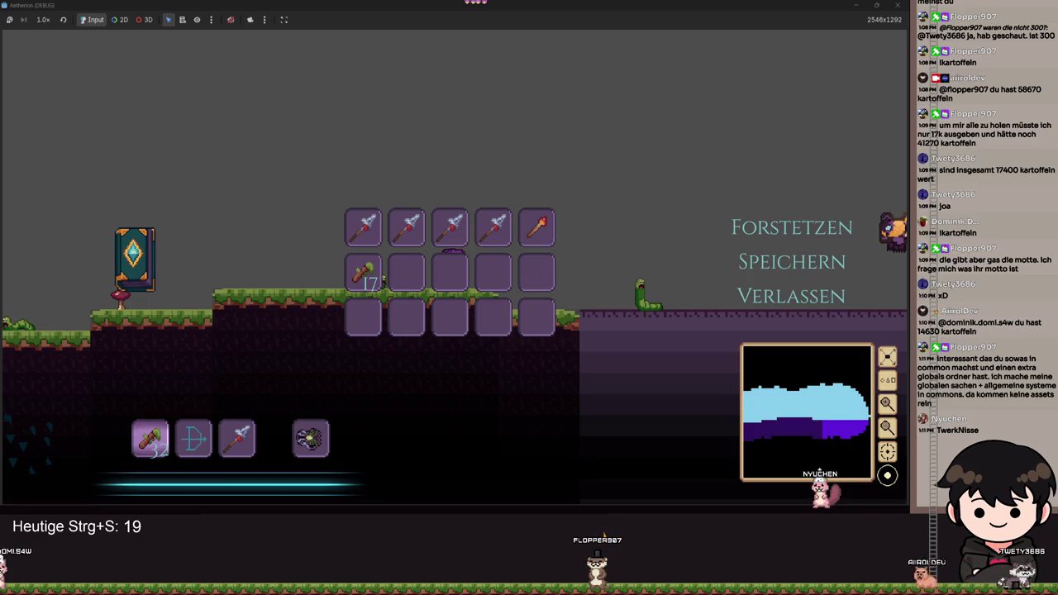
left_click(808, 234)
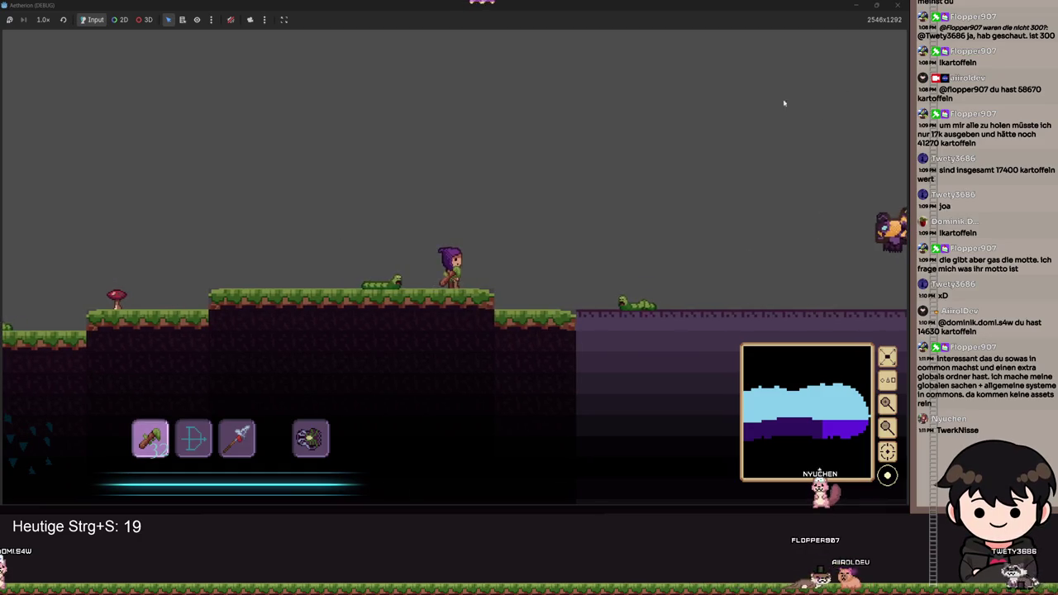
key("Escape")
Bring the Godot editor back in front of the game and scroll the FileSystem dock.
left_click(857, 5)
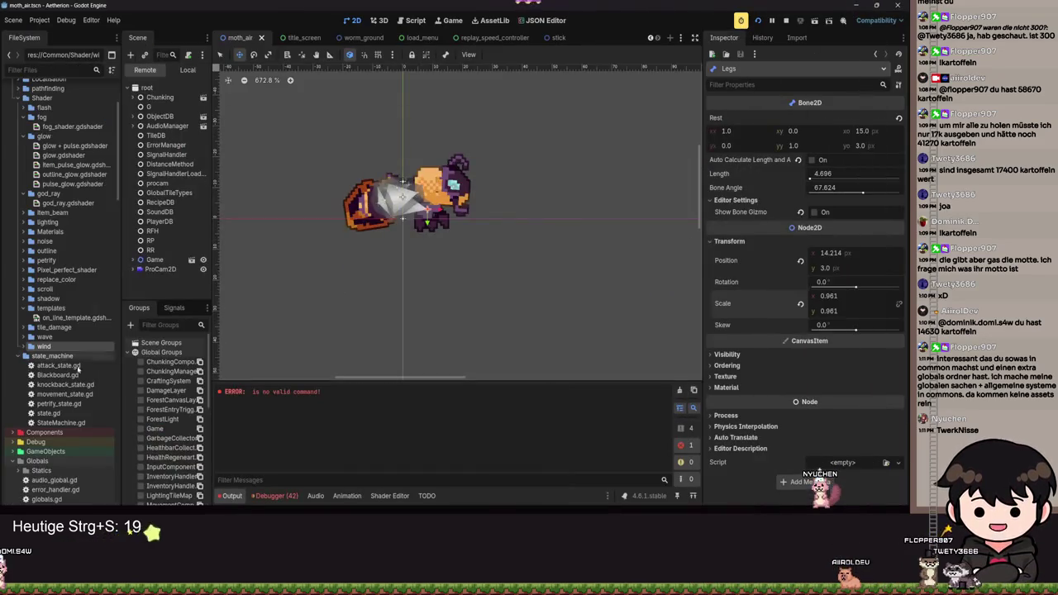
scroll(25, 347, "down", 10)
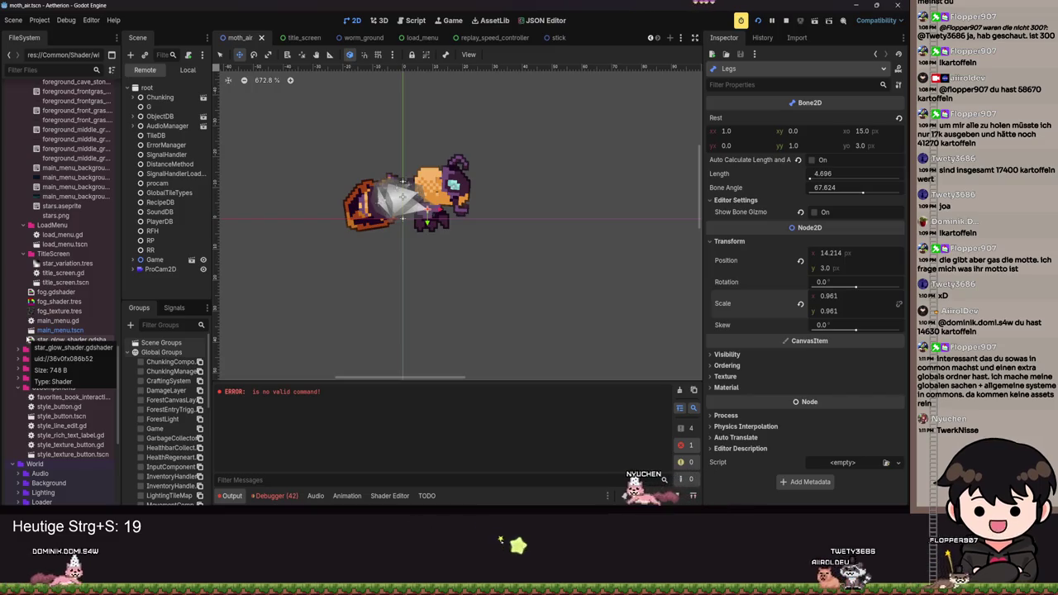
scroll(29, 339, "down", 8)
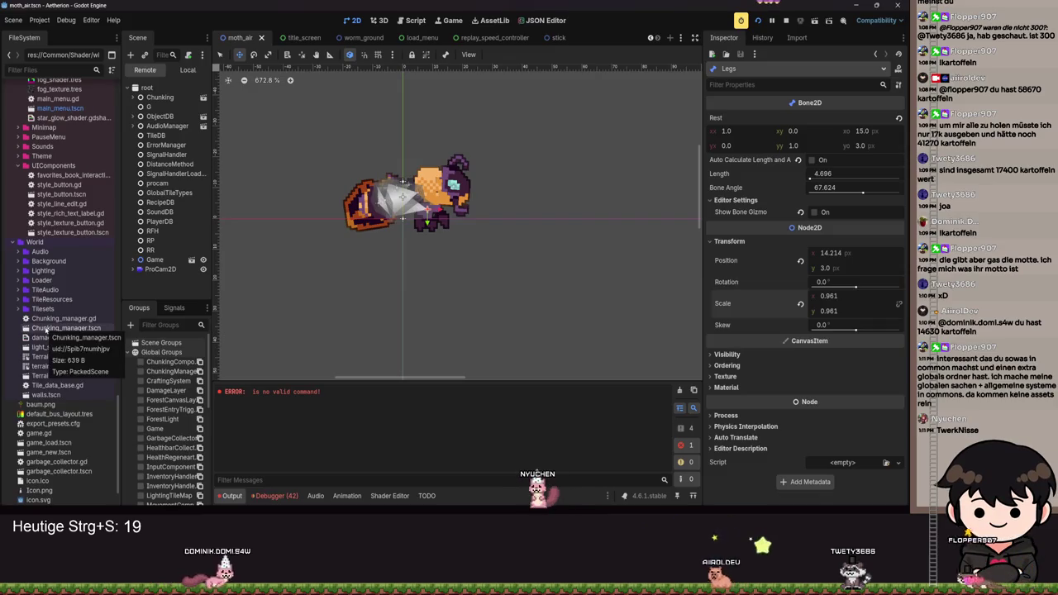
scroll(18, 344, "down", 3)
scroll(18, 343, "up", 10)
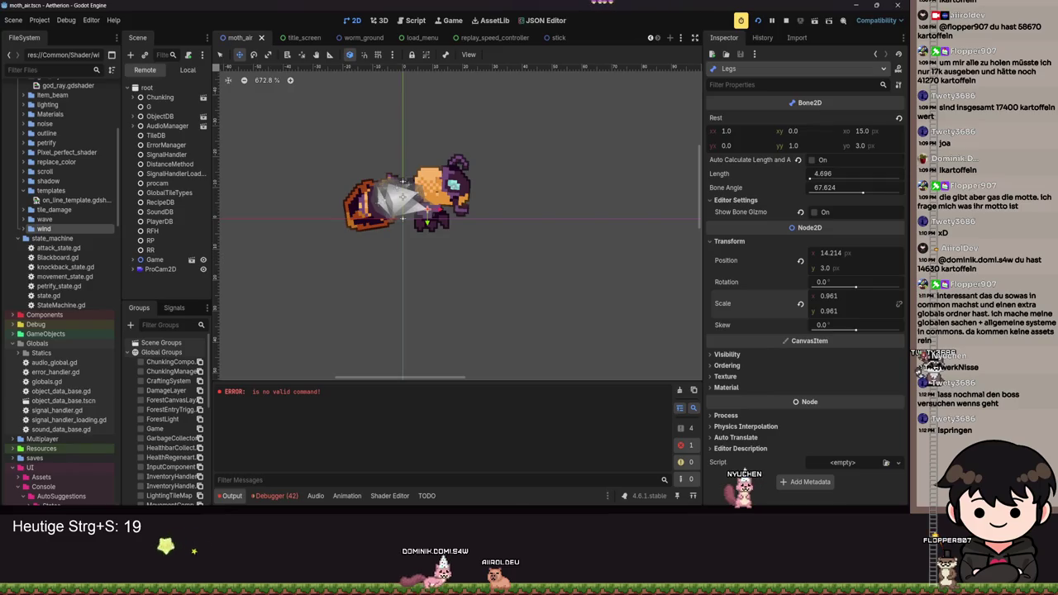
Run the game with F5, close the pause menu and walk the character left, jumping terrain.
key("F5")
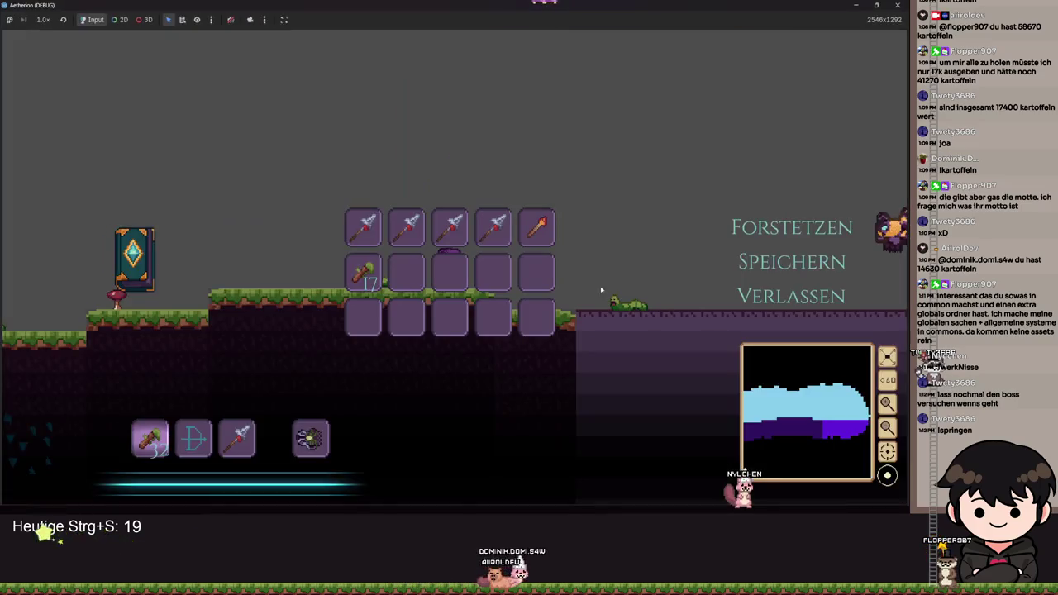
left_click(763, 229)
key("space")
key("a")
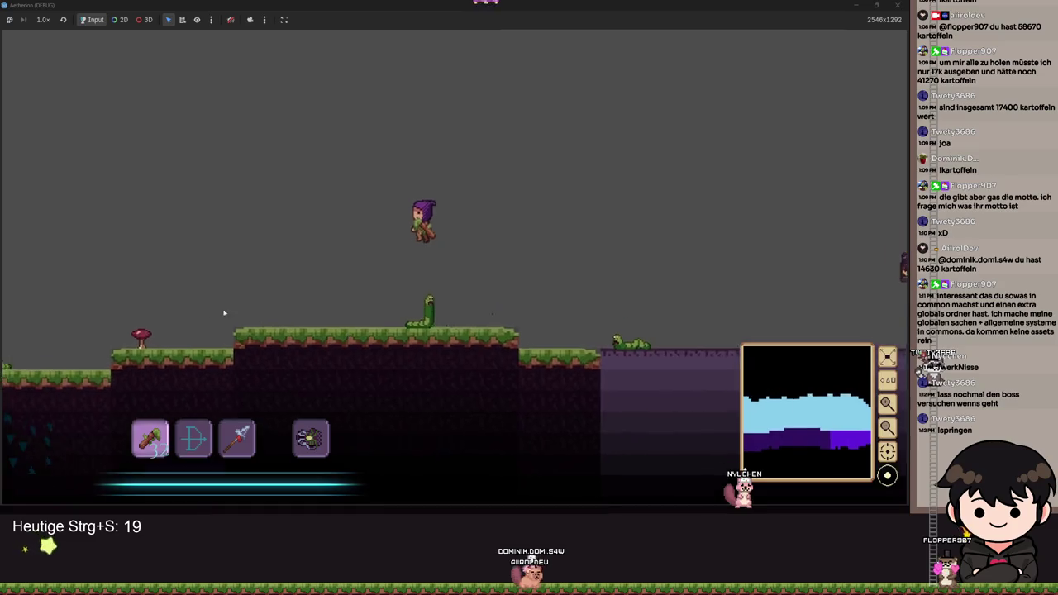
key("a")
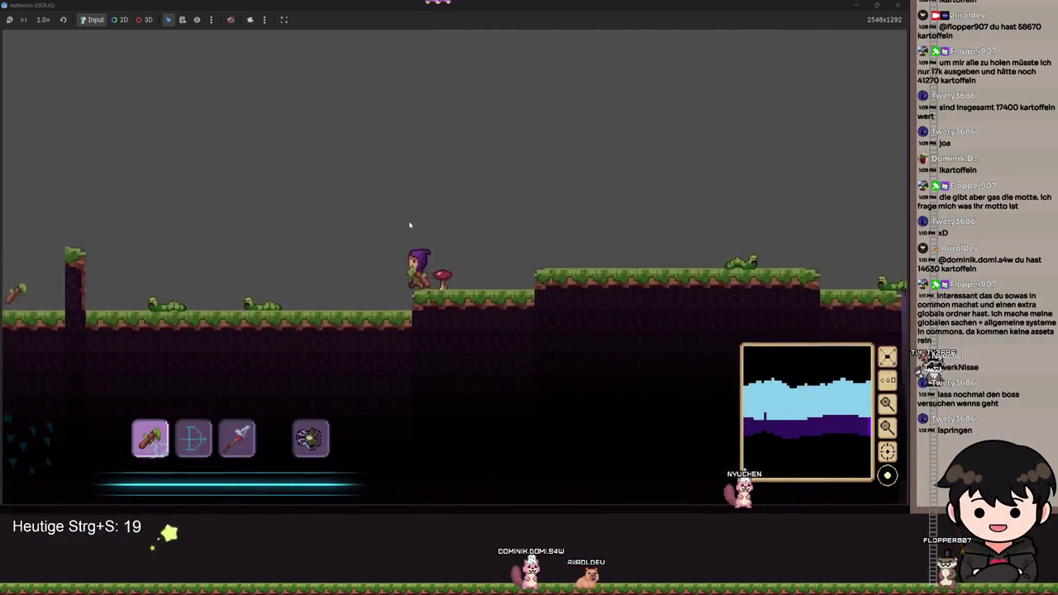
key("space")
key("a")
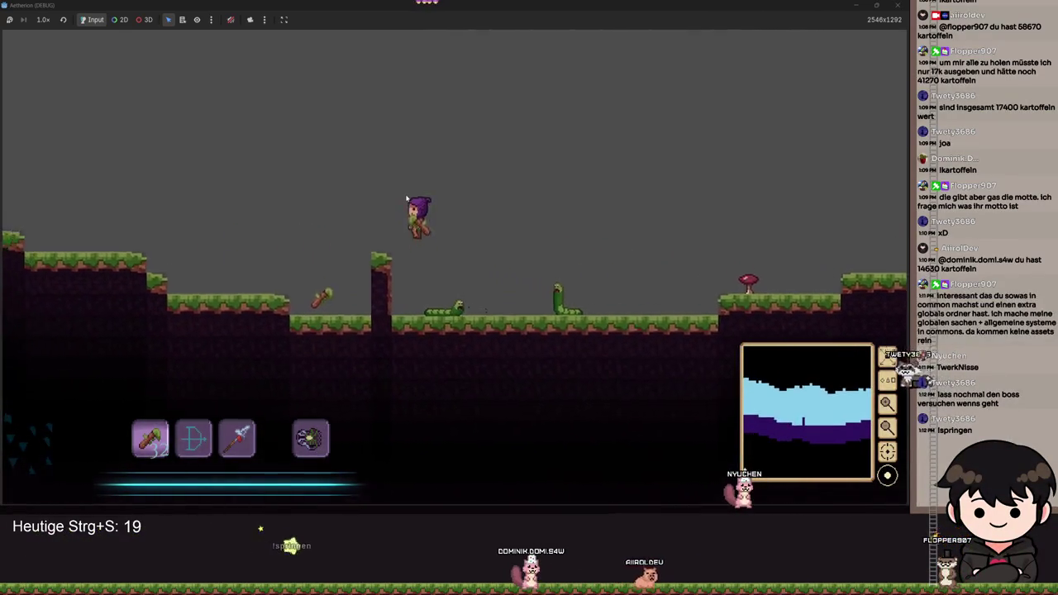
key("a")
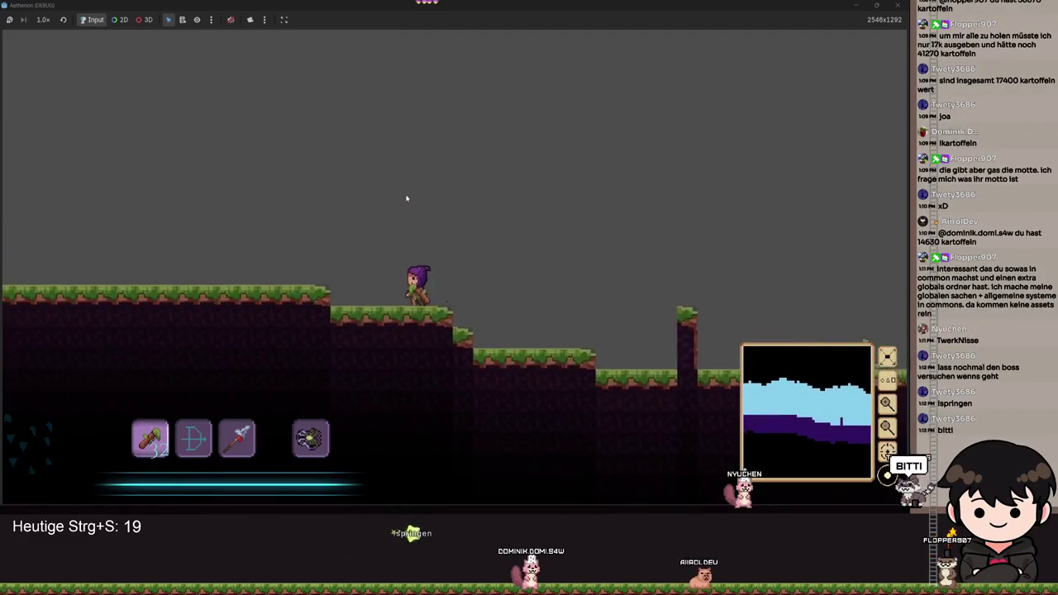
key("a")
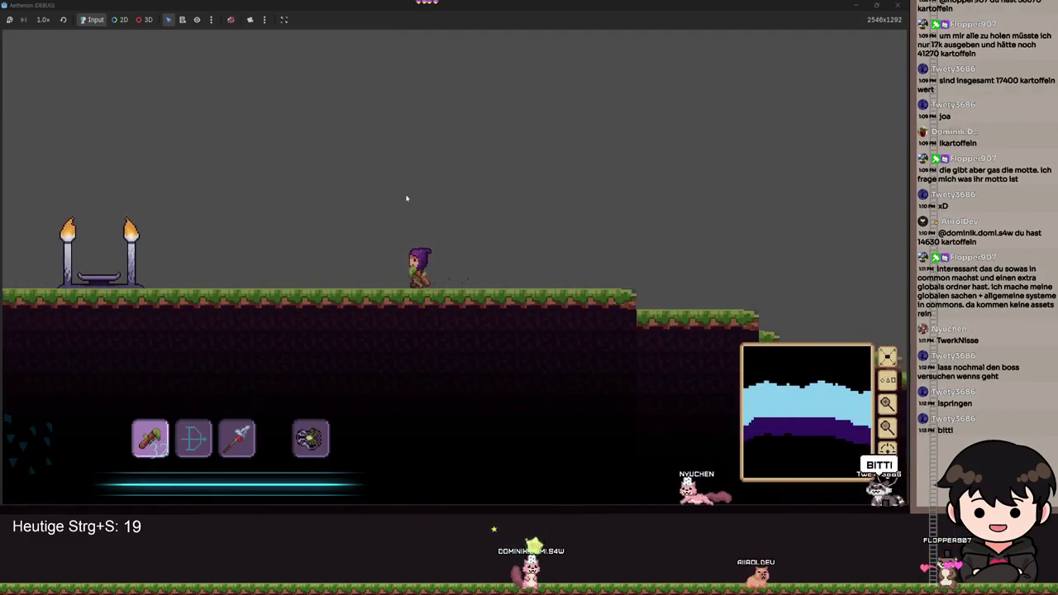
Continue left past the torch altars to the dirt wall, then pause and stop with F8.
key("a")
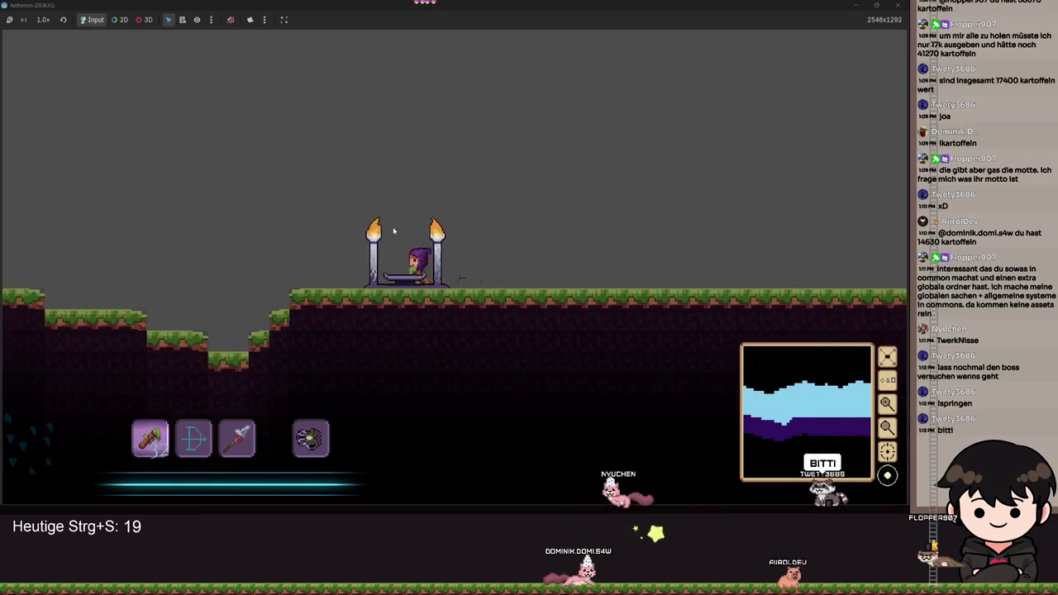
key("space")
key("a")
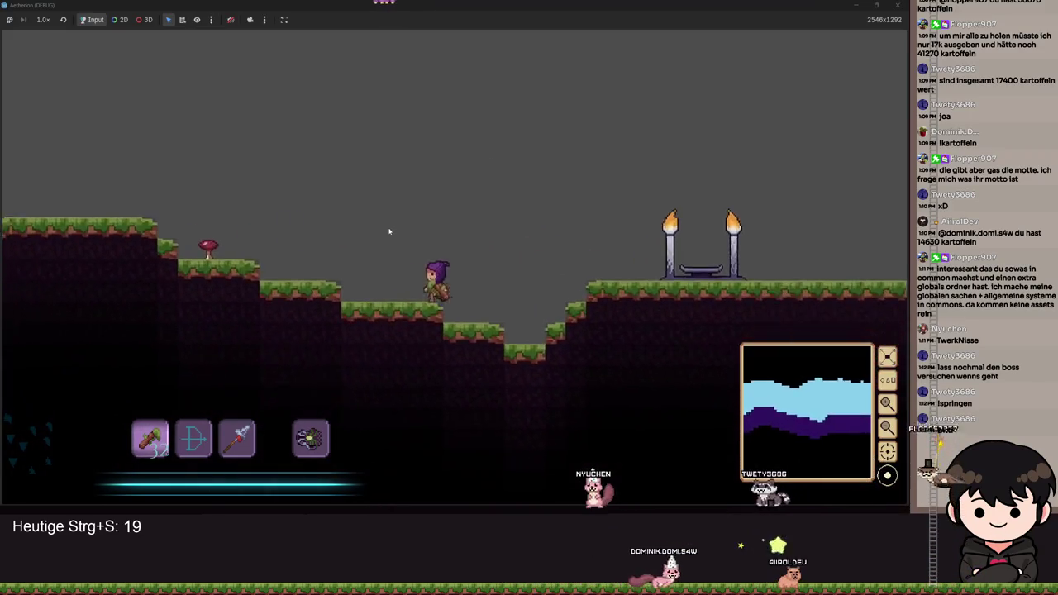
key("a")
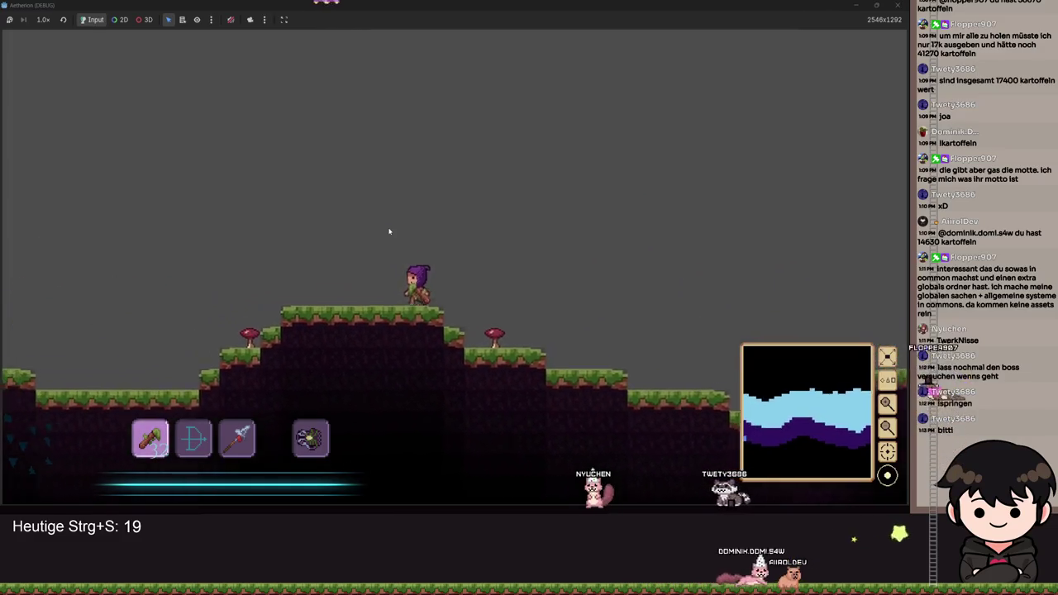
key("a")
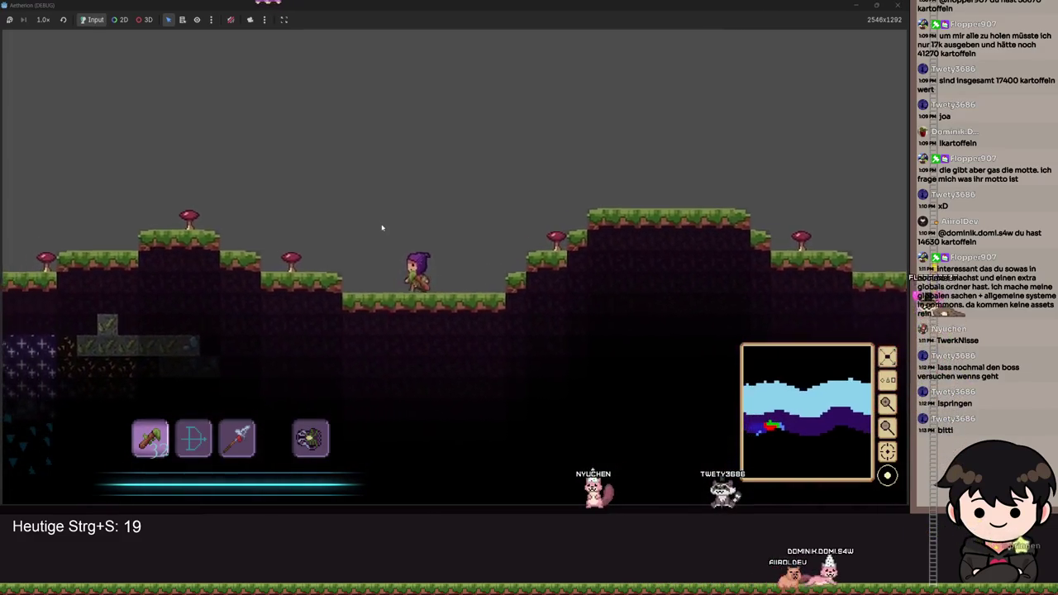
key("space")
key("a")
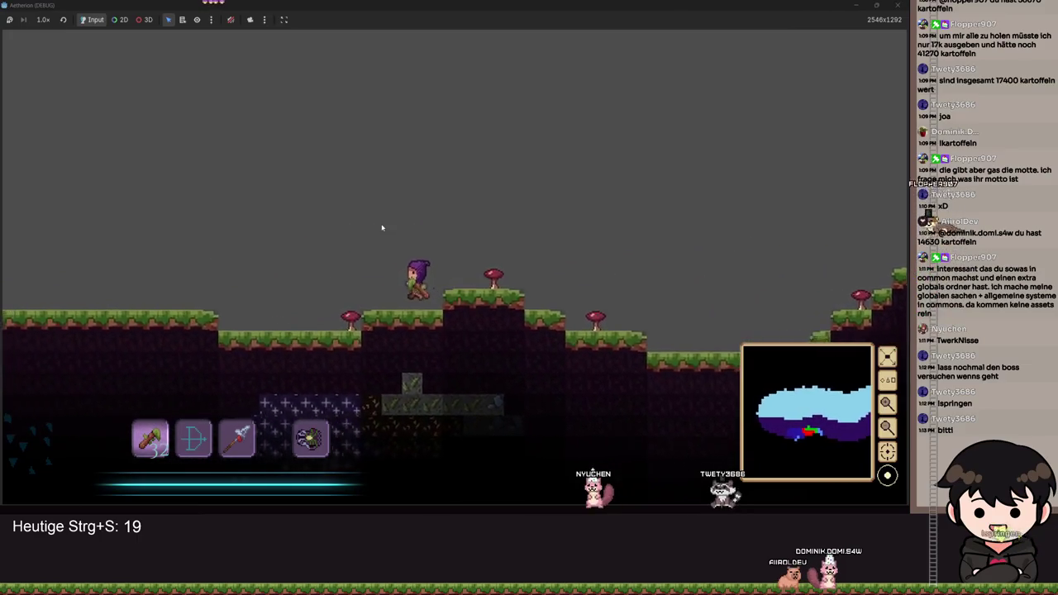
key("a")
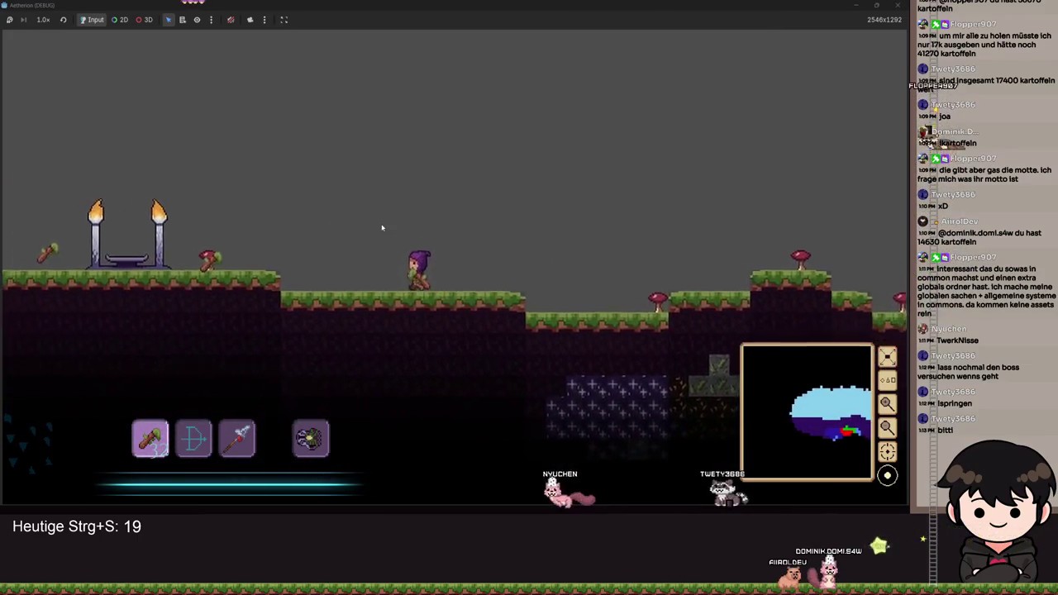
key("a")
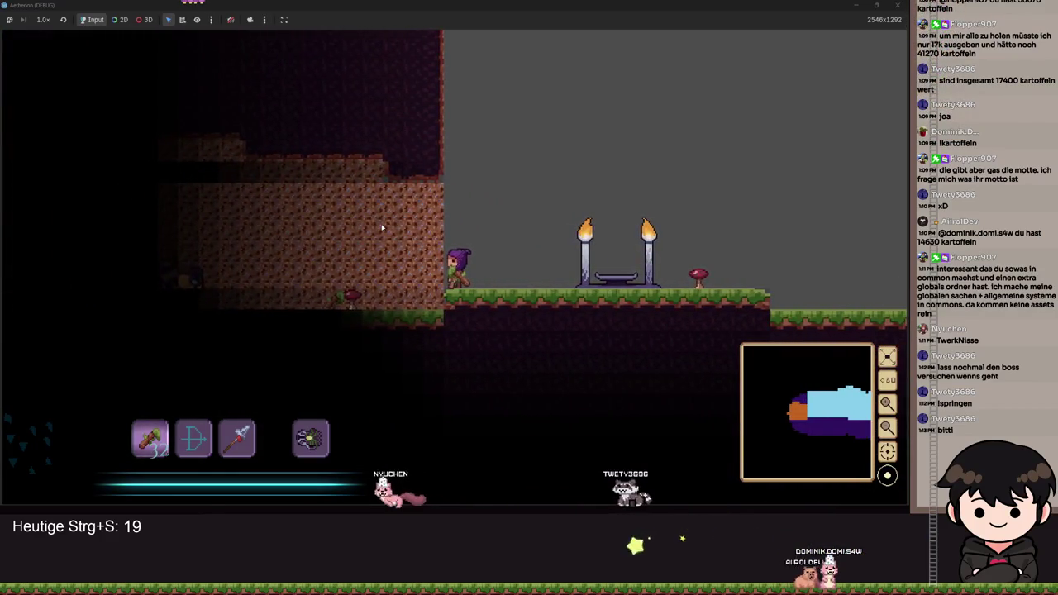
key("d")
key("Escape")
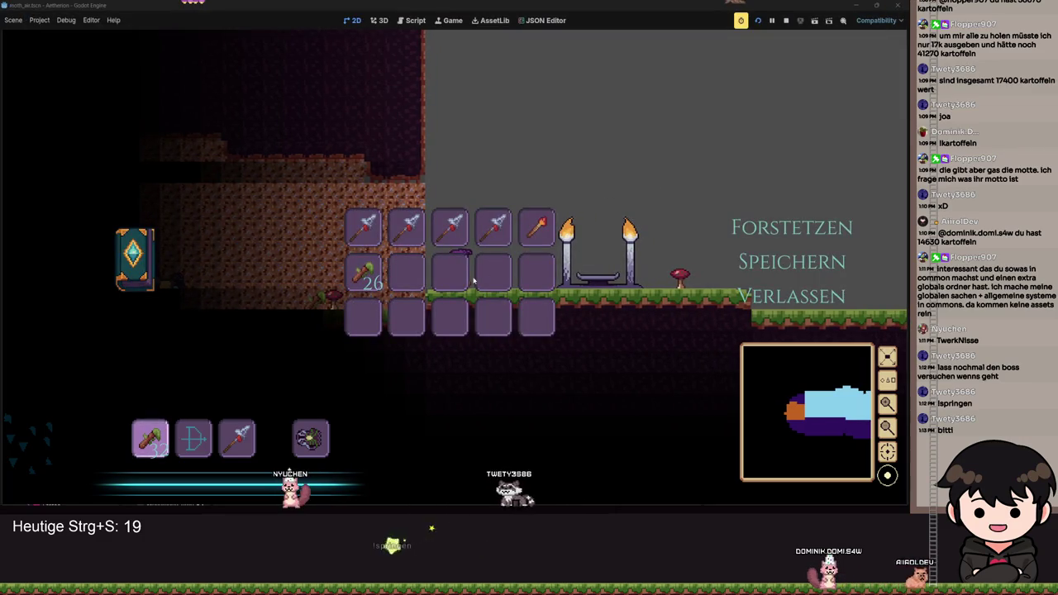
key("F8")
Show the debugger's Stack Trace, hide the bottom panel, and open the Move node's script.
scroll(288, 354, "down", 5)
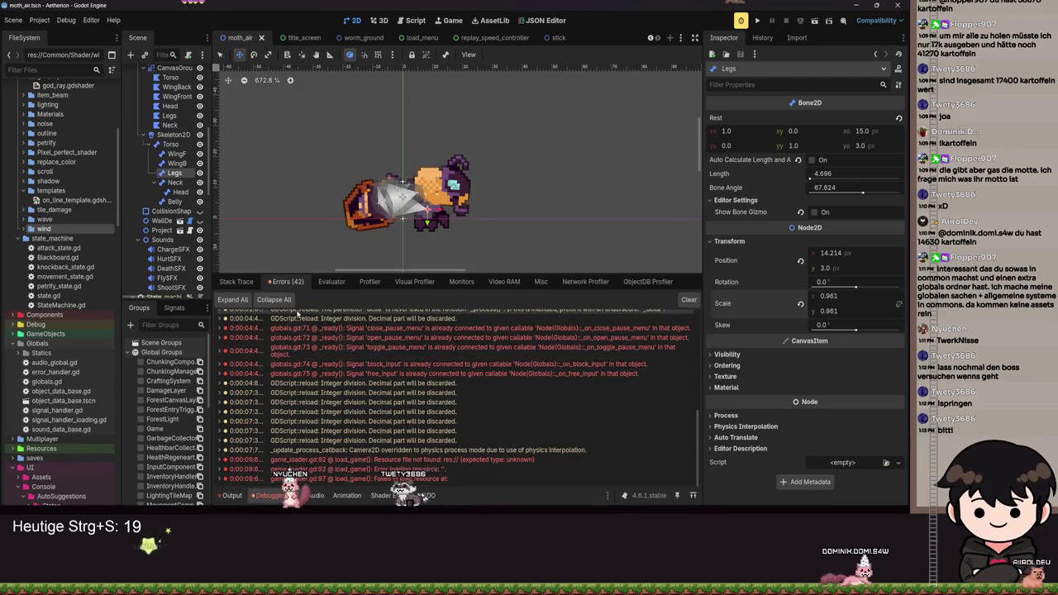
left_click(237, 282)
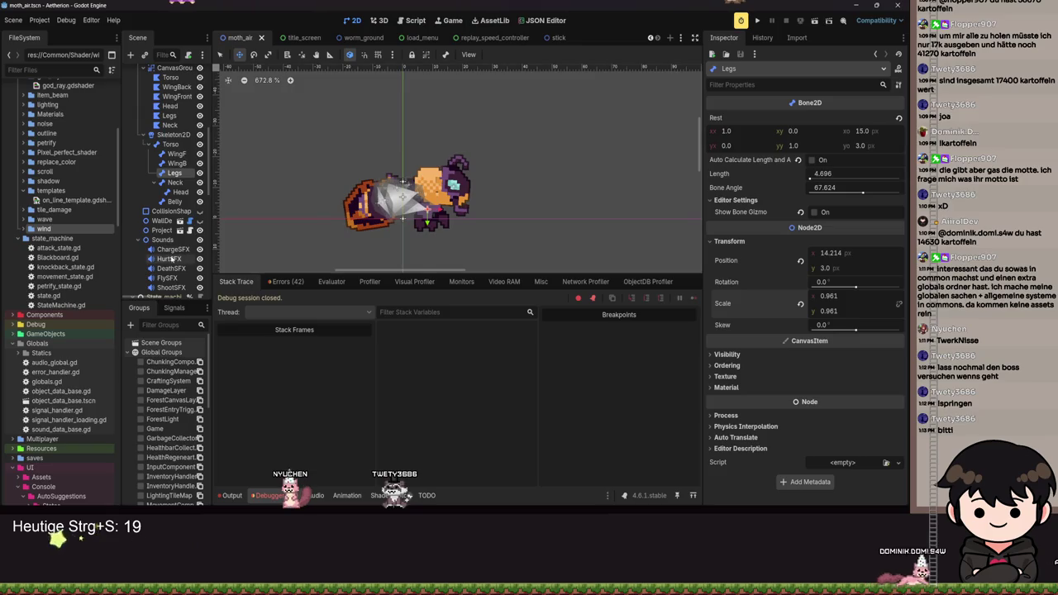
left_click(268, 495)
scroll(472, 272, "down", 3)
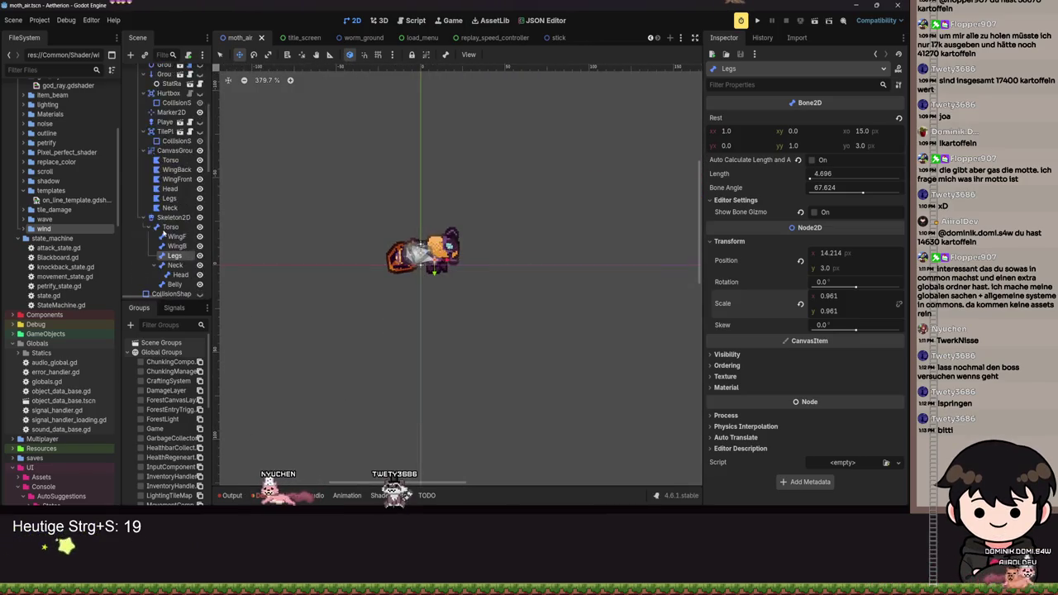
scroll(167, 216, "down", 10)
scroll(172, 202, "up", 5)
scroll(181, 193, "up", 2)
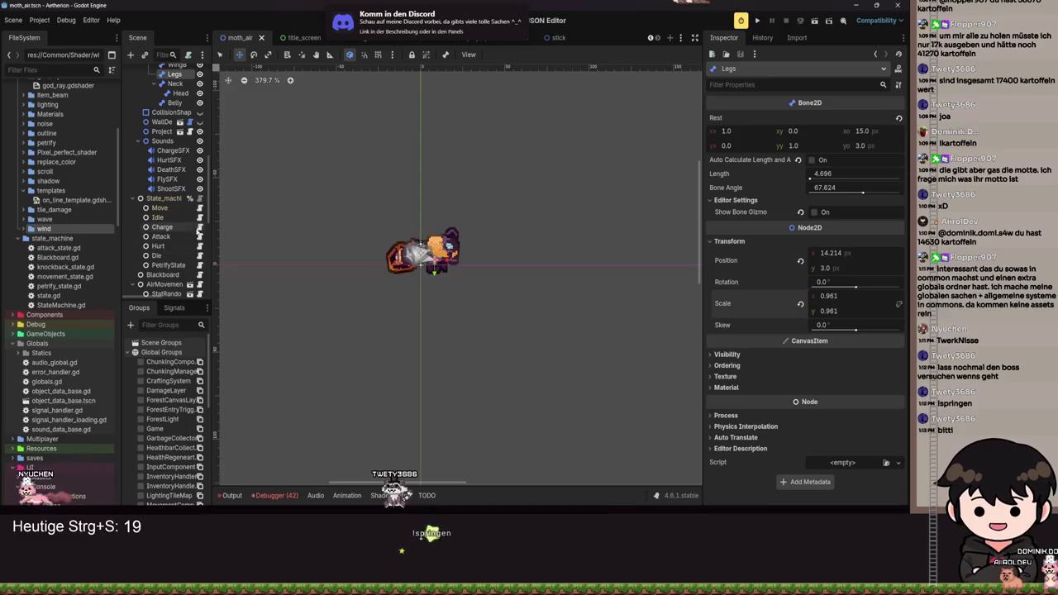
left_click(199, 207)
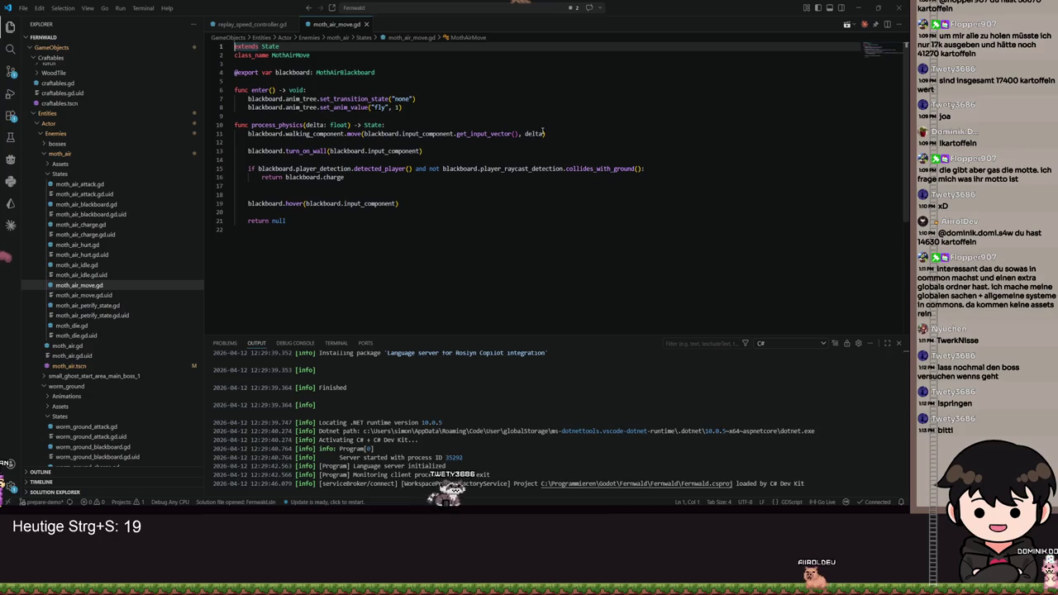
Read the fly animation code in moth_air_move.gd, then switch back to Godot.
mouse_move(543, 129)
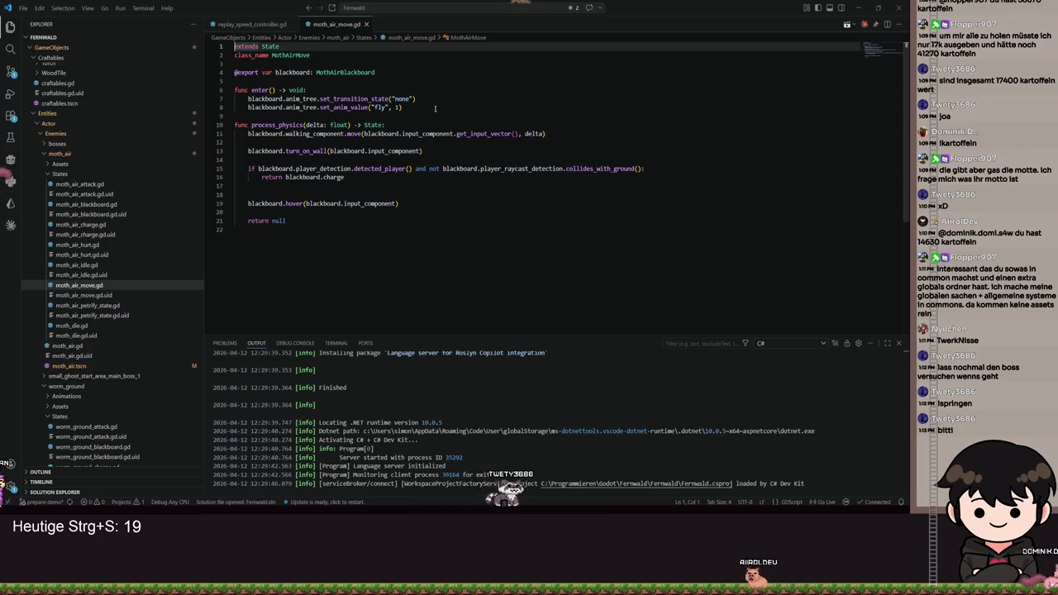
key("alt+Tab")
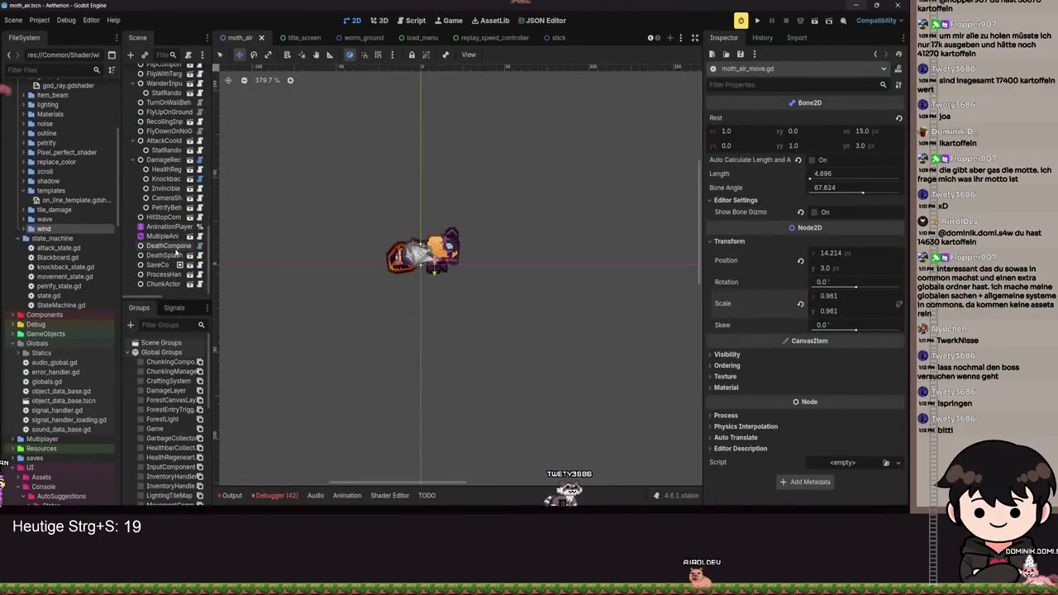
Check Active on the MultipleAnimationHandler AnimationTree and launch the game to test the moth.
left_click(170, 226)
left_click(163, 236)
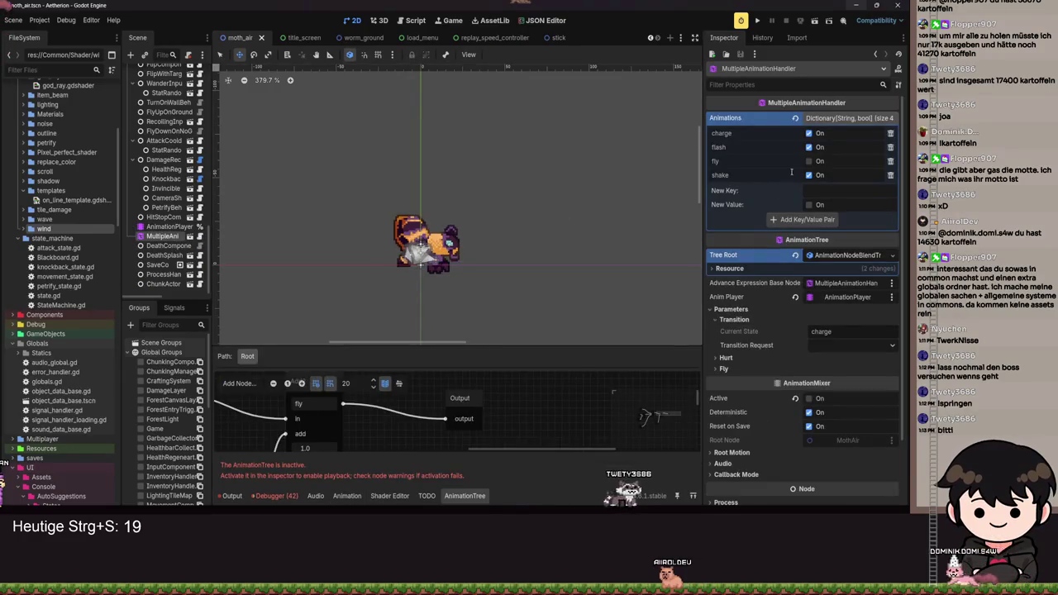
key("Up")
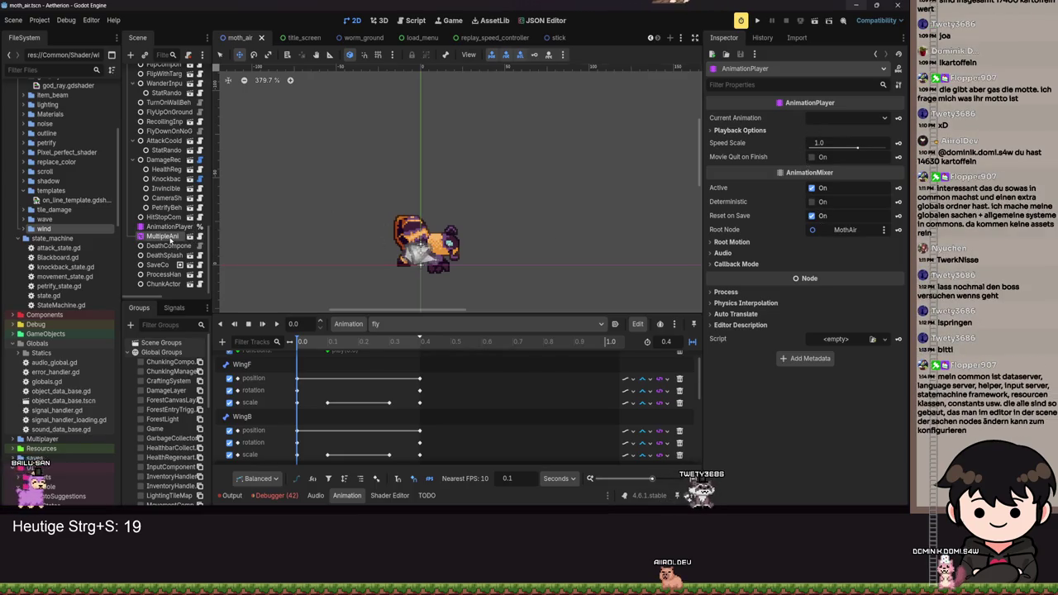
left_click(168, 237)
scroll(811, 344, "down", 2)
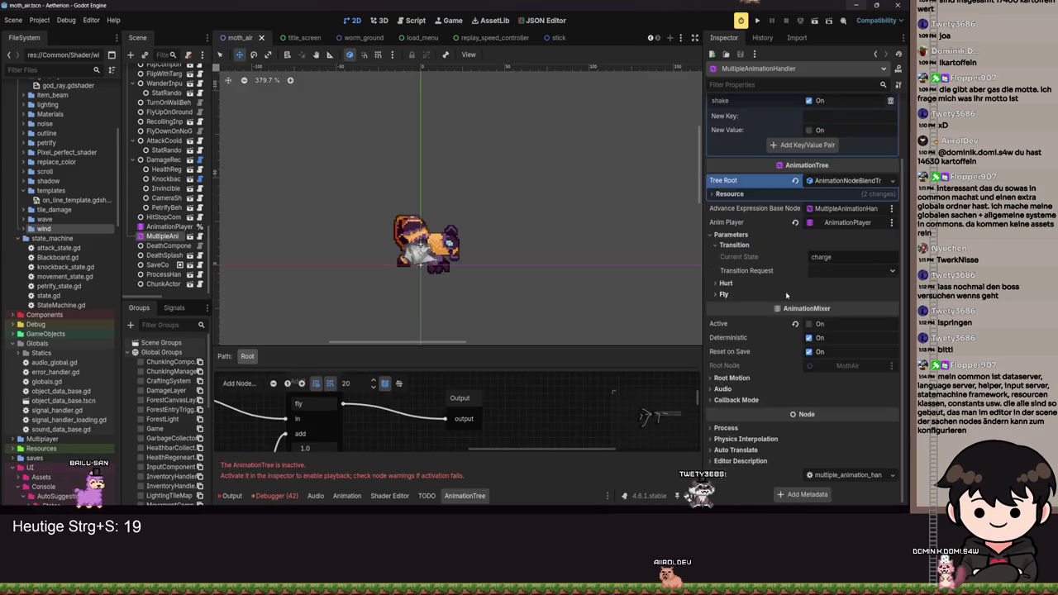
left_click(810, 375)
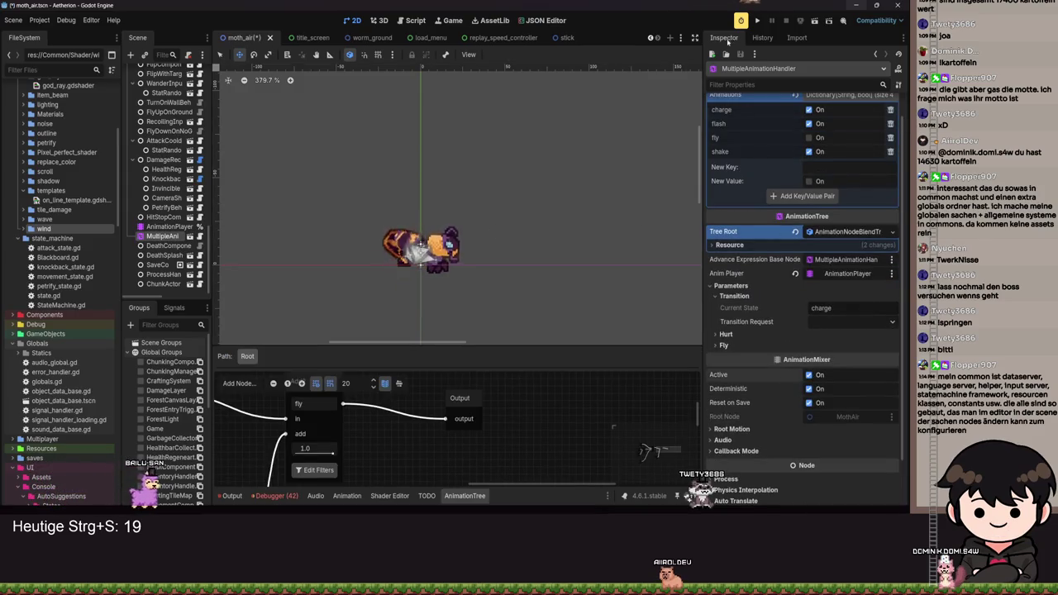
left_click(758, 24)
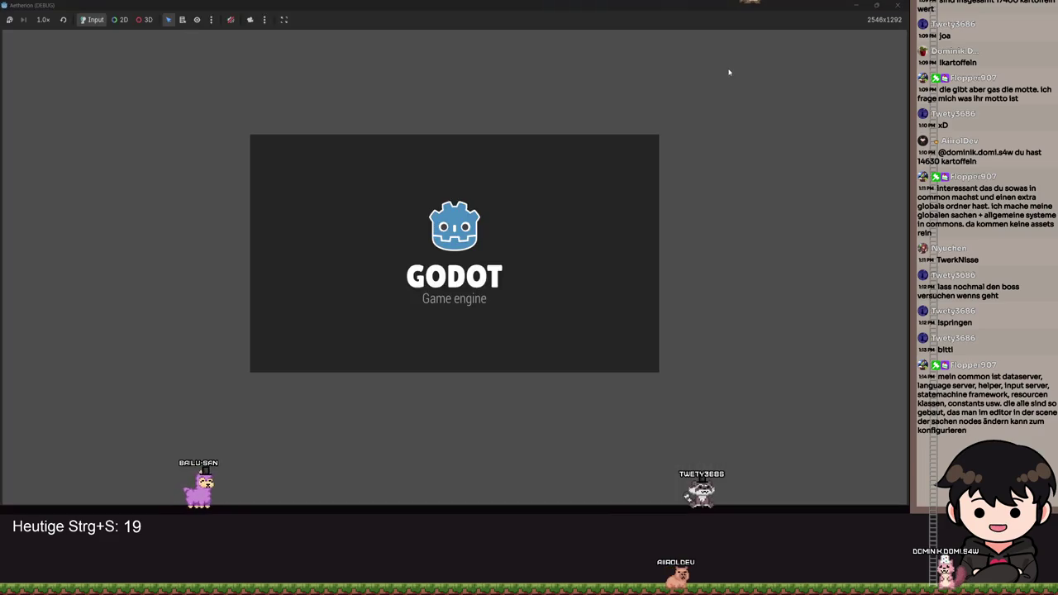
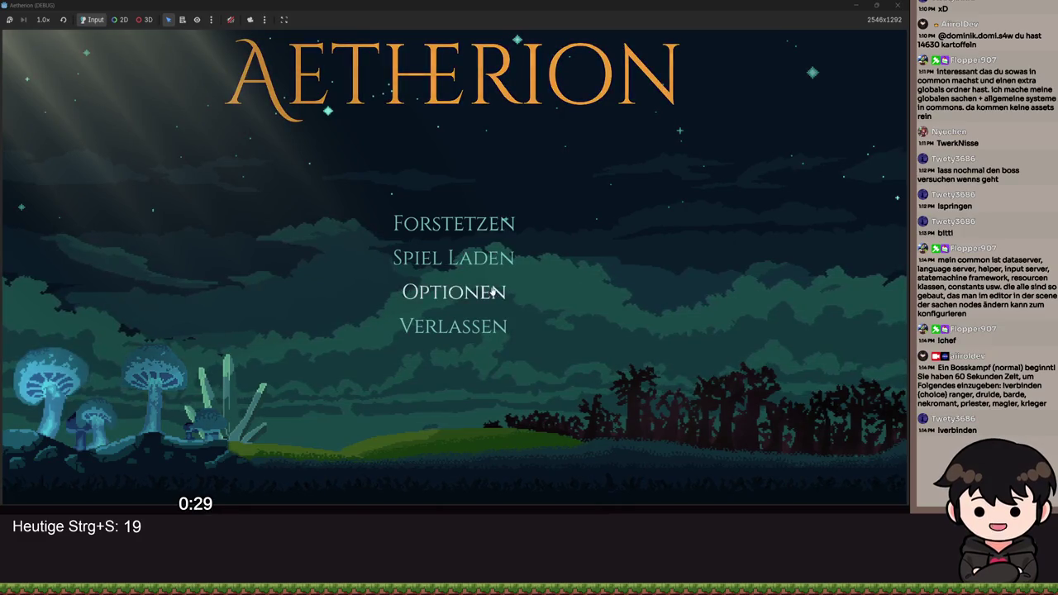
Load save slot Spielstand 2 and start running right through the level.
left_click(482, 255)
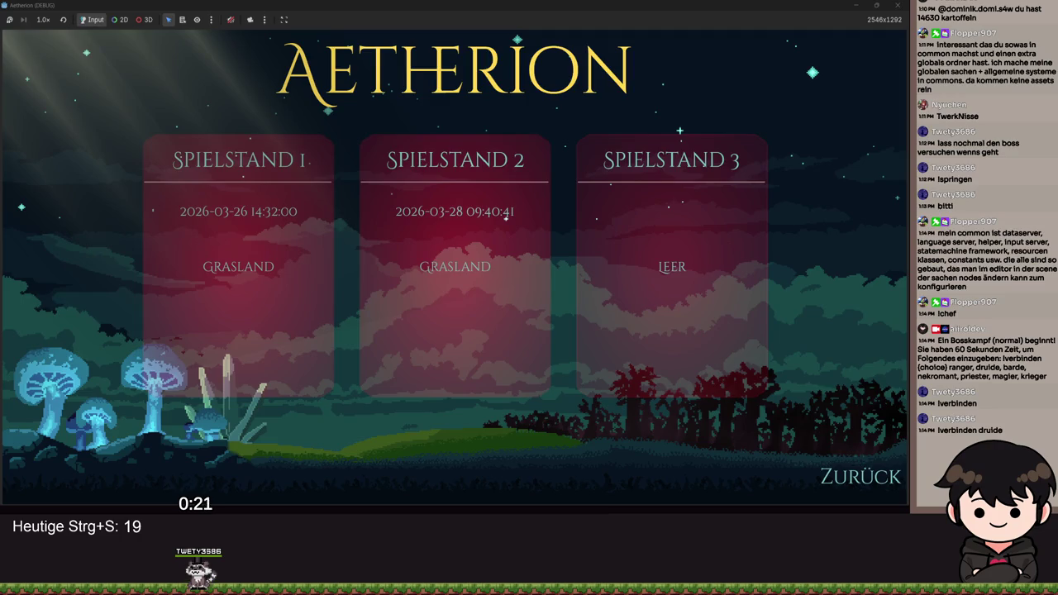
left_click(506, 218)
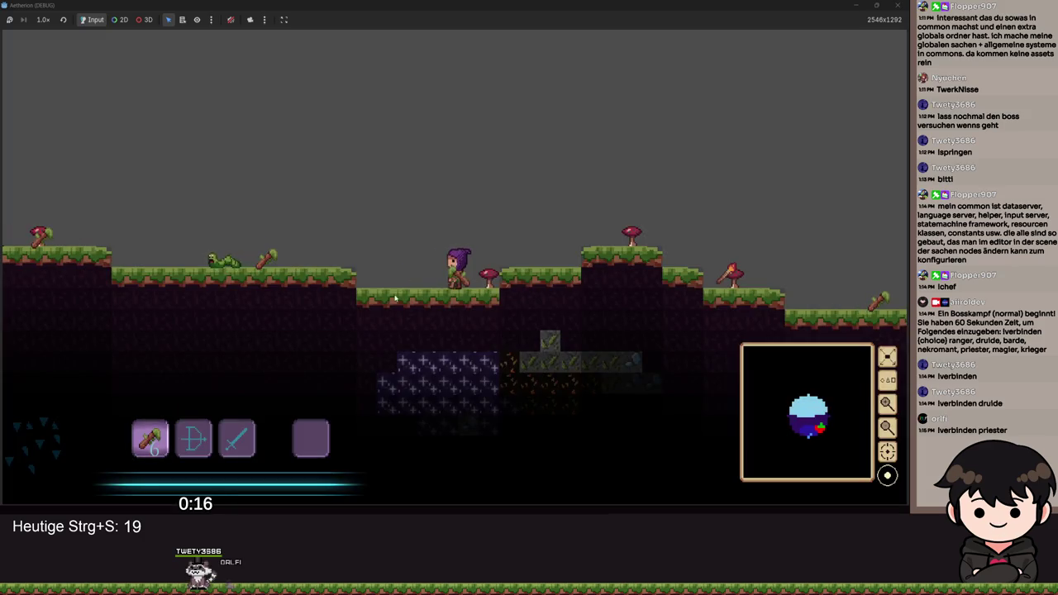
key("space")
key("d")
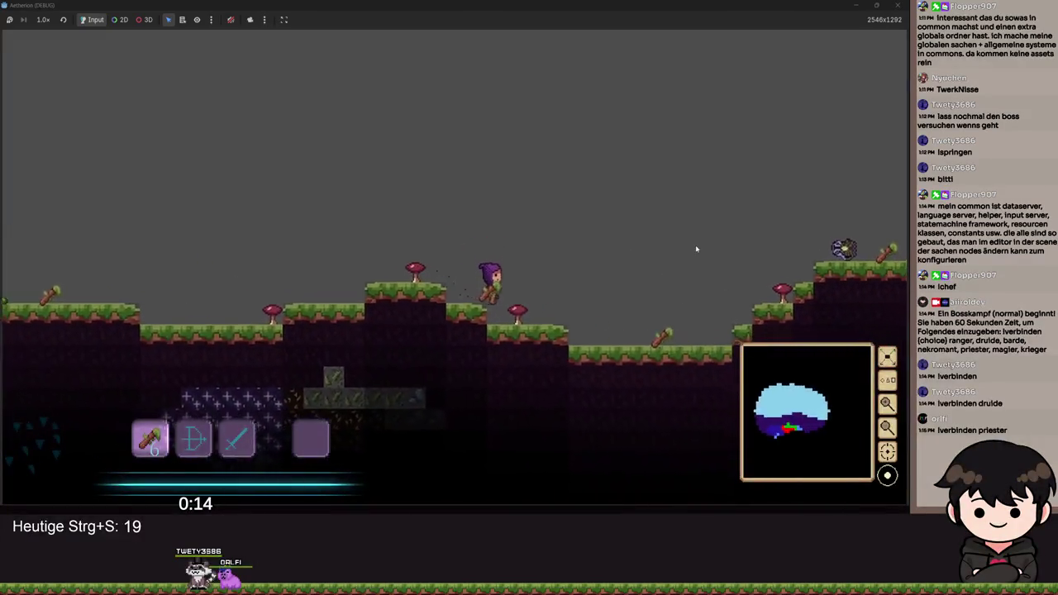
Swap to the bow and back, jump the torch altar, then pause and minimize the game.
key("space")
key("2")
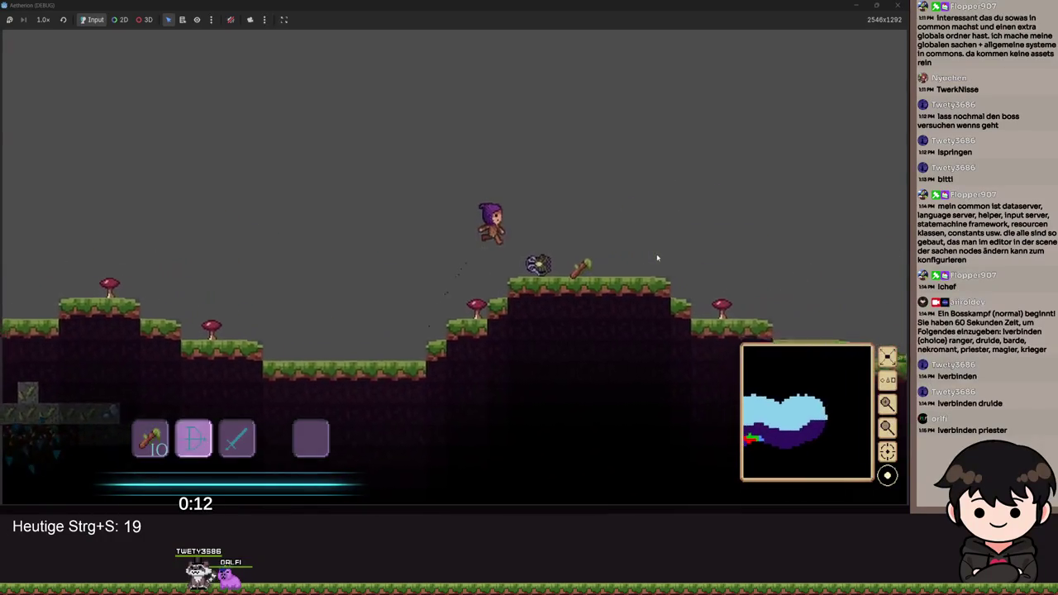
key("1")
key("d")
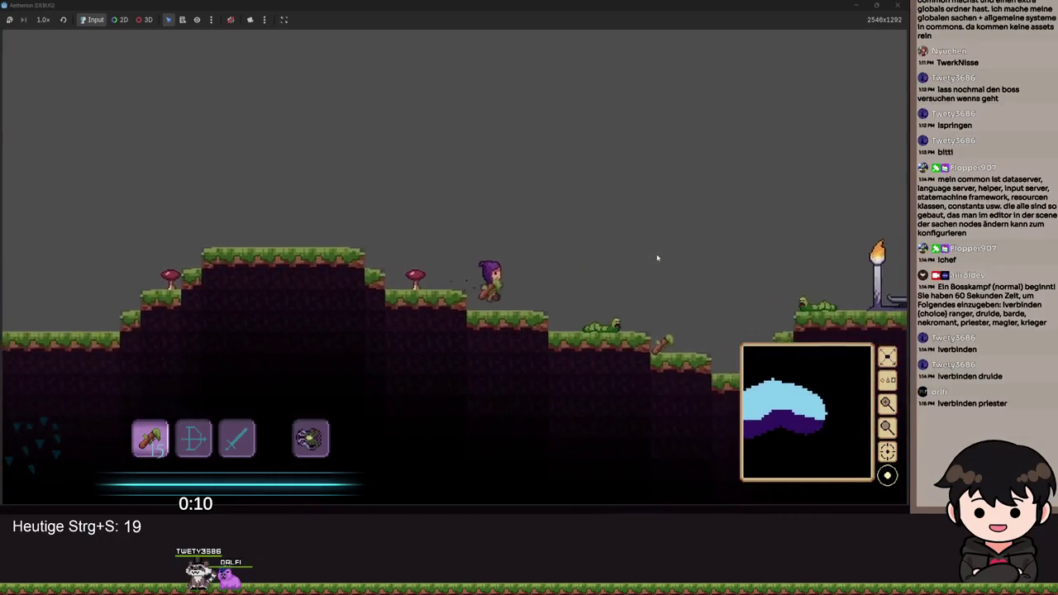
key("d")
key("space")
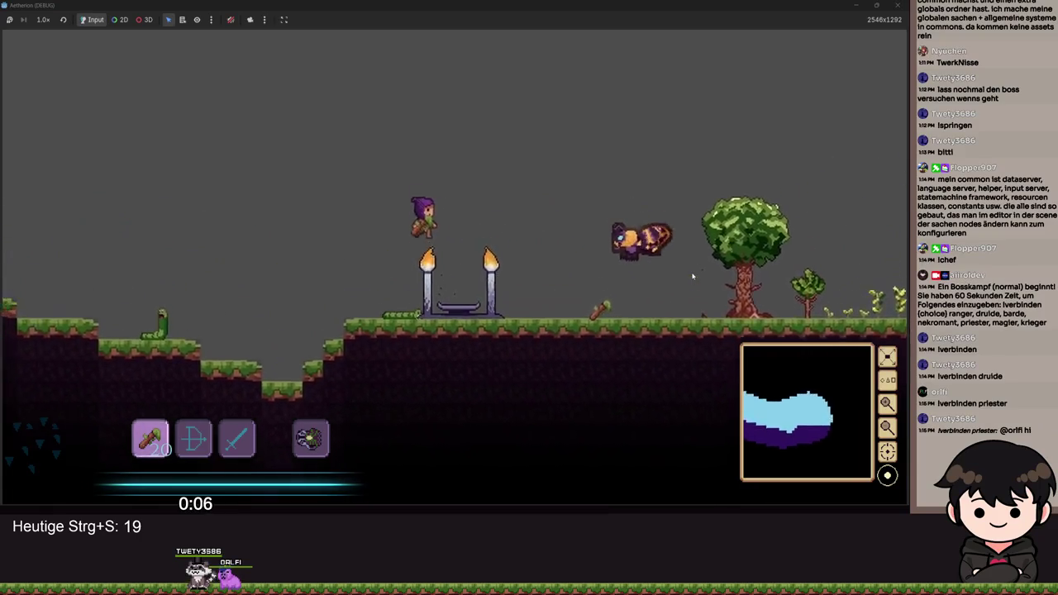
key("Escape")
left_click(856, 7)
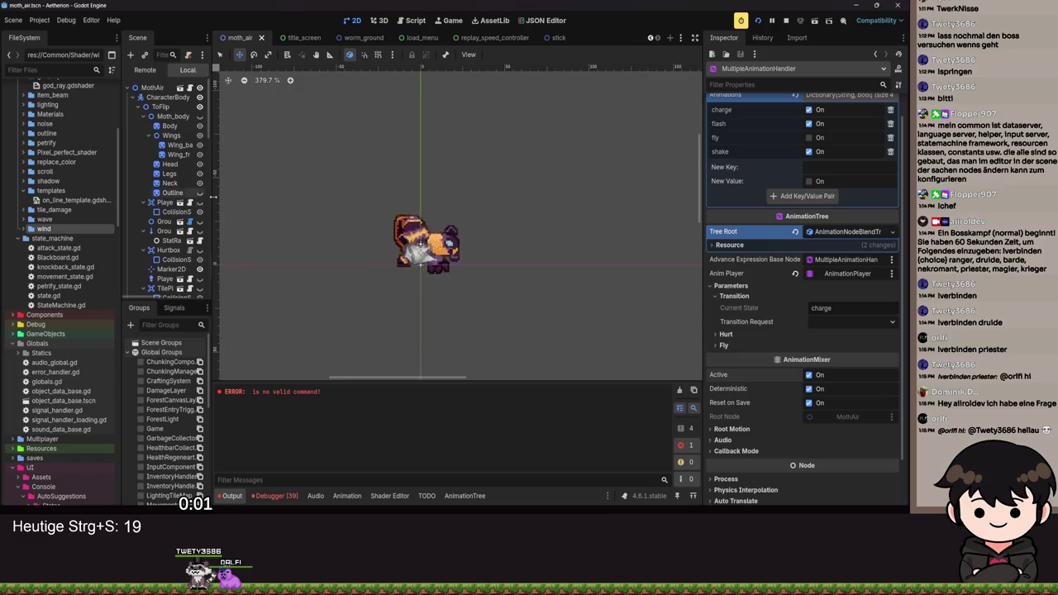
left_click(454, 504)
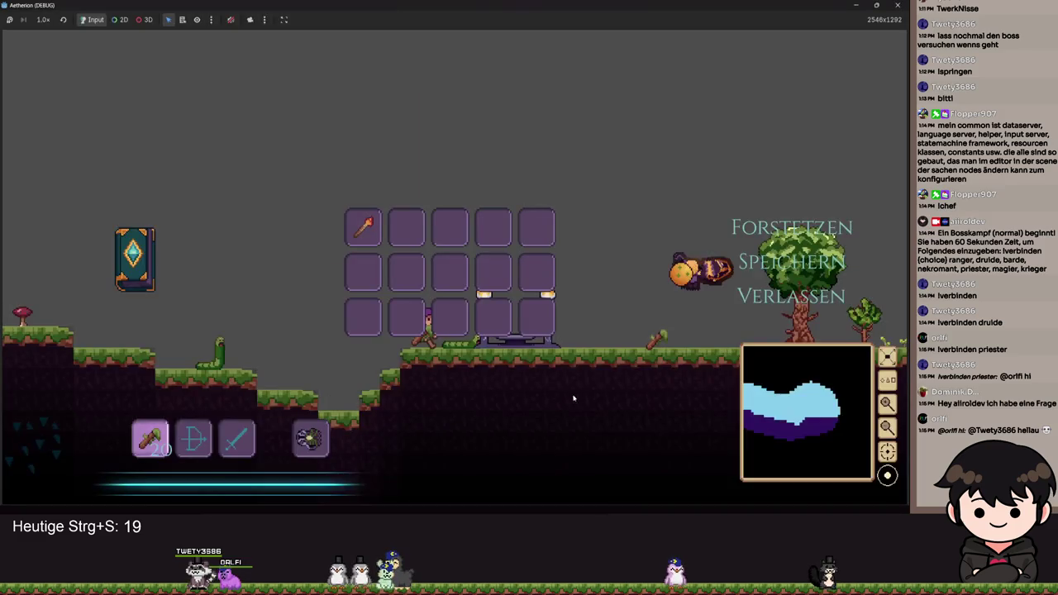
key("Escape")
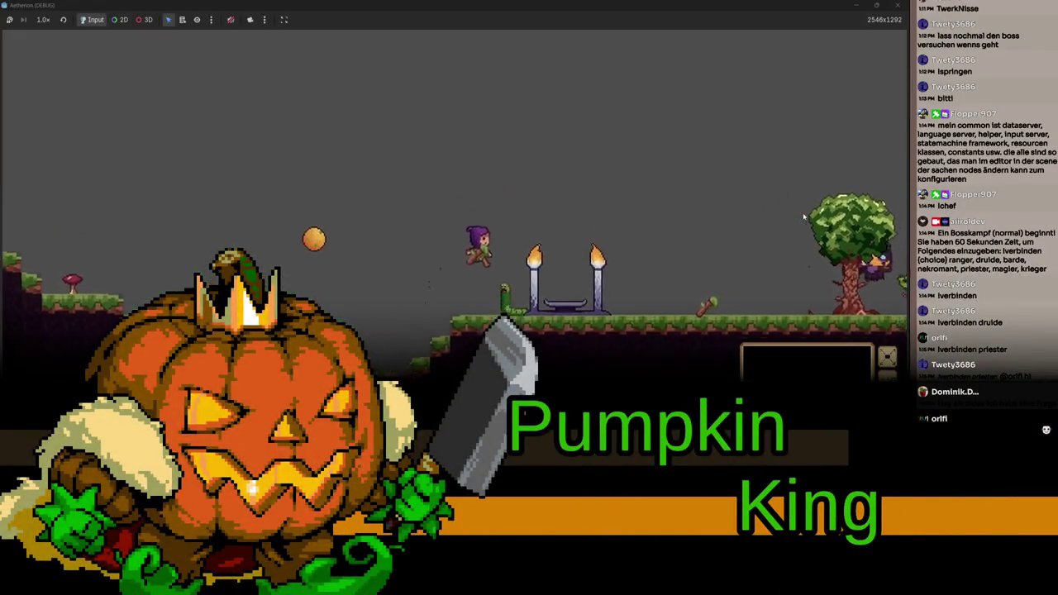
key("Escape")
key("alt+Tab")
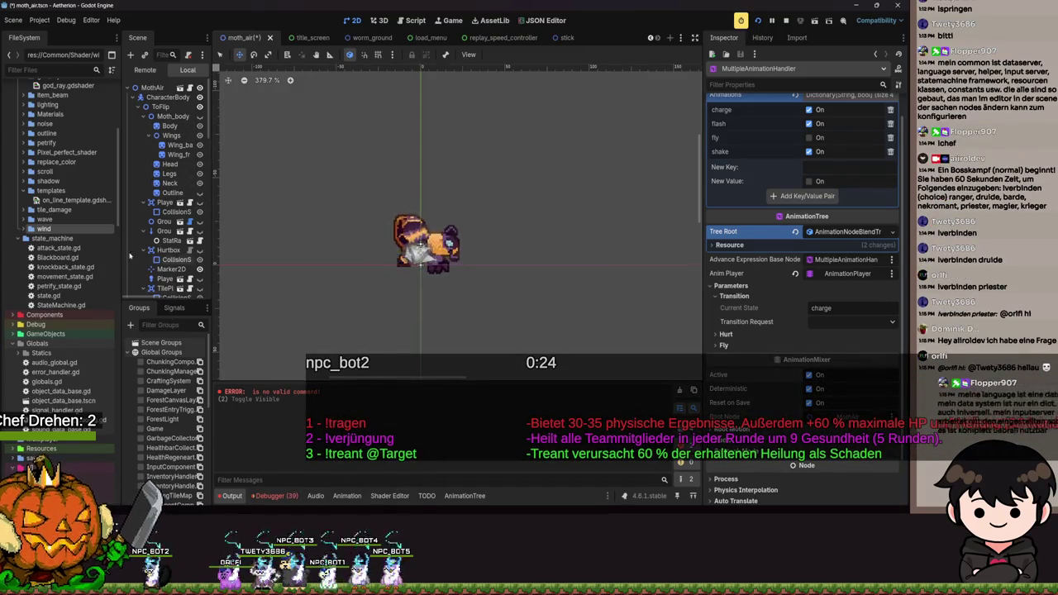
scroll(142, 245, "down", 5)
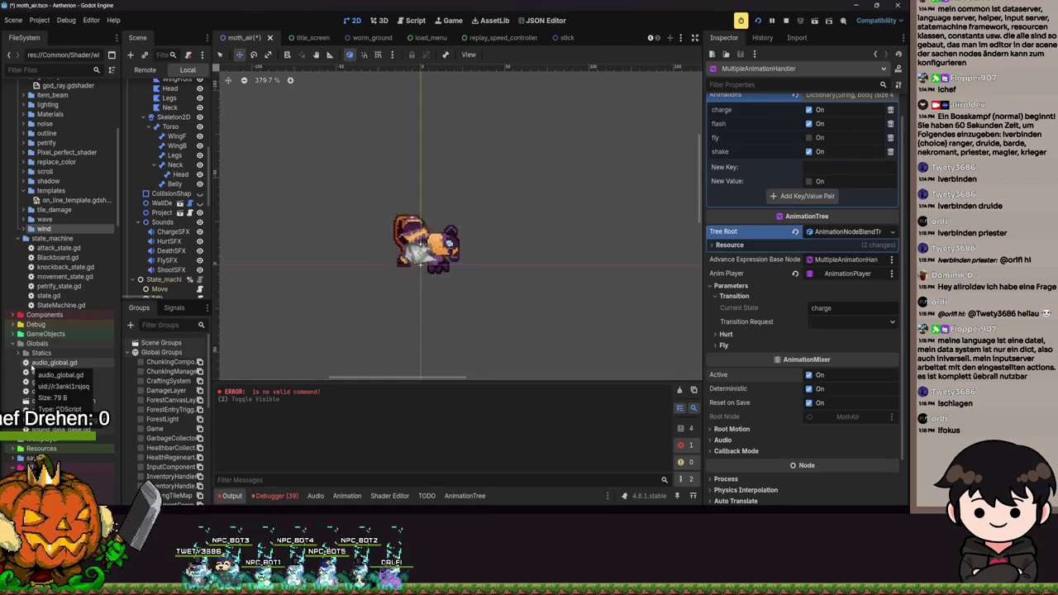
scroll(58, 237, "up", 5)
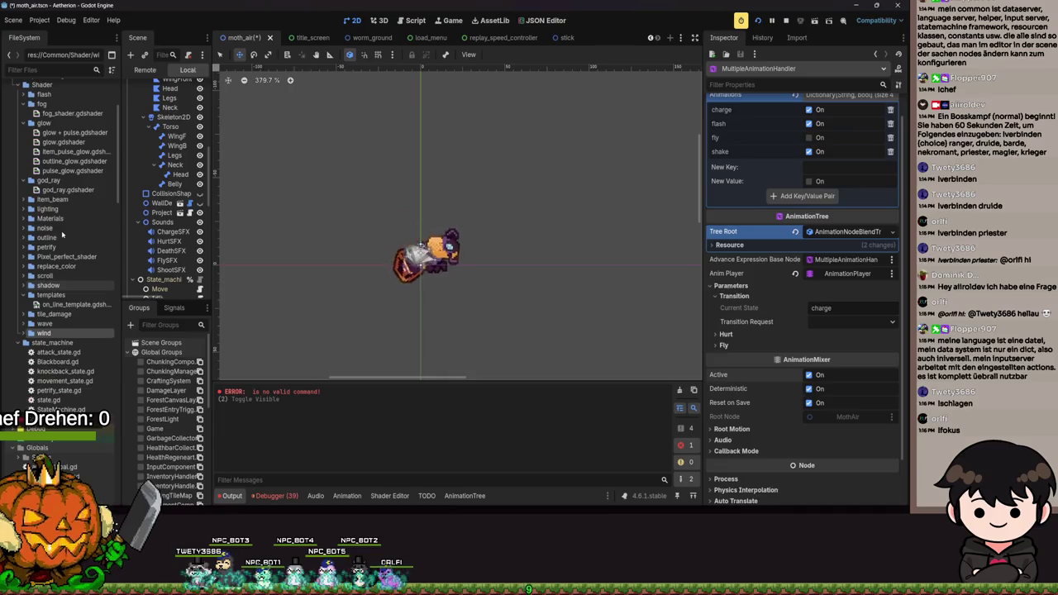
scroll(58, 237, "up", 1)
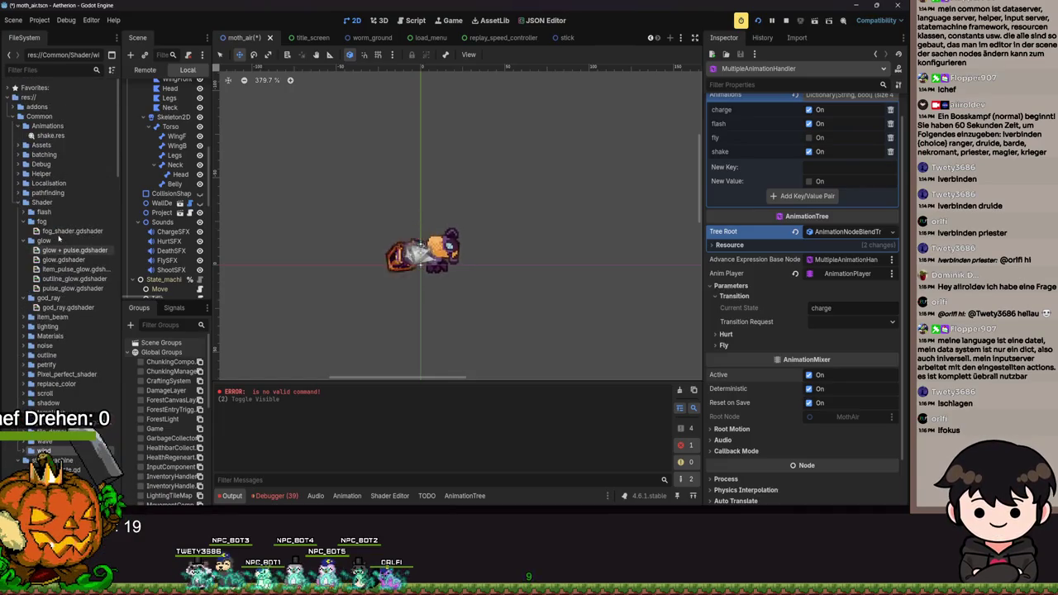
left_click(16, 184)
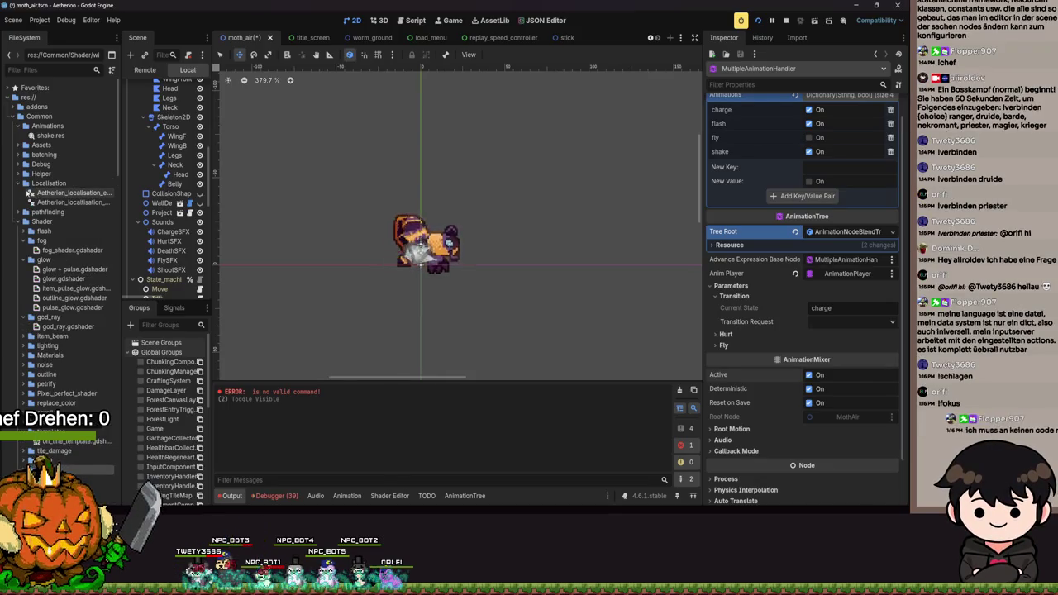
left_click(18, 183)
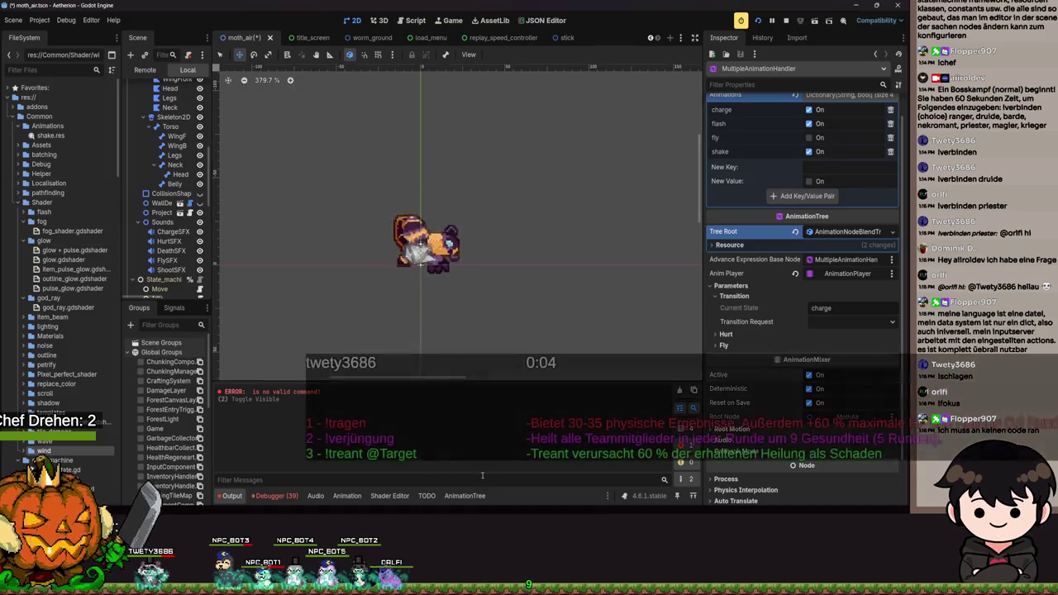
Resume Aetherion, play on past the moth's tree, then pause and switch back to Godot.
key("alt+Tab")
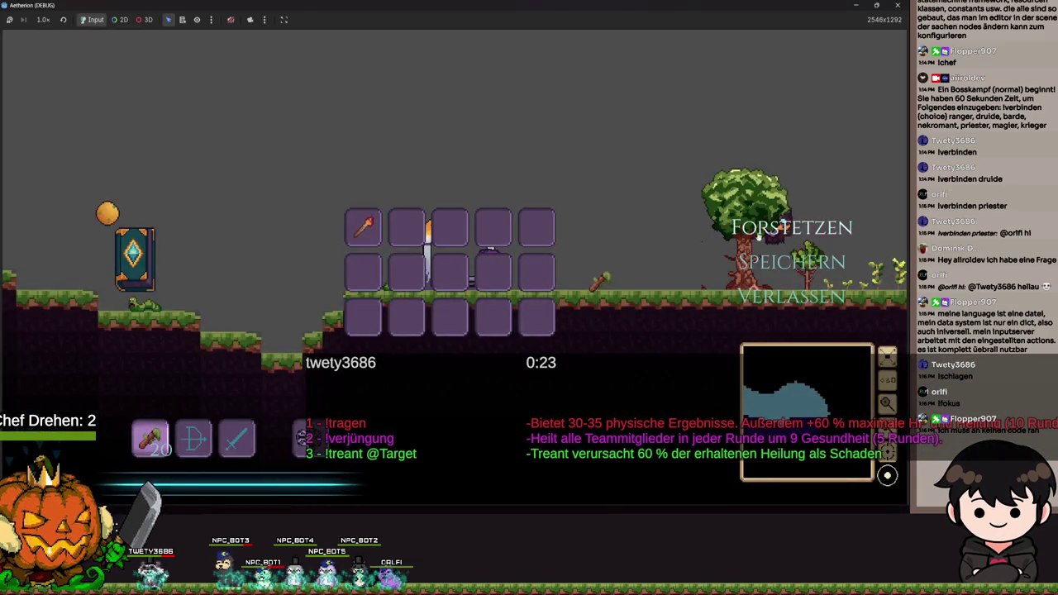
left_click(752, 237)
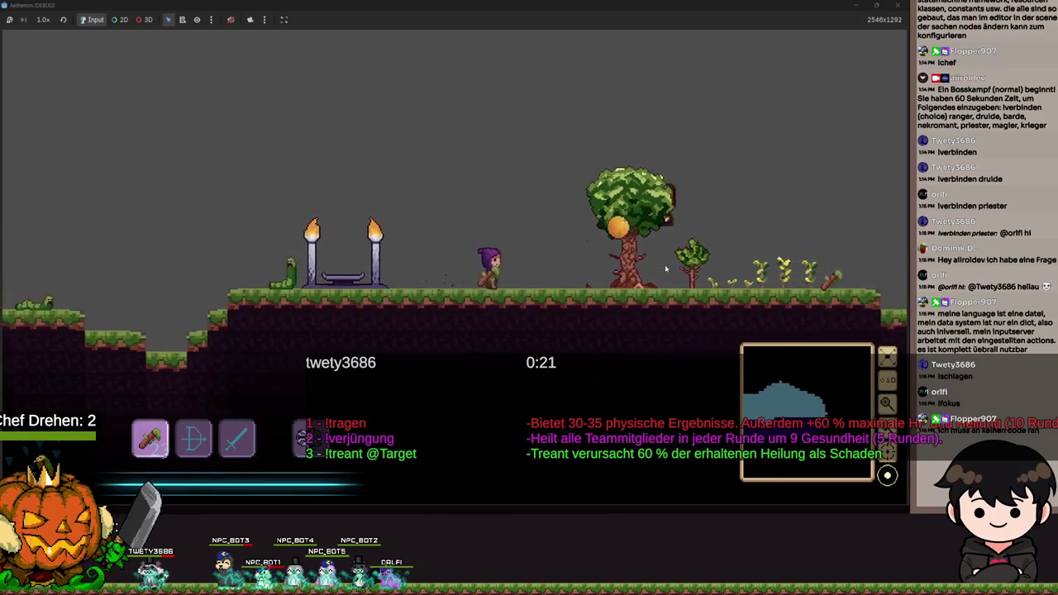
key("Escape")
key("Escape")
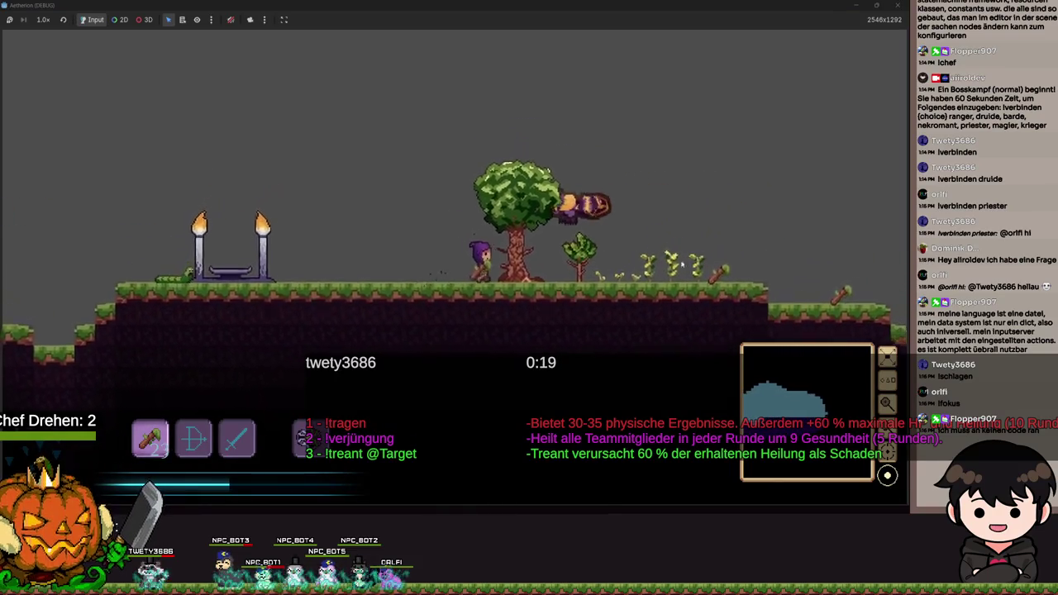
key("Escape")
key("Escape")
key("Escape")
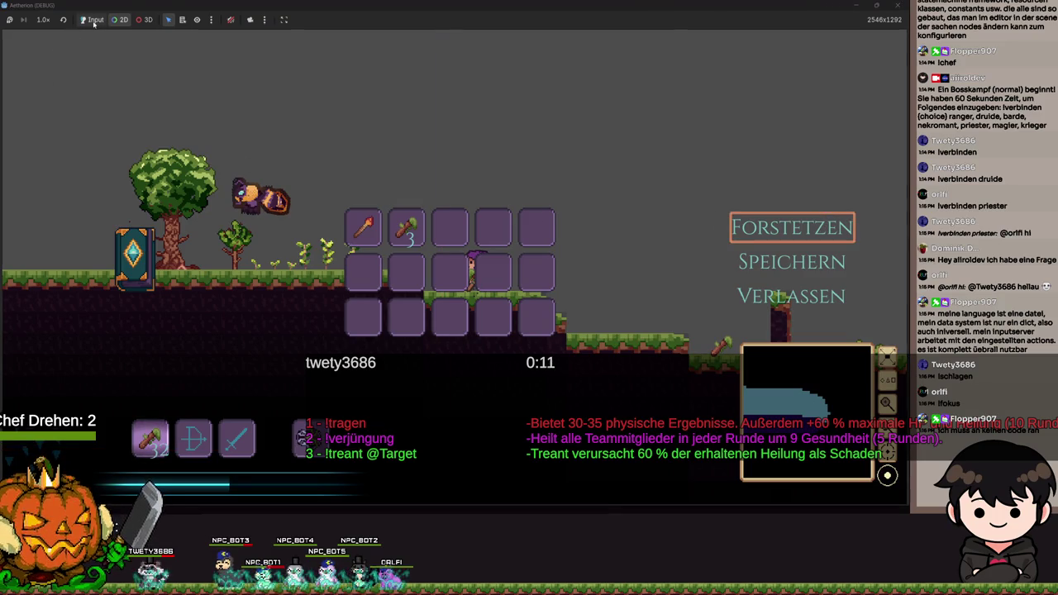
left_click(814, 232)
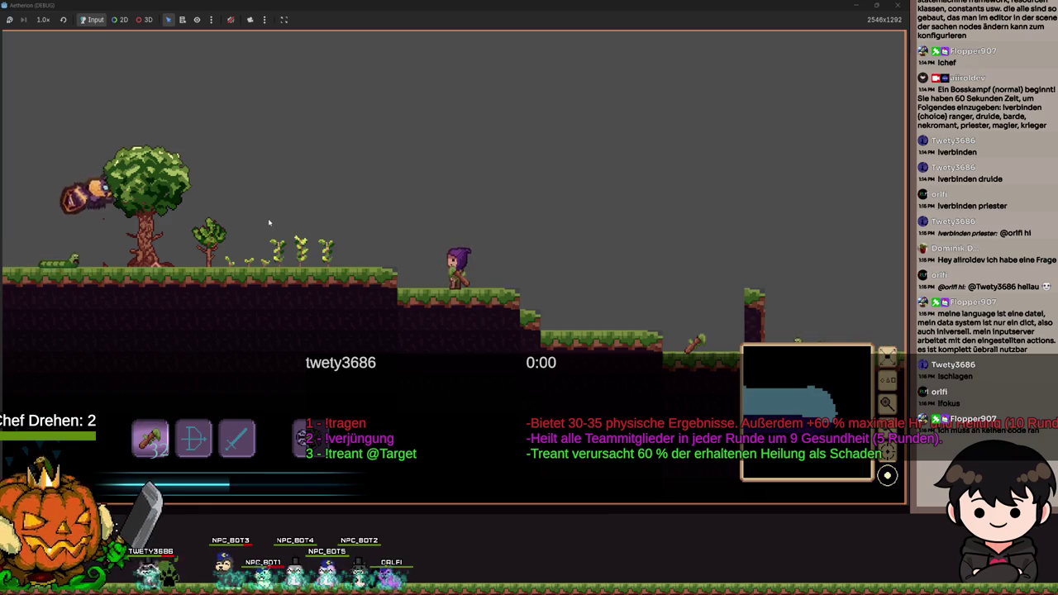
key("Escape")
key("alt+Tab")
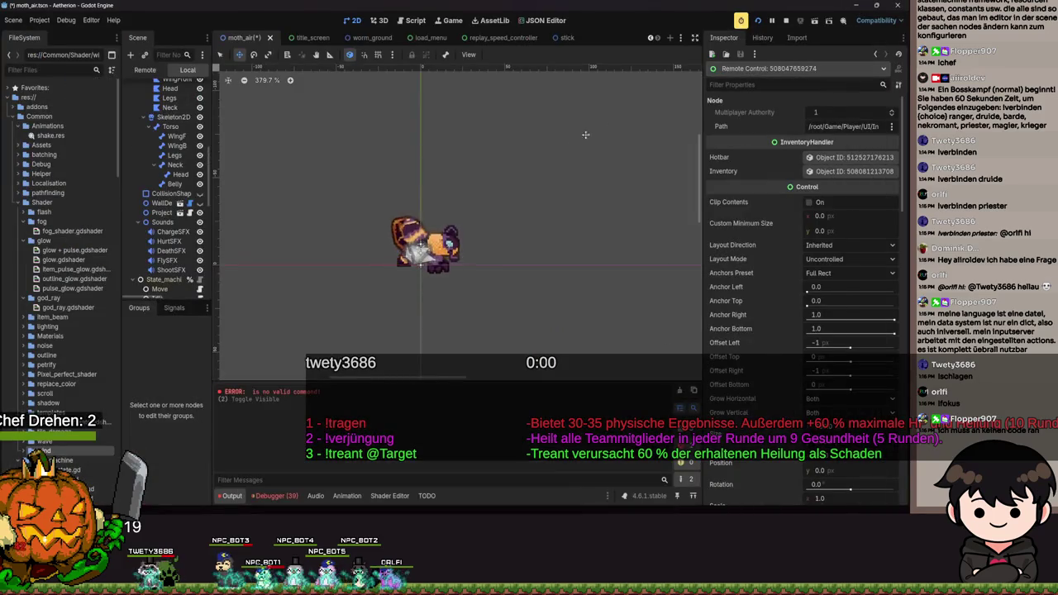
scroll(163, 246, "down", 5)
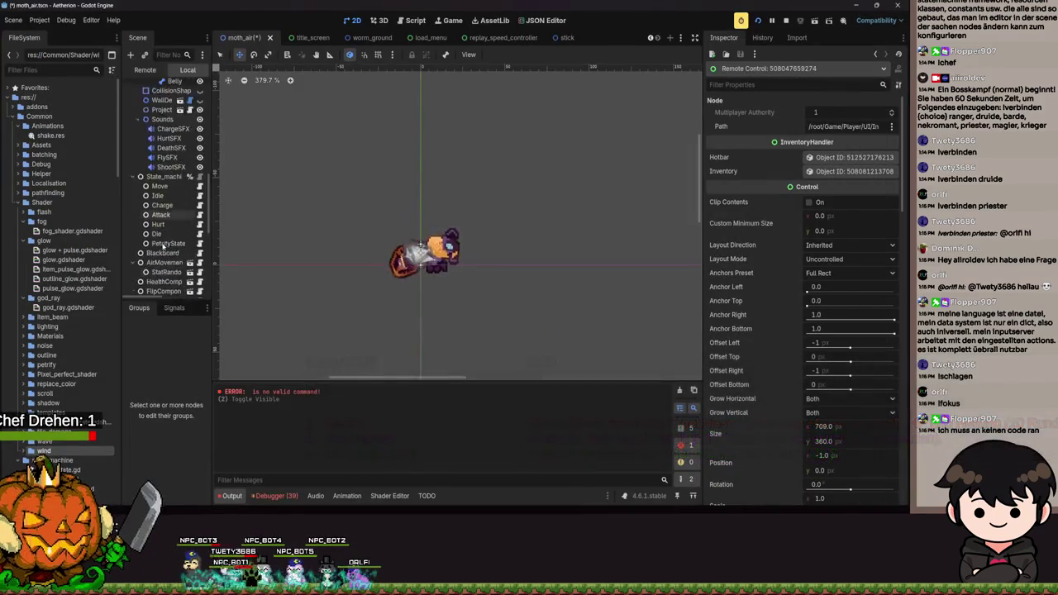
scroll(348, 274, "up", 8)
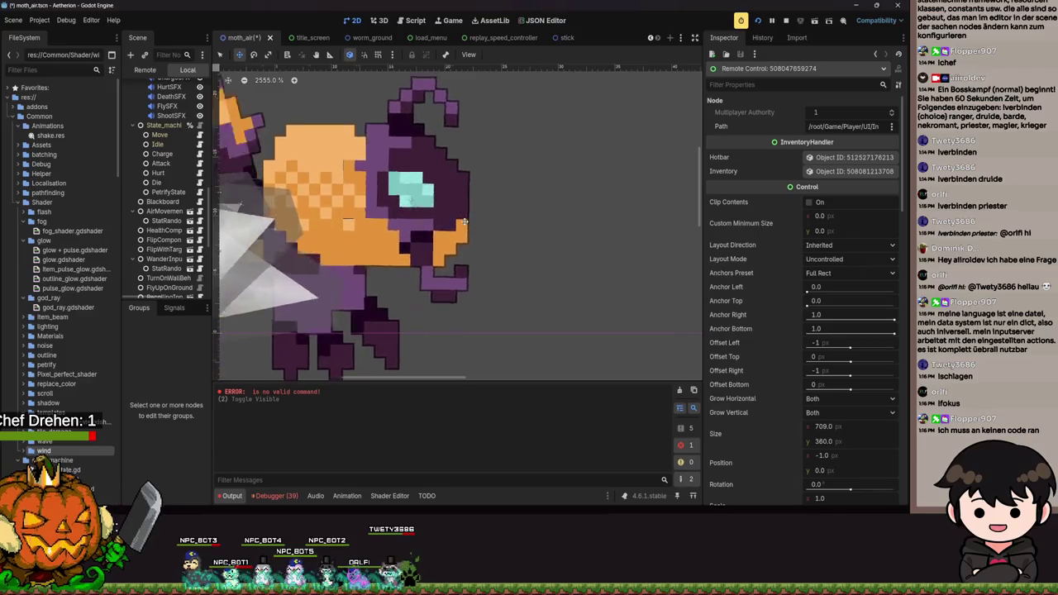
scroll(372, 215, "down", 5)
scroll(372, 214, "down", 3)
scroll(165, 206, "down", 2)
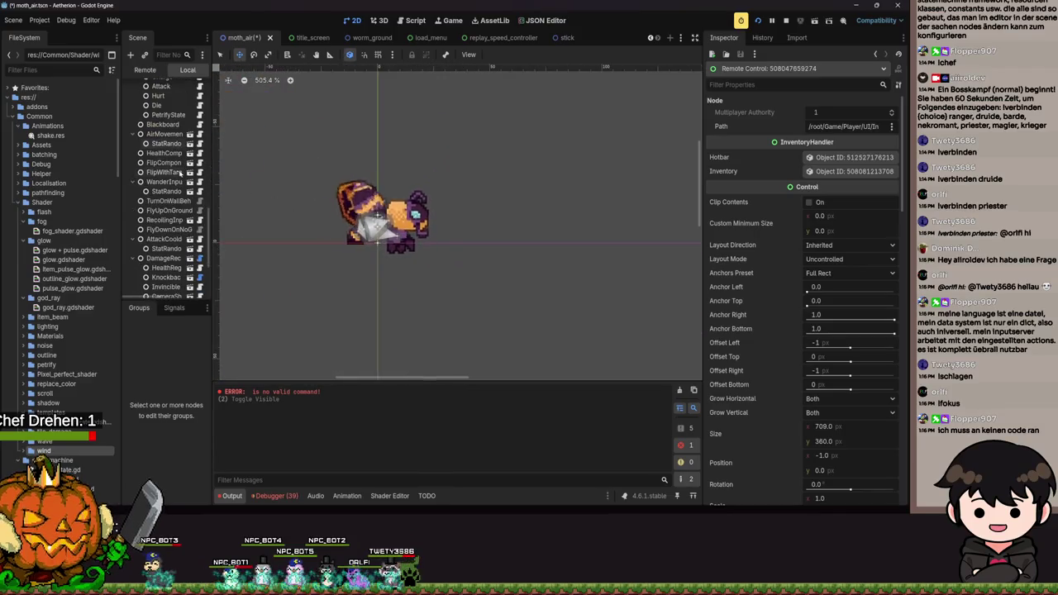
left_click(296, 496)
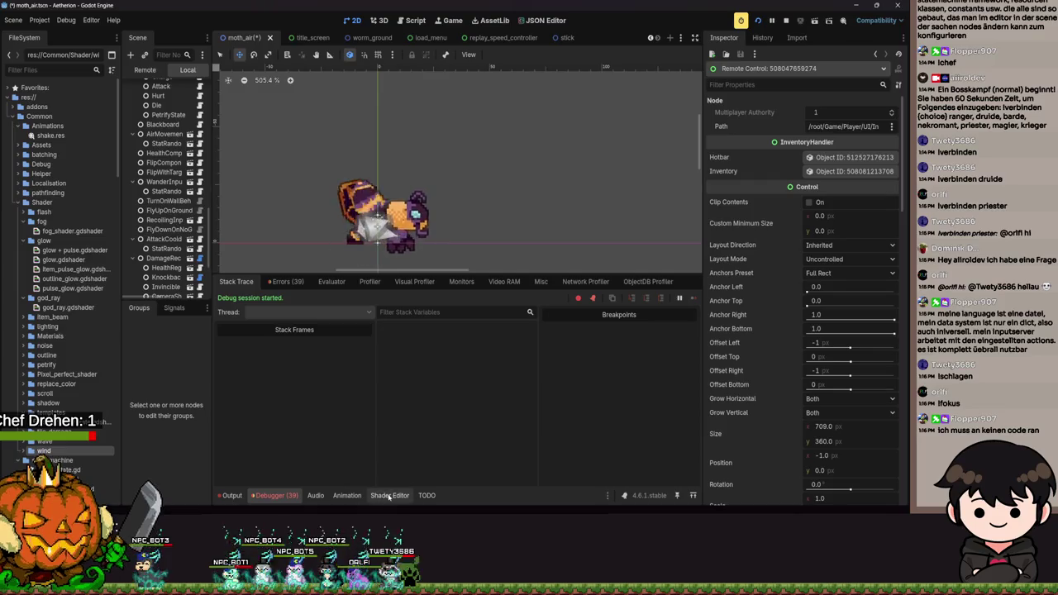
left_click(390, 496)
left_click(347, 496)
scroll(450, 248, "down", 6)
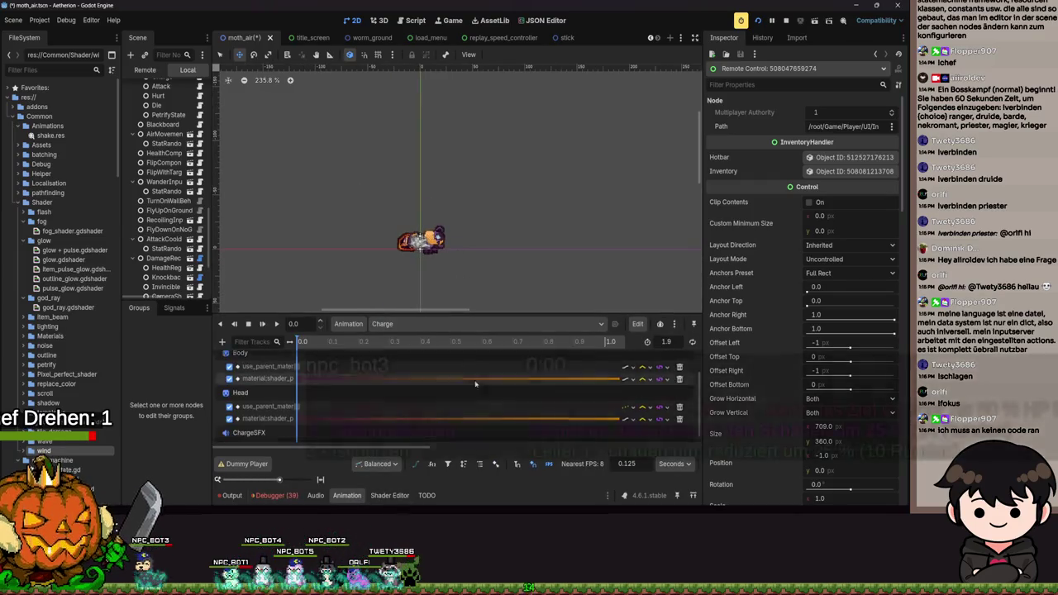
scroll(325, 397, "down", 2)
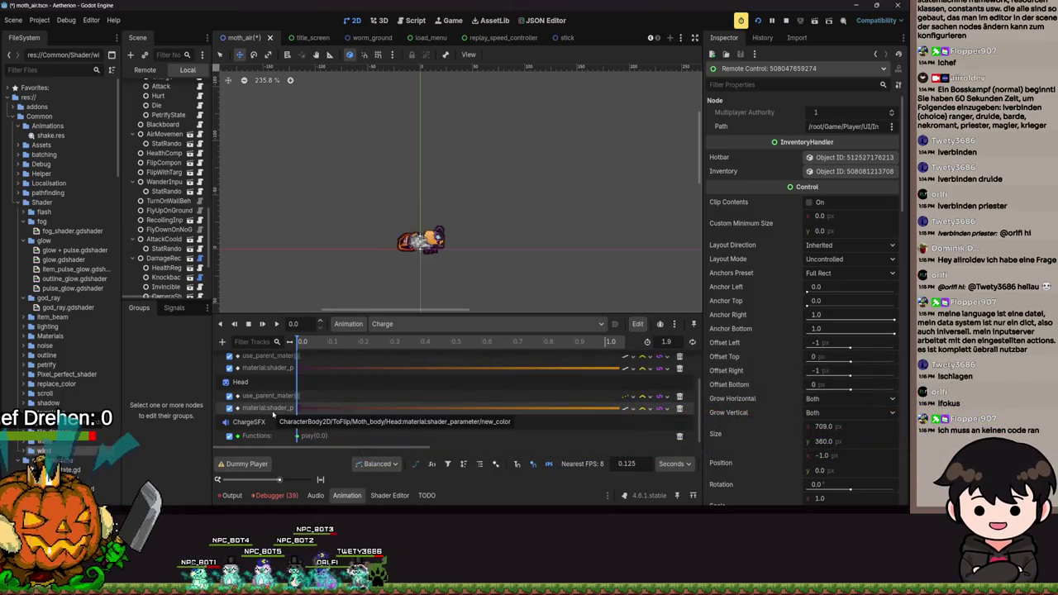
scroll(170, 190, "down", 5)
scroll(468, 271, "up", 1)
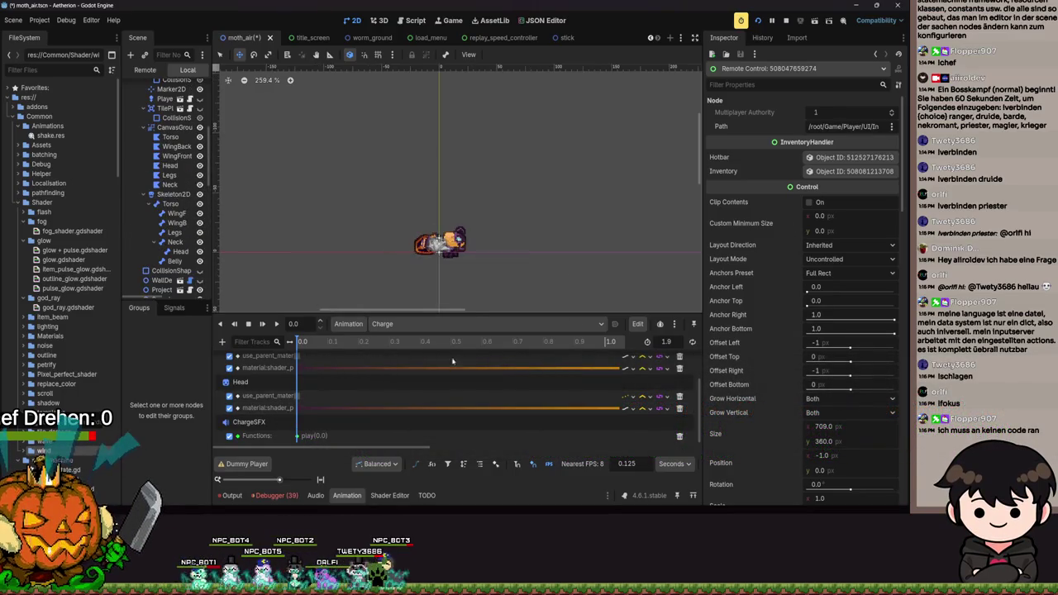
left_click(429, 323)
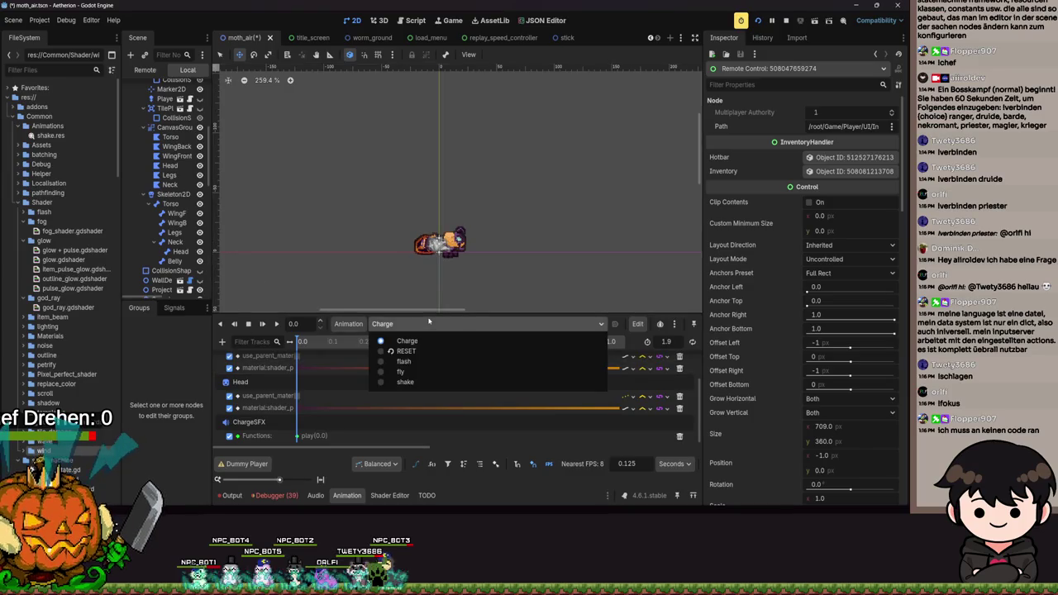
left_click(429, 322)
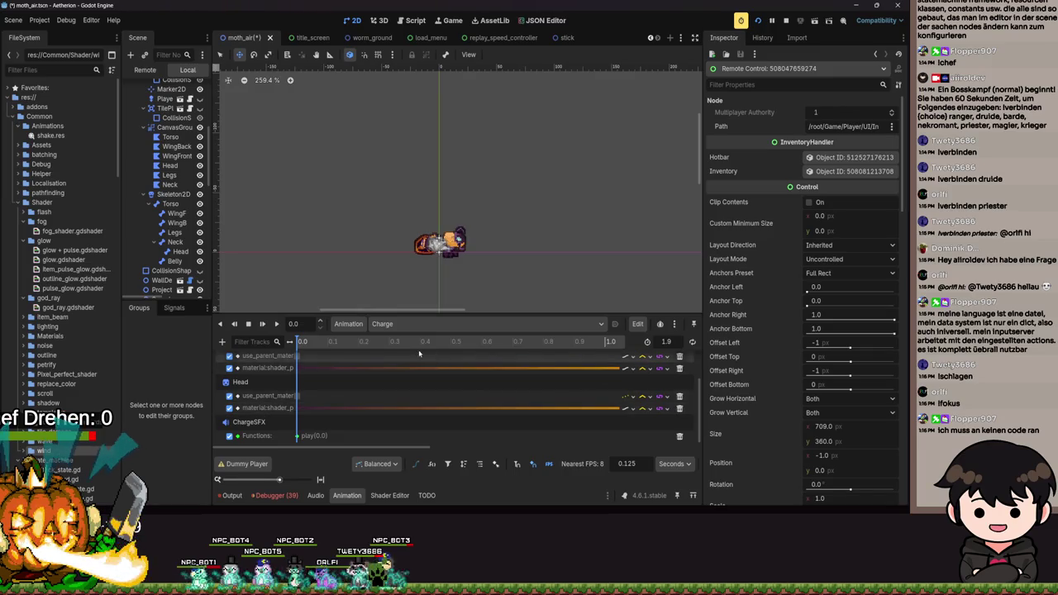
scroll(167, 277, "up", 5)
scroll(168, 273, "down", 10)
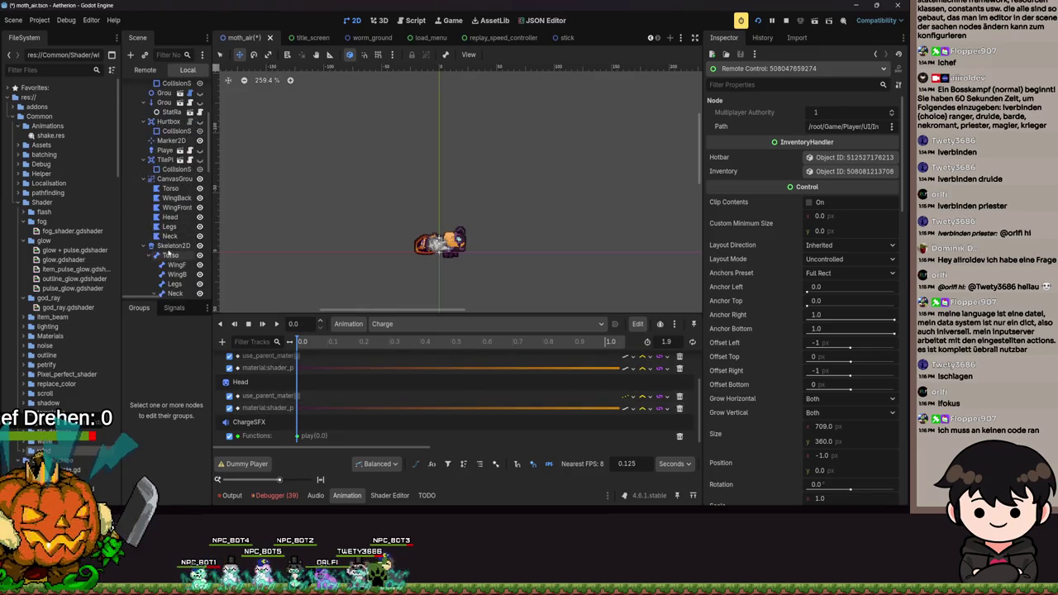
scroll(168, 248, "up", 5)
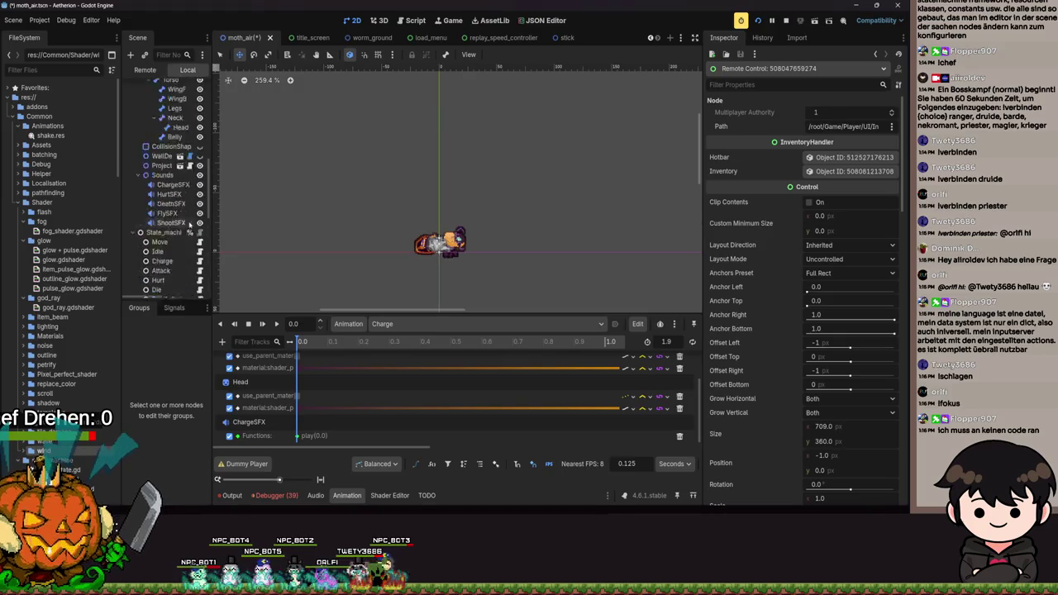
scroll(347, 273, "up", 1)
left_click(401, 323)
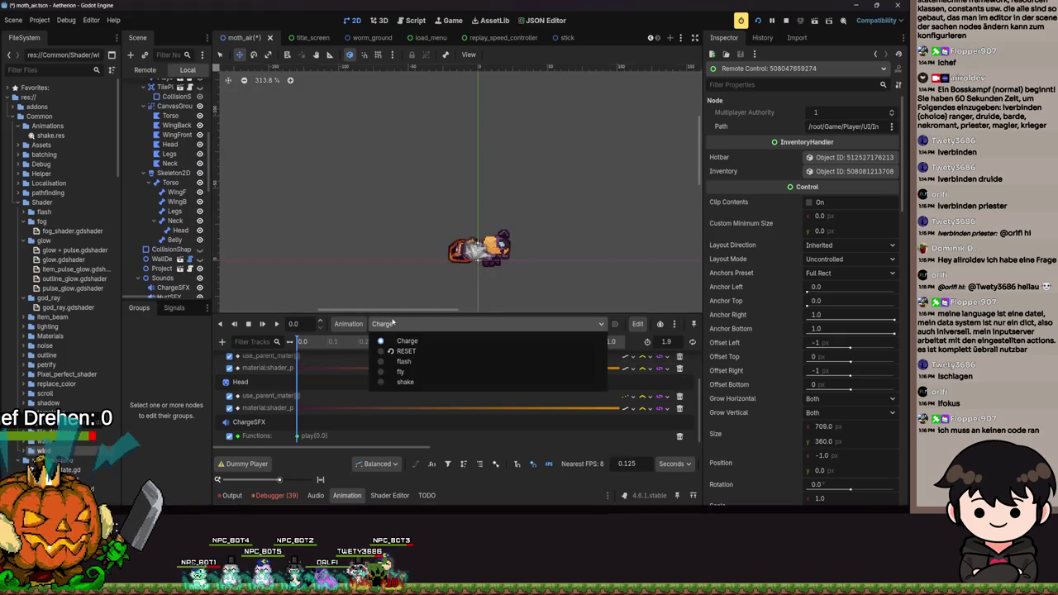
left_click(401, 362)
left_click(401, 323)
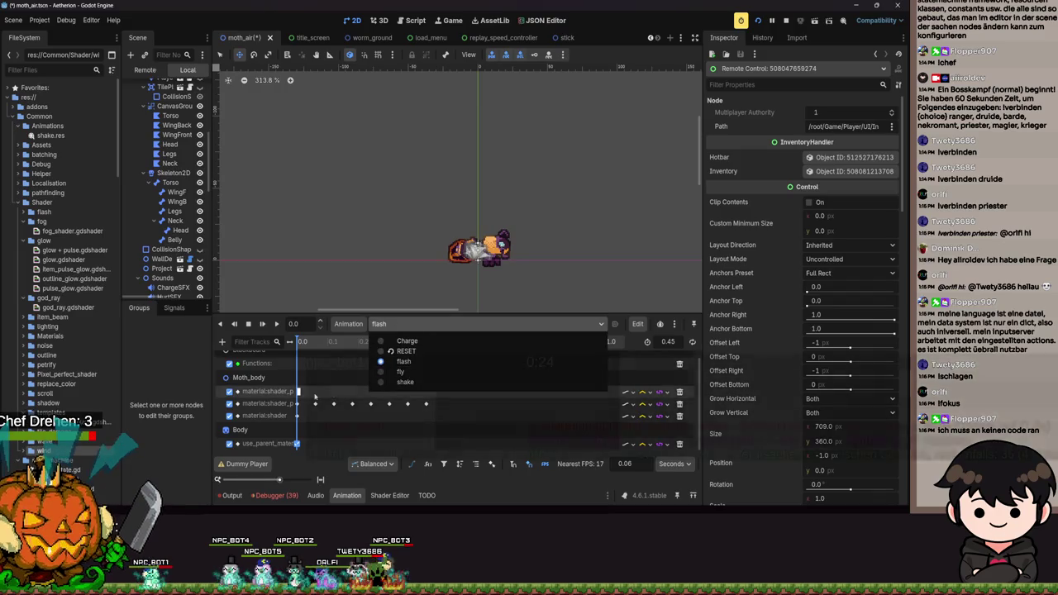
left_click(317, 397)
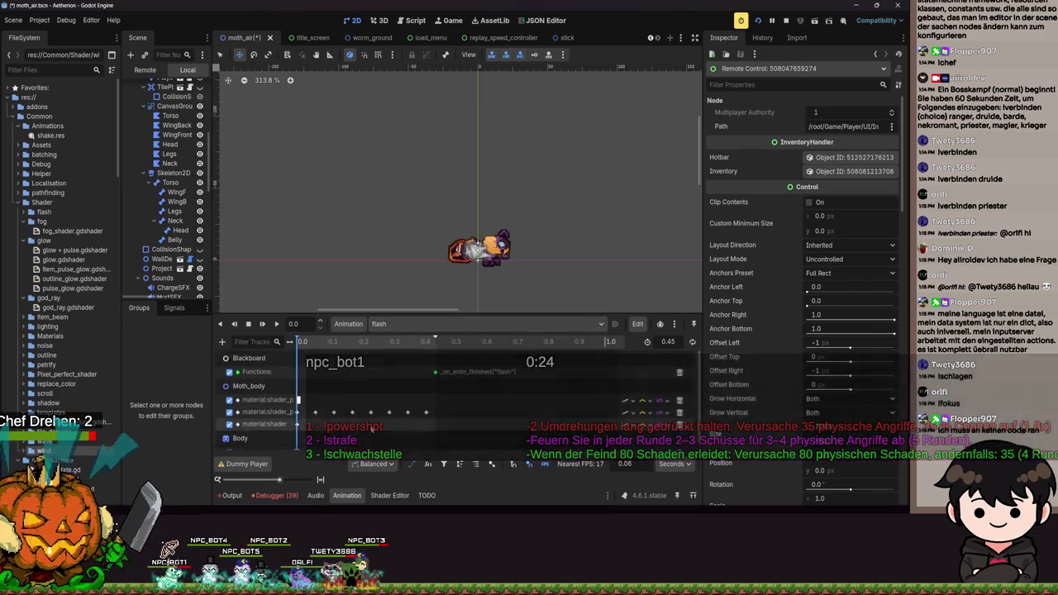
scroll(373, 418, "down", 1)
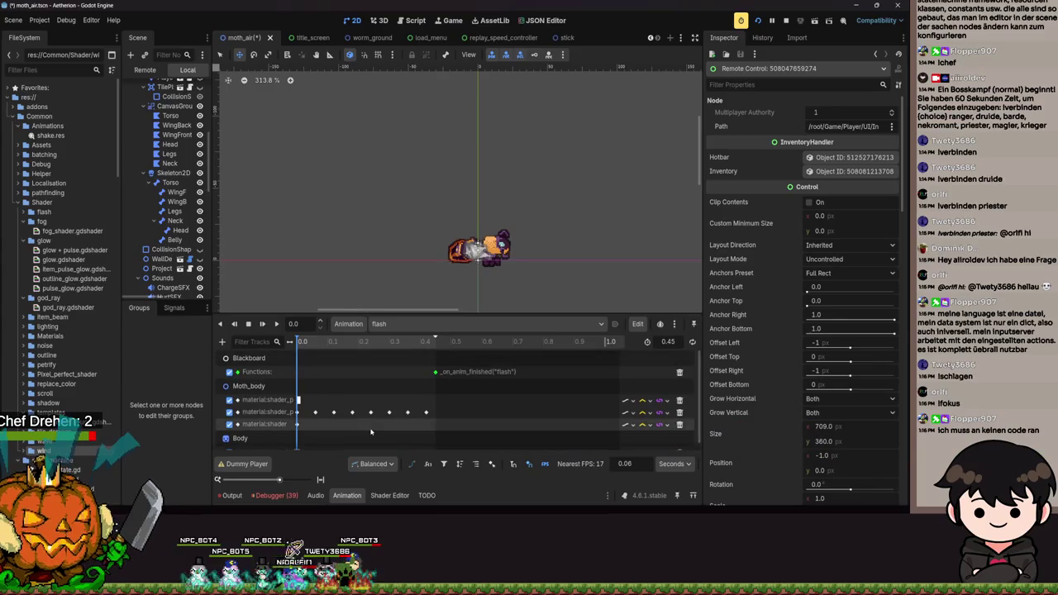
left_click(386, 324)
left_click(403, 381)
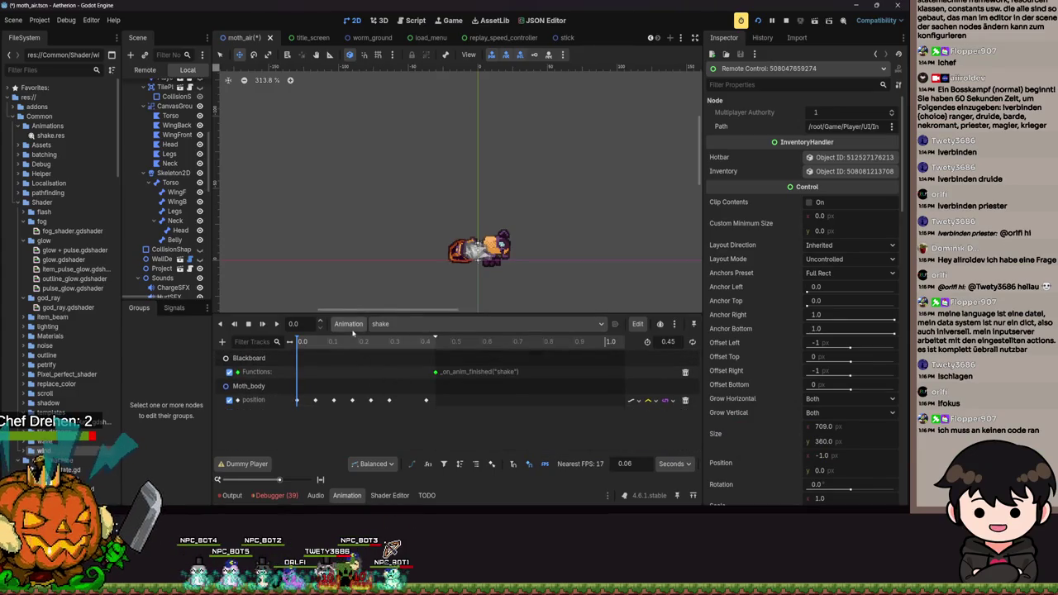
left_click(385, 324)
left_click(392, 367)
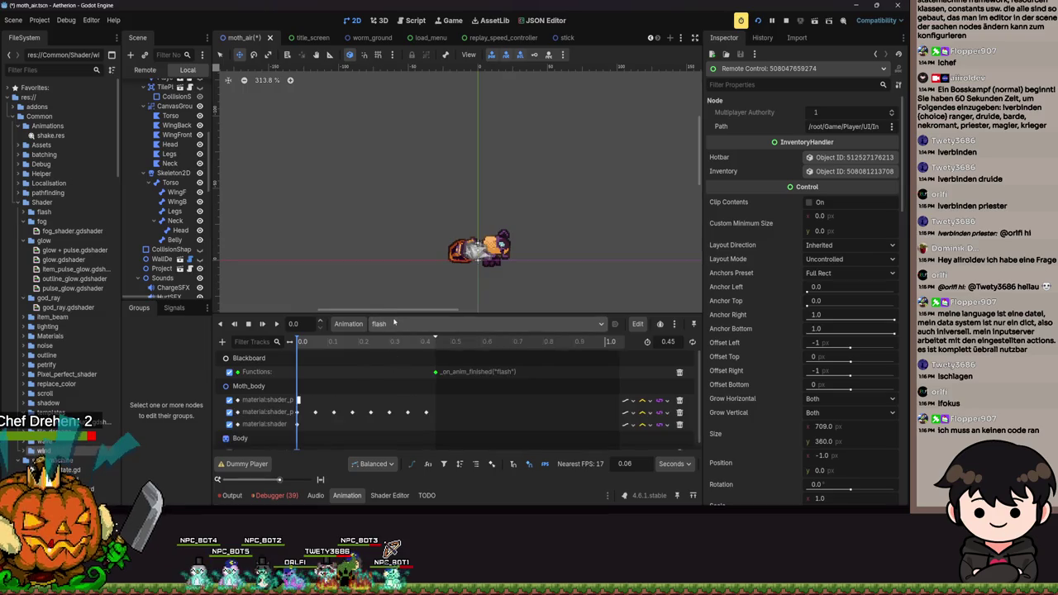
left_click(394, 324)
left_click(396, 347)
scroll(398, 404, "down", 3)
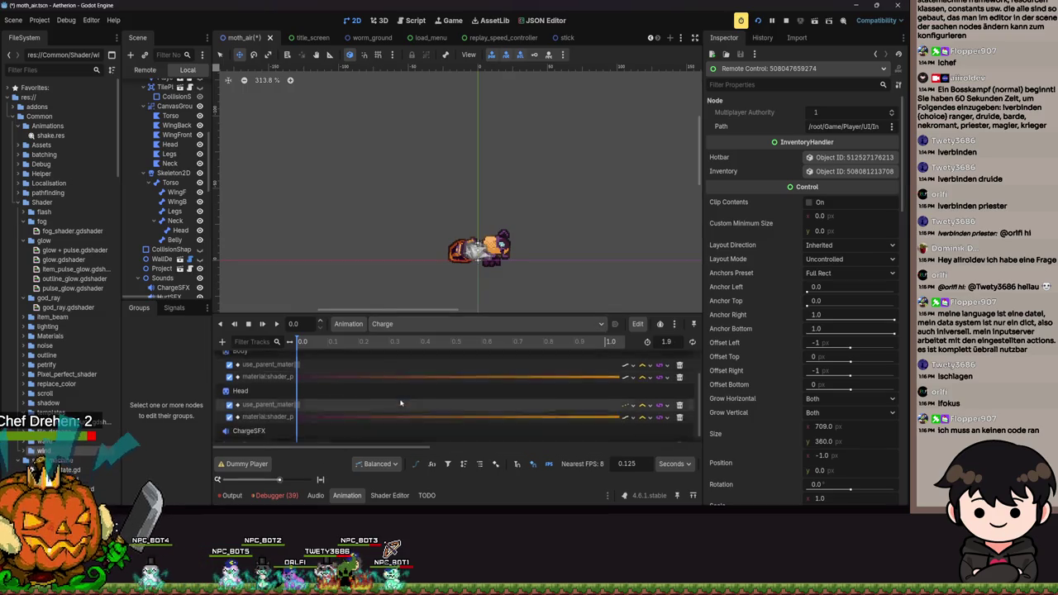
scroll(399, 404, "up", 3)
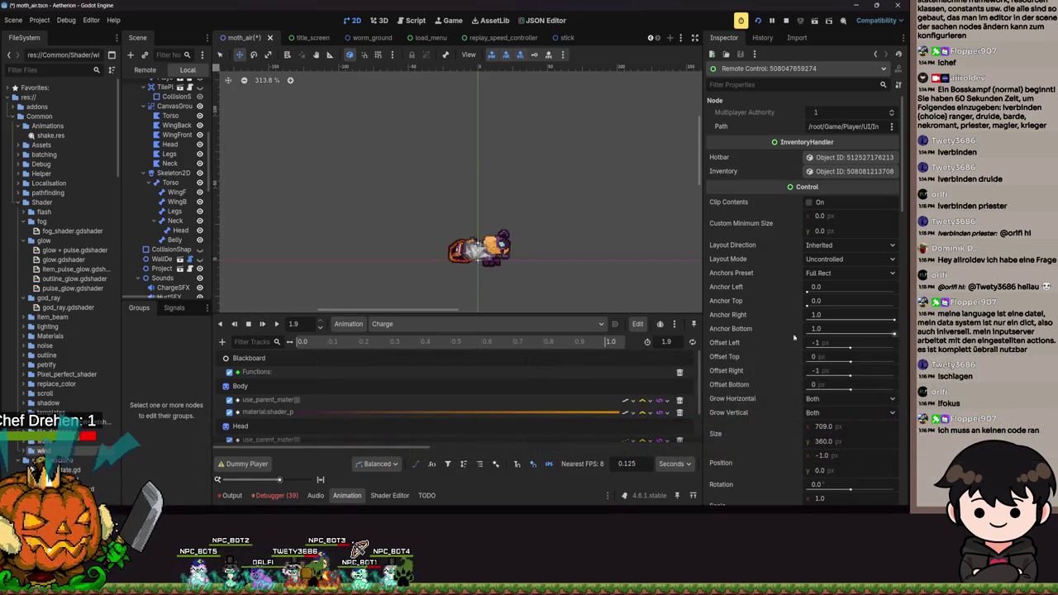
scroll(556, 394, "down", 2)
scroll(391, 221, "down", 5)
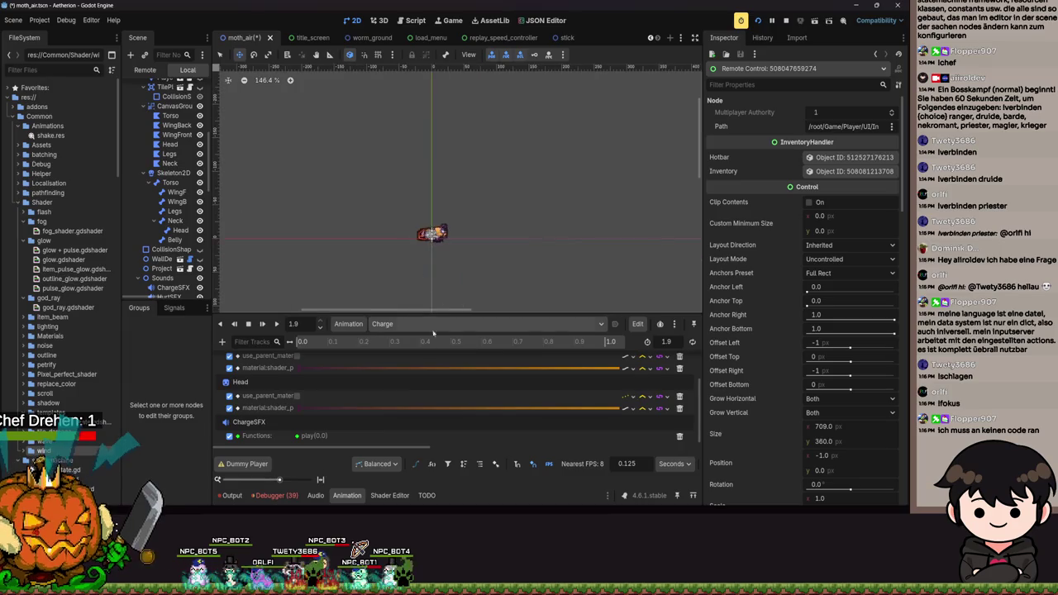
Resume the game, walk the player left, pause, then close the debug window.
key("F5")
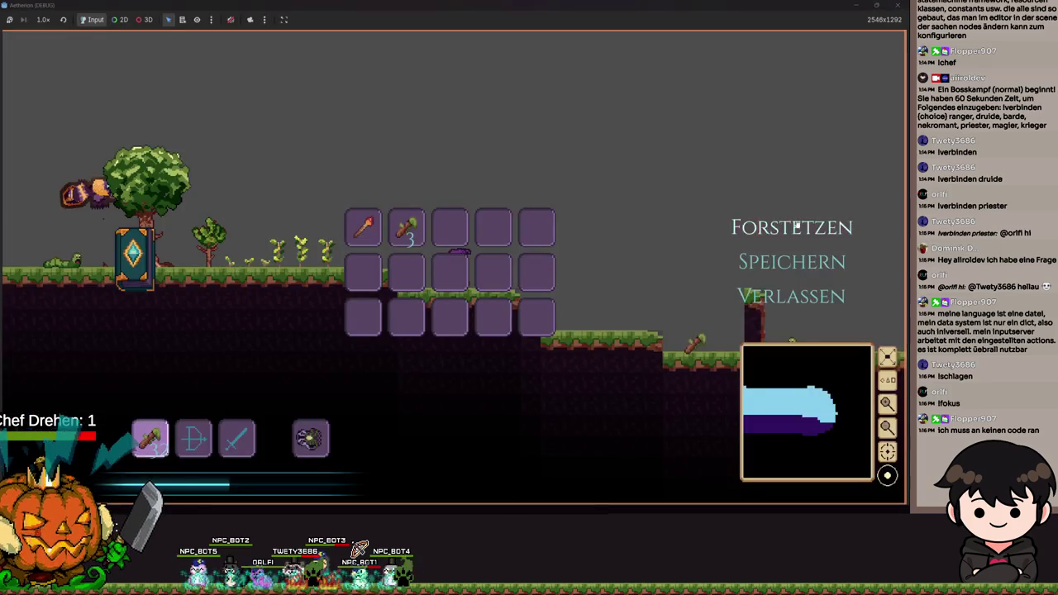
left_click(789, 227)
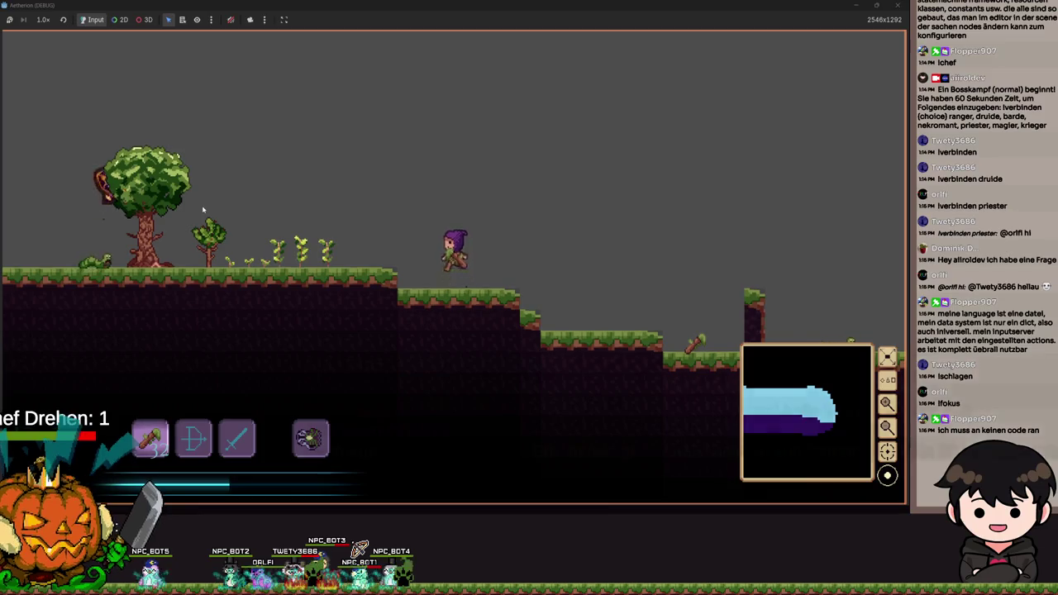
key("a")
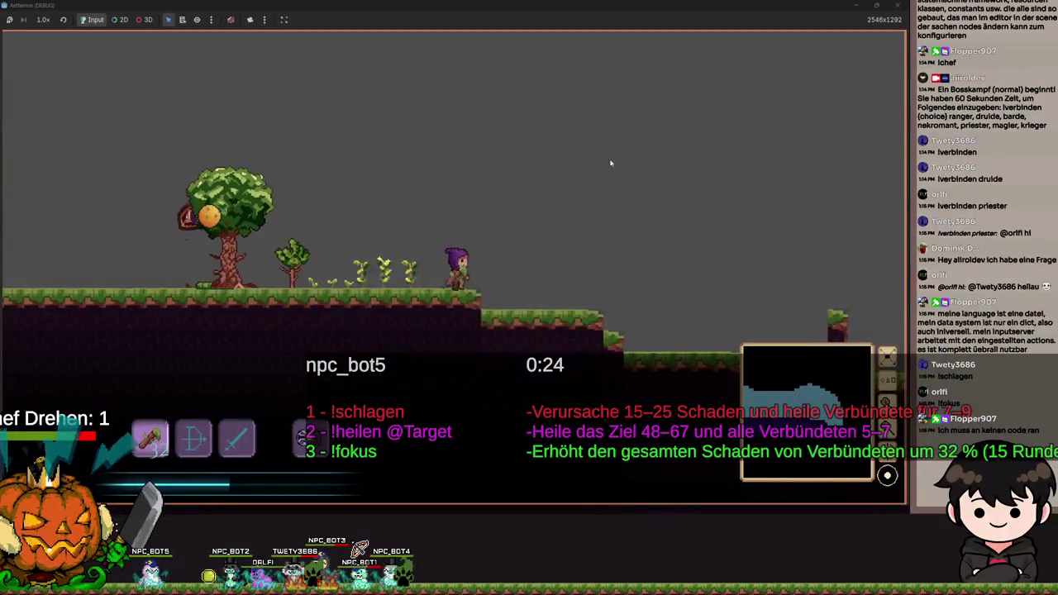
key("Escape")
left_click(963, 309)
scroll(180, 257, "up", 5)
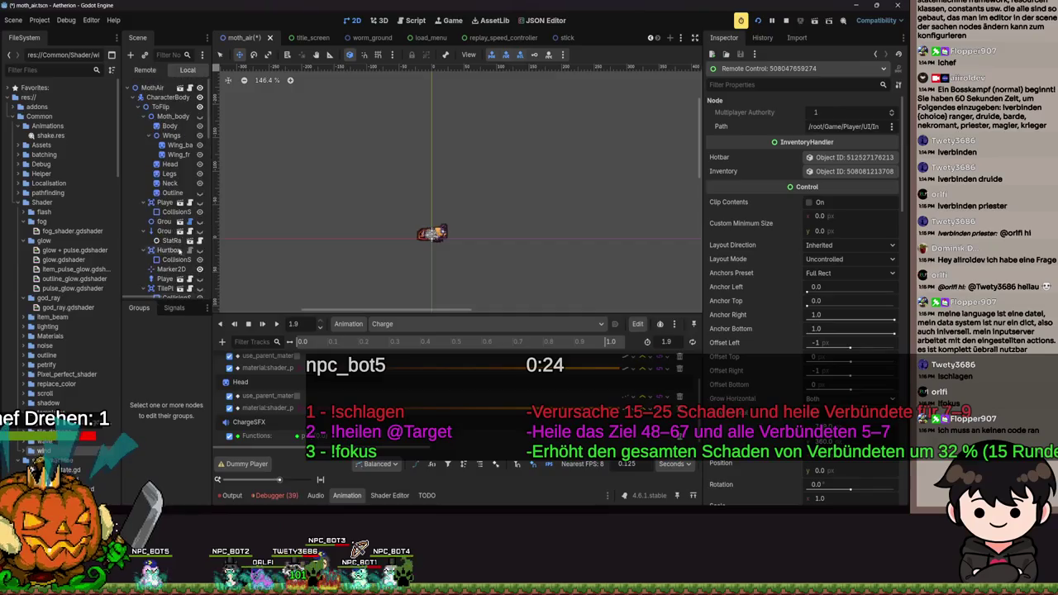
scroll(179, 217, "down", 5)
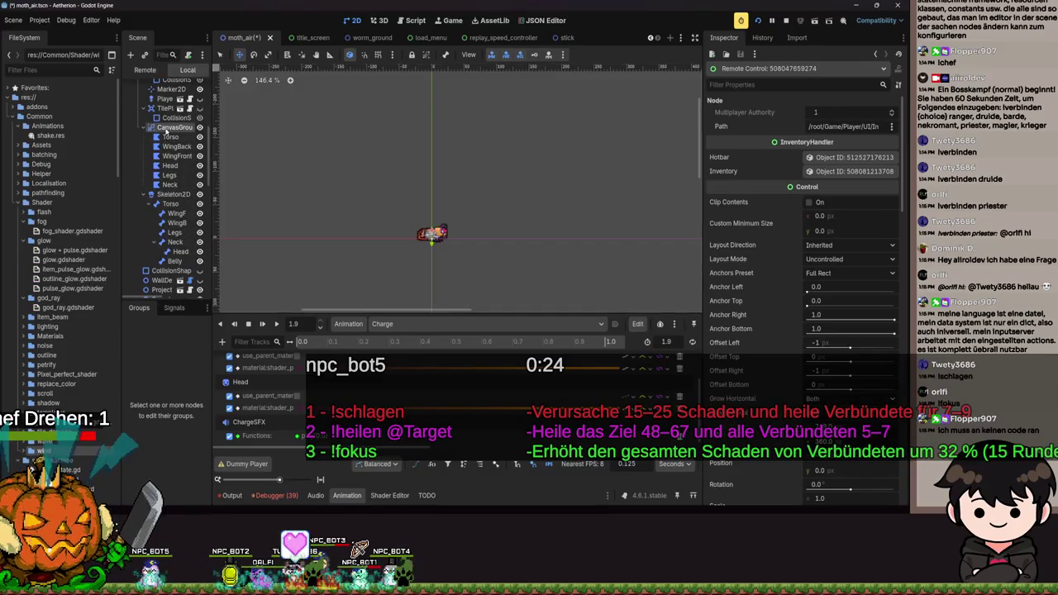
Expand the CanvasGroup's outline shader material and its Shader Parameters in the Inspector.
left_click(169, 128)
left_click(725, 205)
left_click(854, 217)
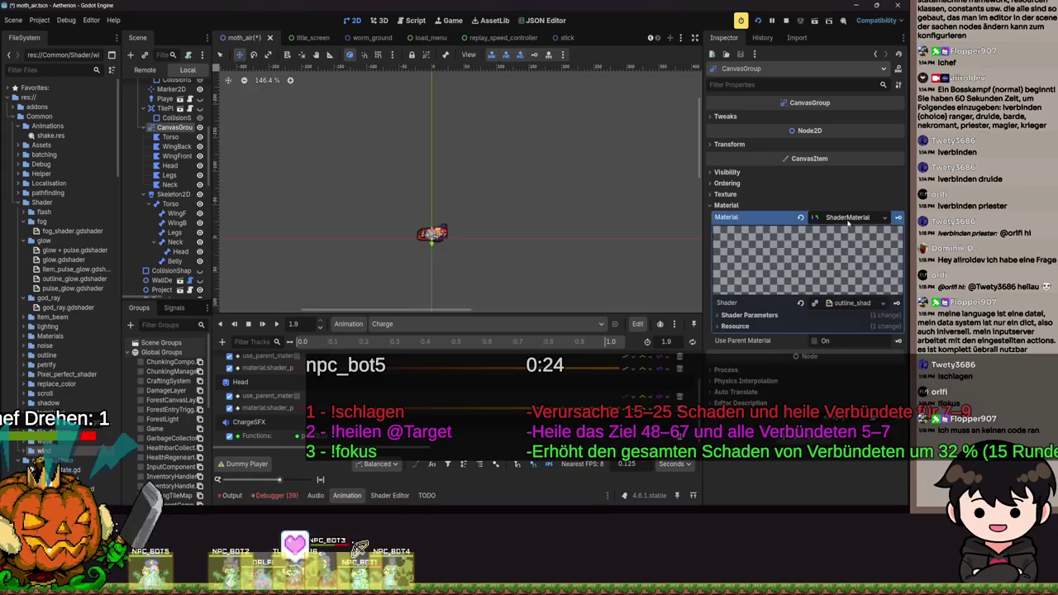
left_click(851, 302)
left_click(783, 330)
left_click(780, 330)
left_click(777, 330)
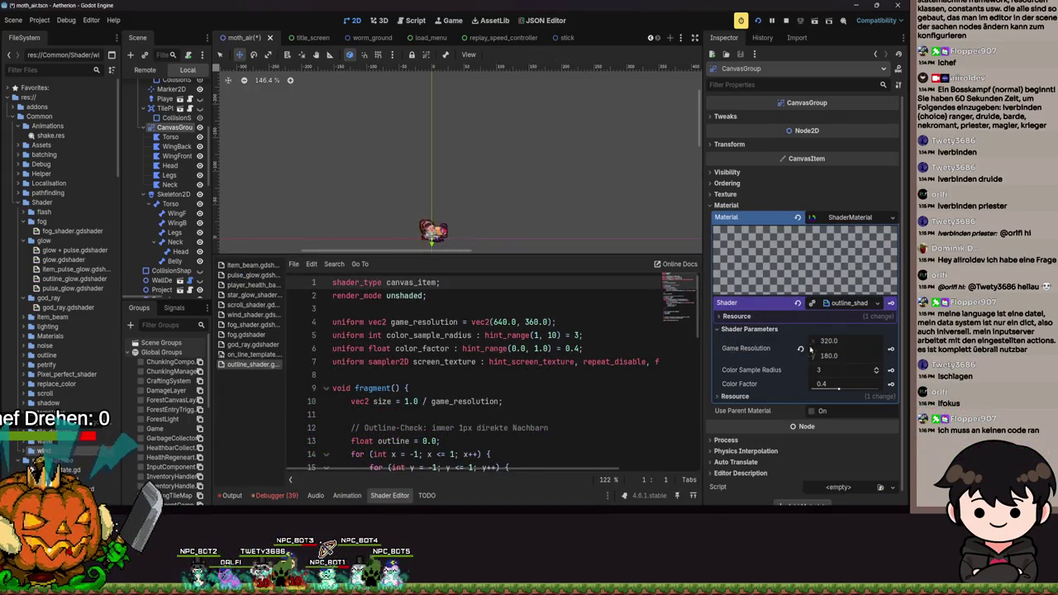
Save the moth_air scene, run the game with F5, then pause it.
key("ctrl+s")
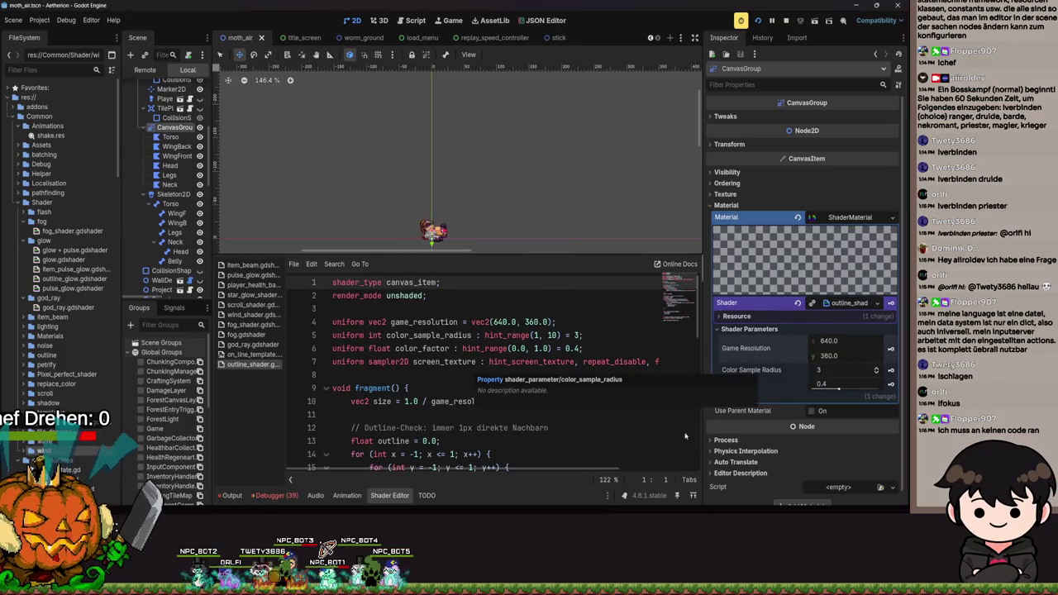
key("F5")
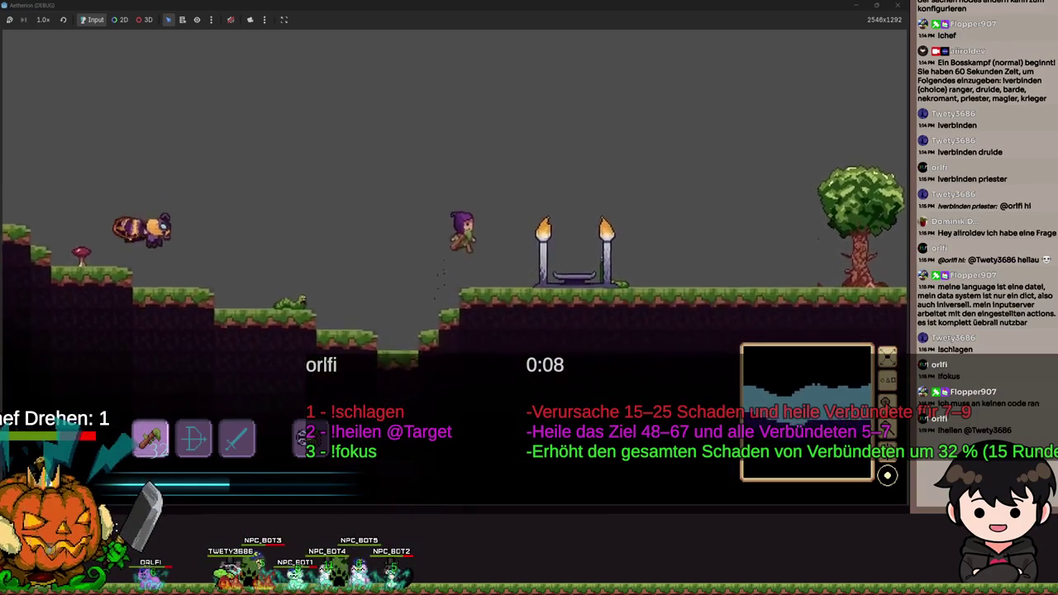
key("Escape")
Stop the game with F8 and bring back the Animation panel with Charge selected.
key("F8")
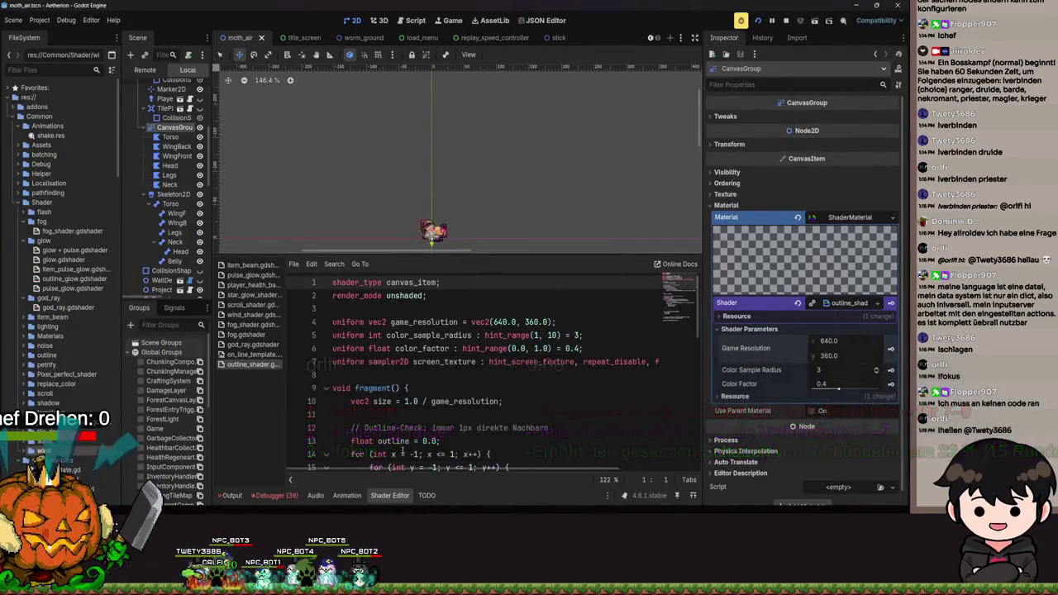
left_click(339, 495)
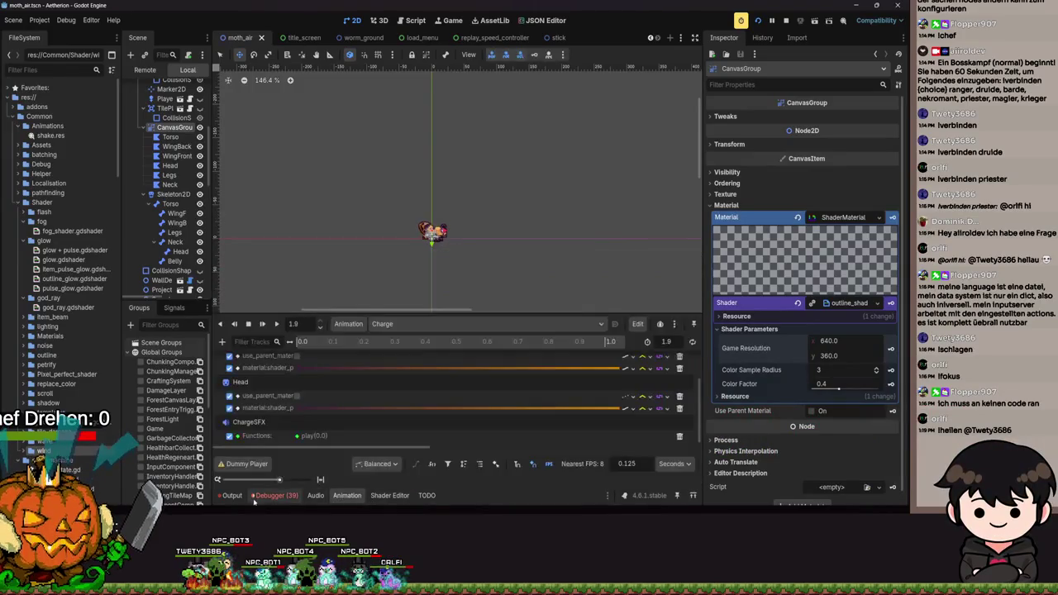
left_click(273, 495)
left_click(347, 495)
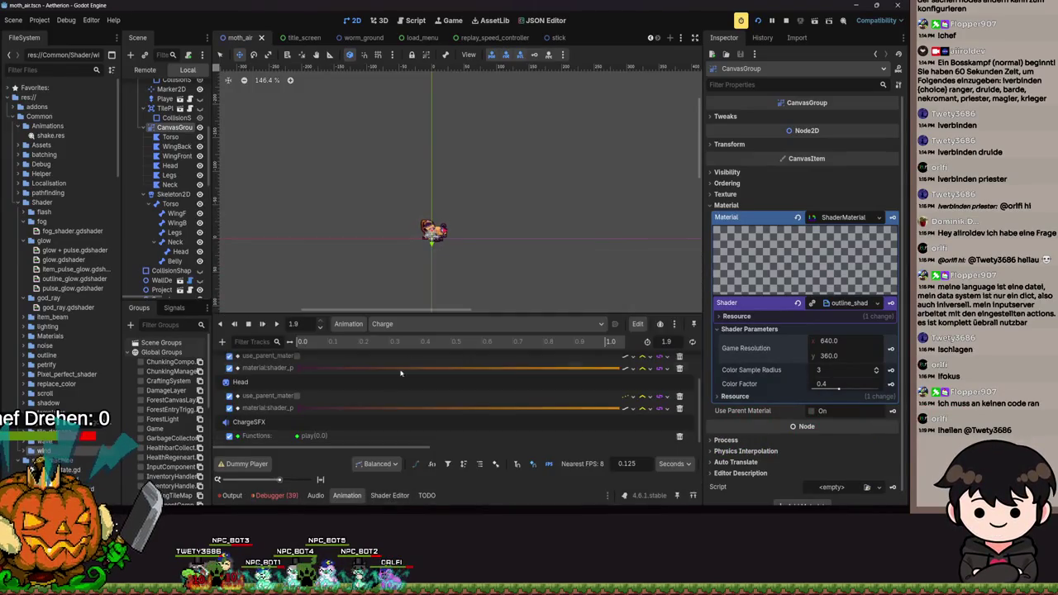
left_click(426, 322)
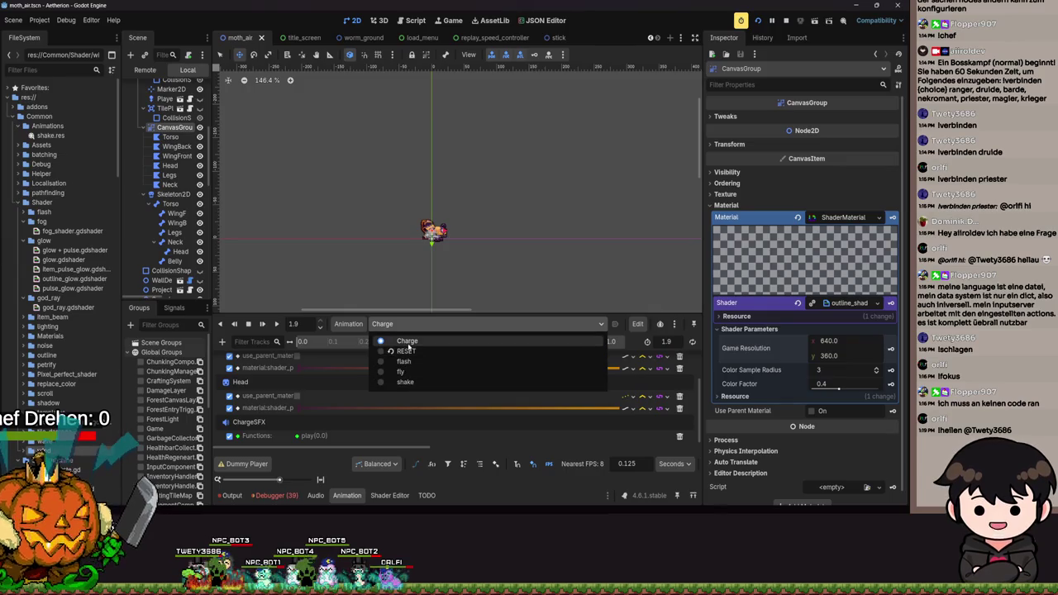
left_click(408, 342)
scroll(418, 396, "up", 2)
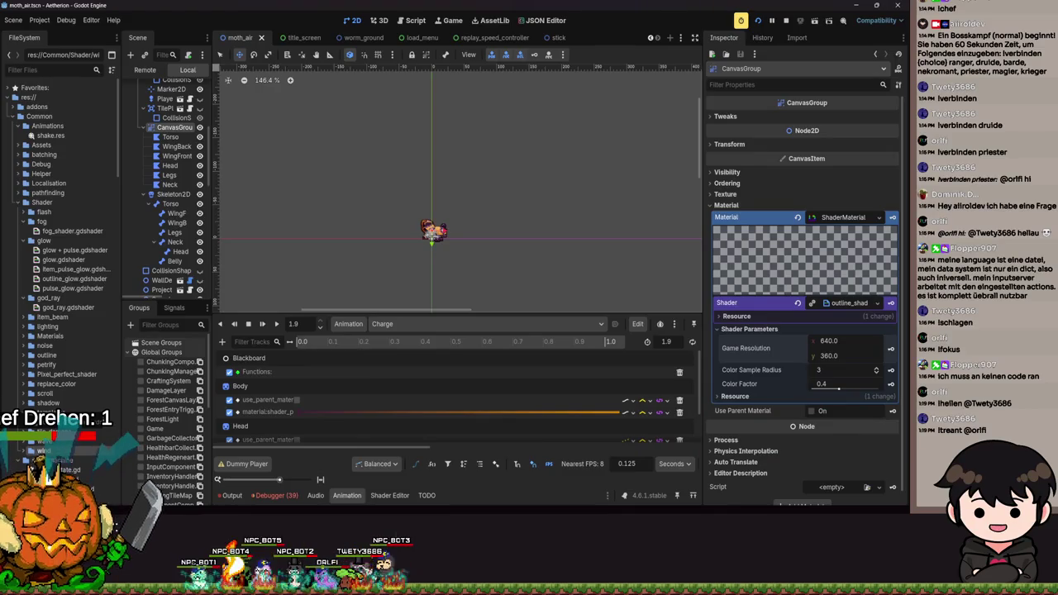
Look over the Charge tracks, check the Body shader track's interpolation, then bring the game forward.
scroll(406, 390, "down", 3)
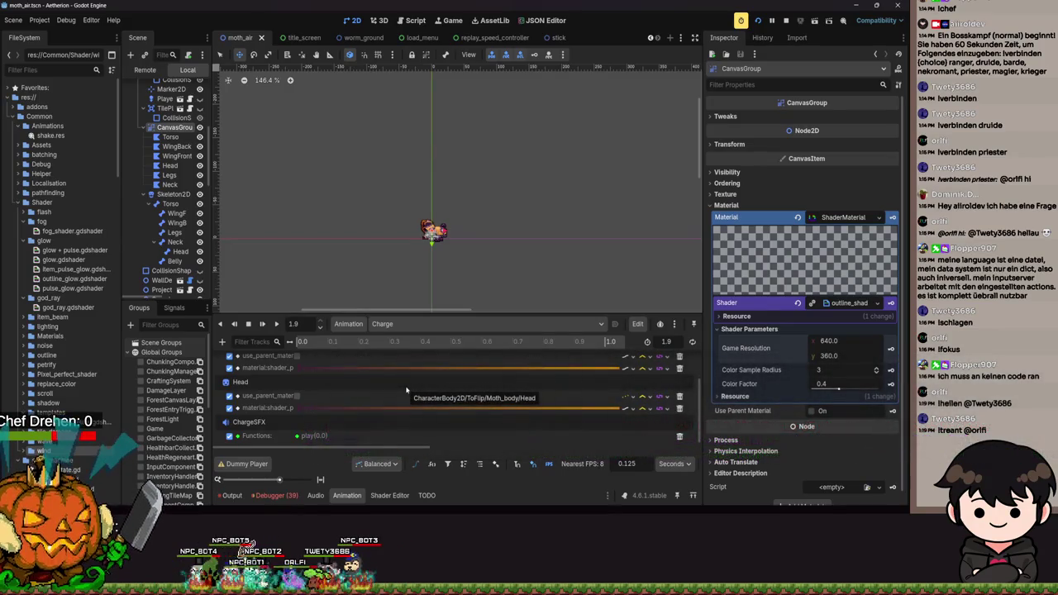
scroll(510, 222, "up", 3)
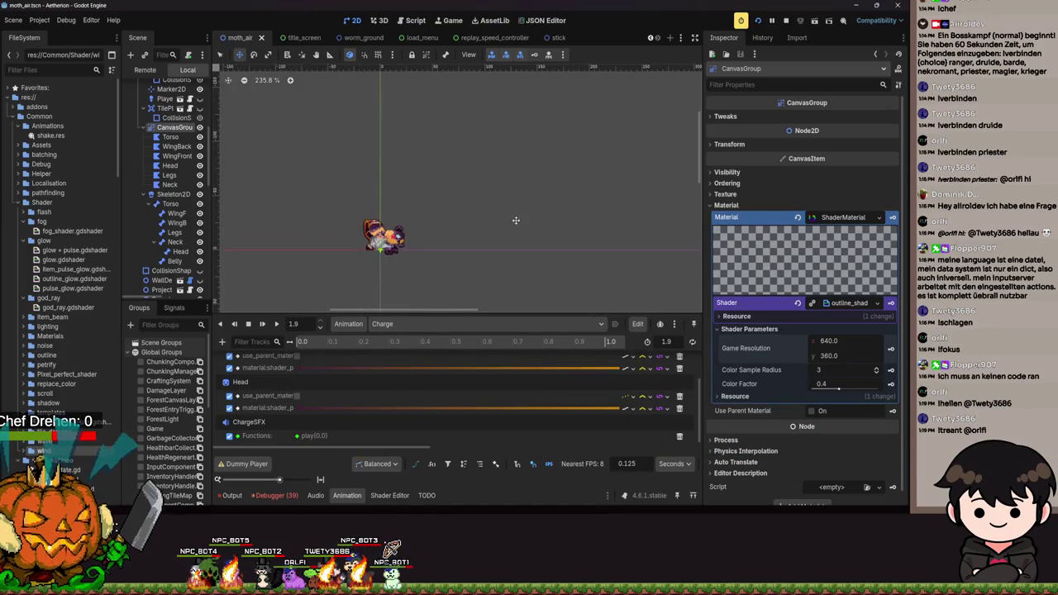
left_click_drag(517, 260, 574, 224)
scroll(667, 391, "up", 2)
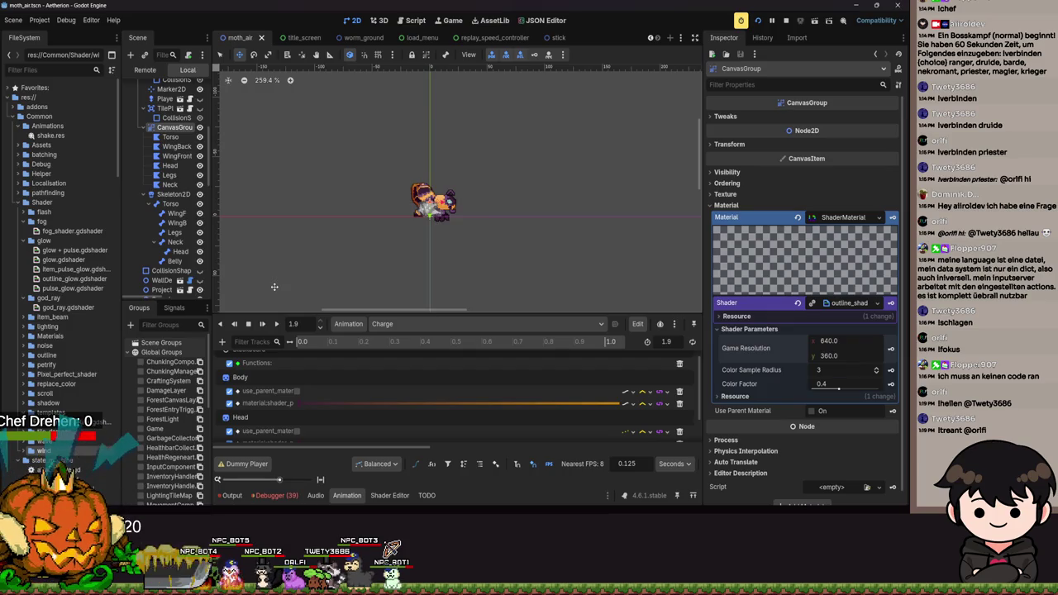
scroll(169, 199, "up", 5)
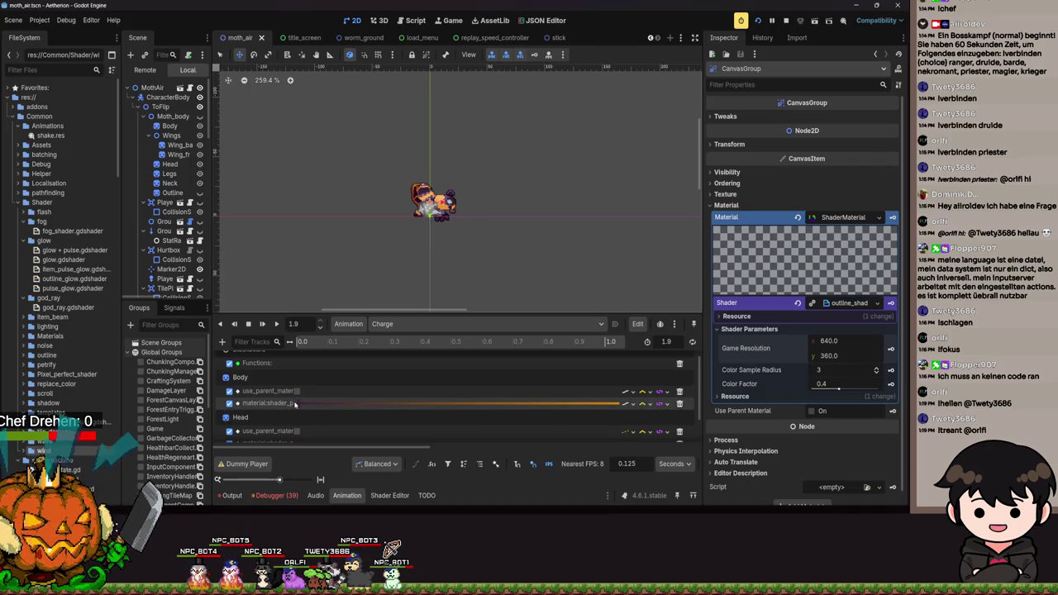
left_click(640, 404)
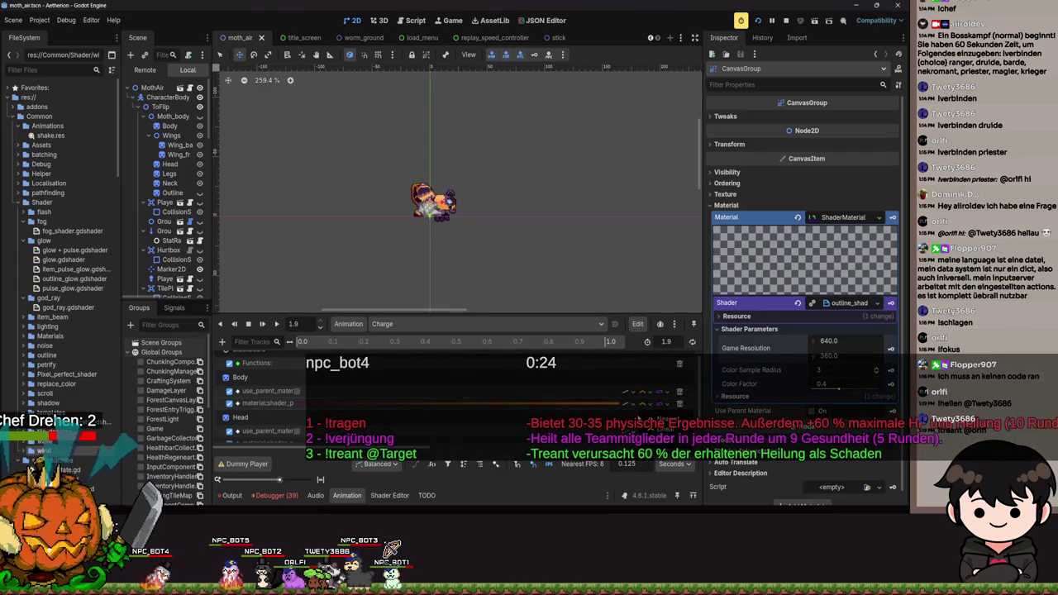
scroll(361, 409, "down", 2)
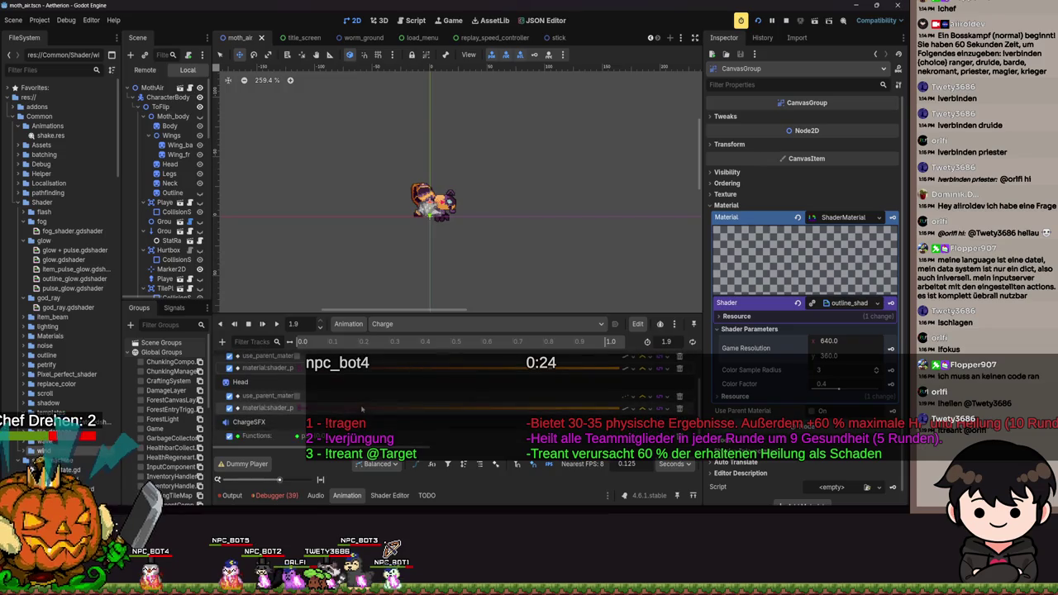
scroll(361, 408, "up", 2)
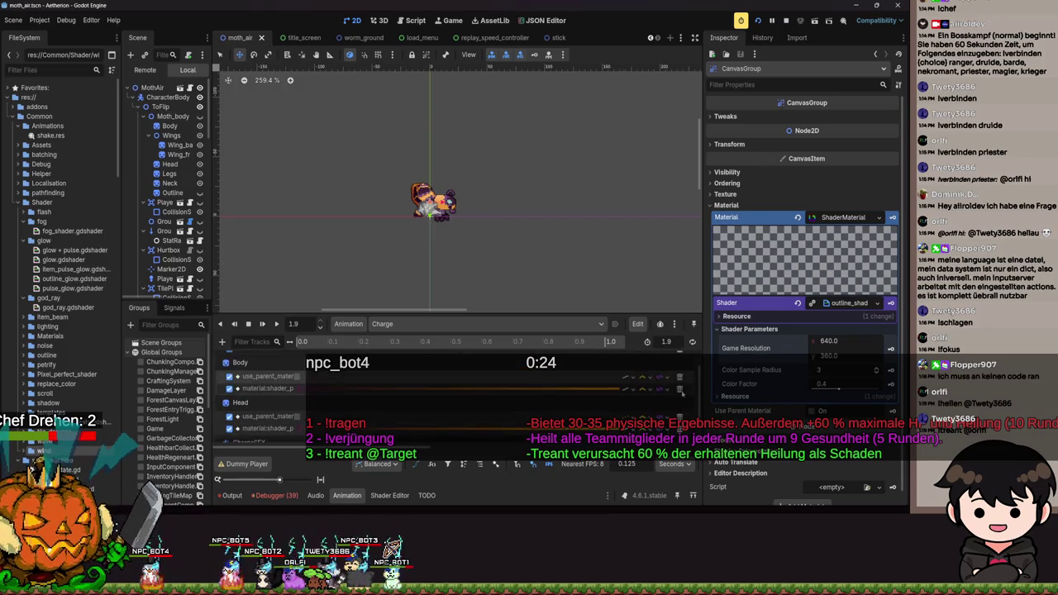
key("alt+Tab")
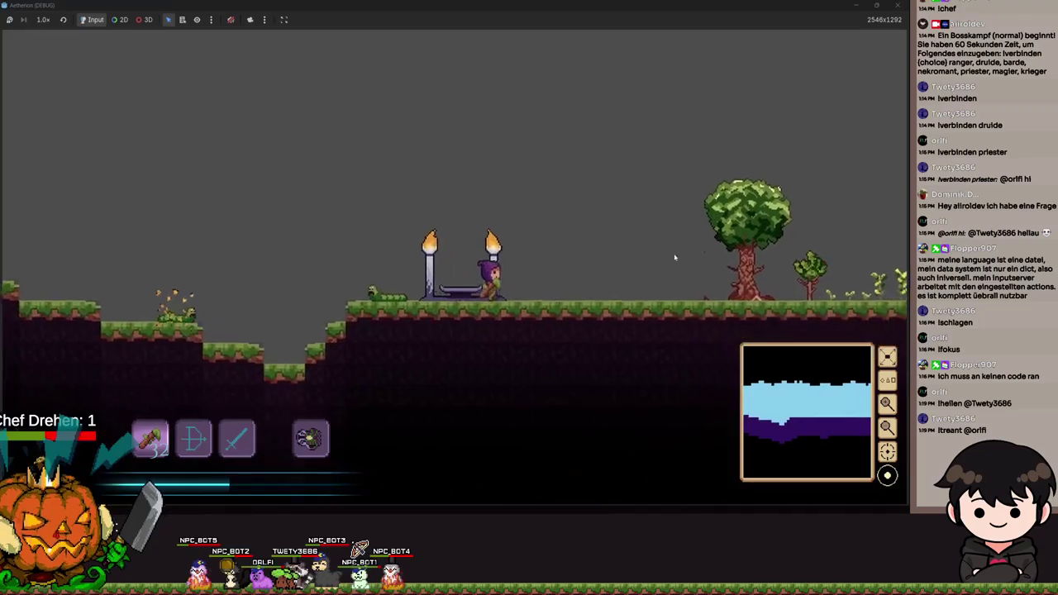
Pause and minimize the game, then dismiss the dummy AnimationPlayer warning.
key("Escape")
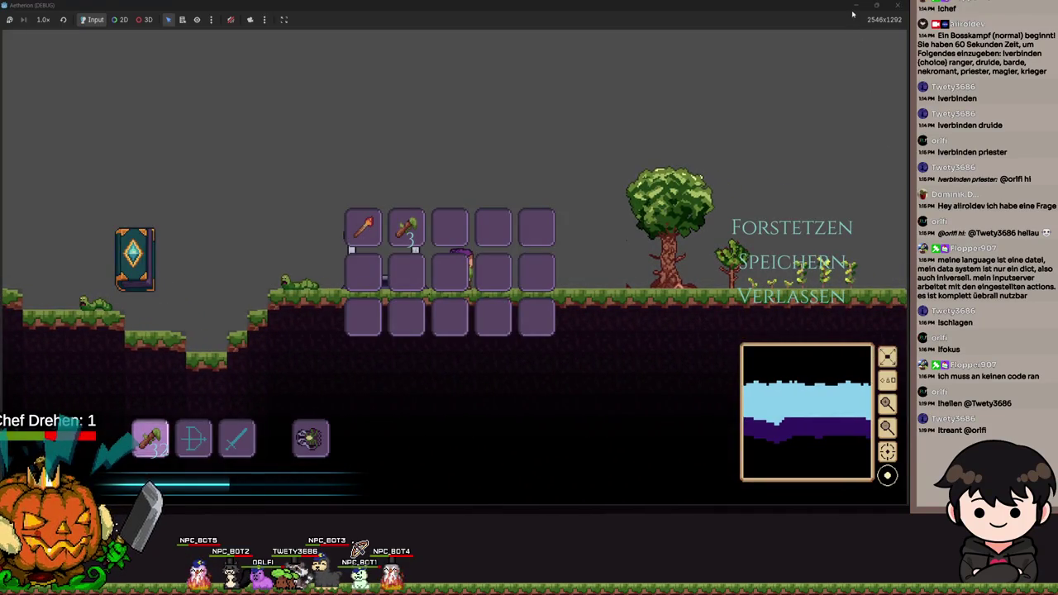
left_click(855, 8)
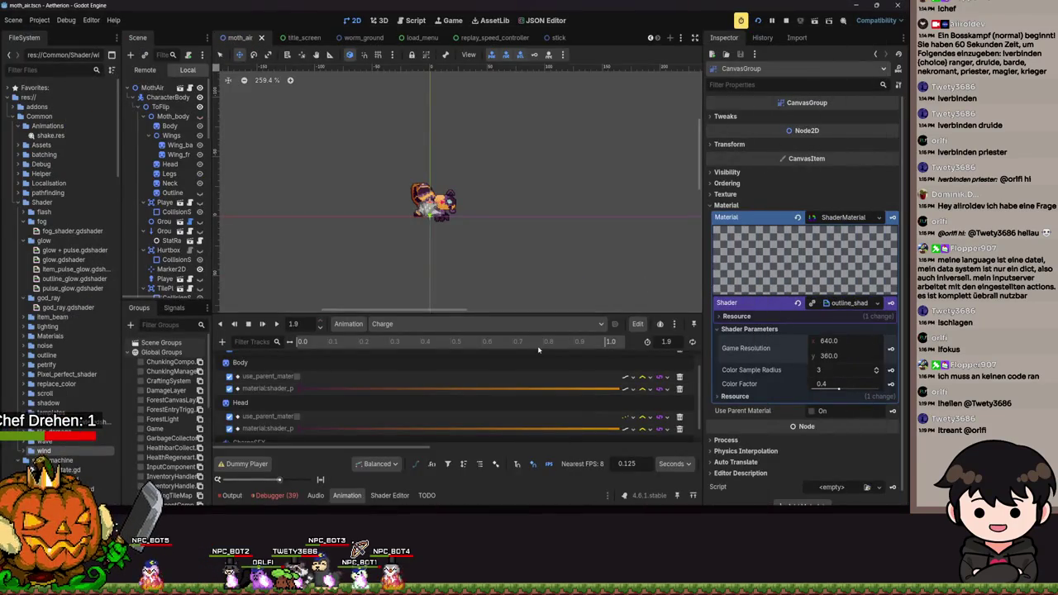
scroll(451, 382, "down", 2)
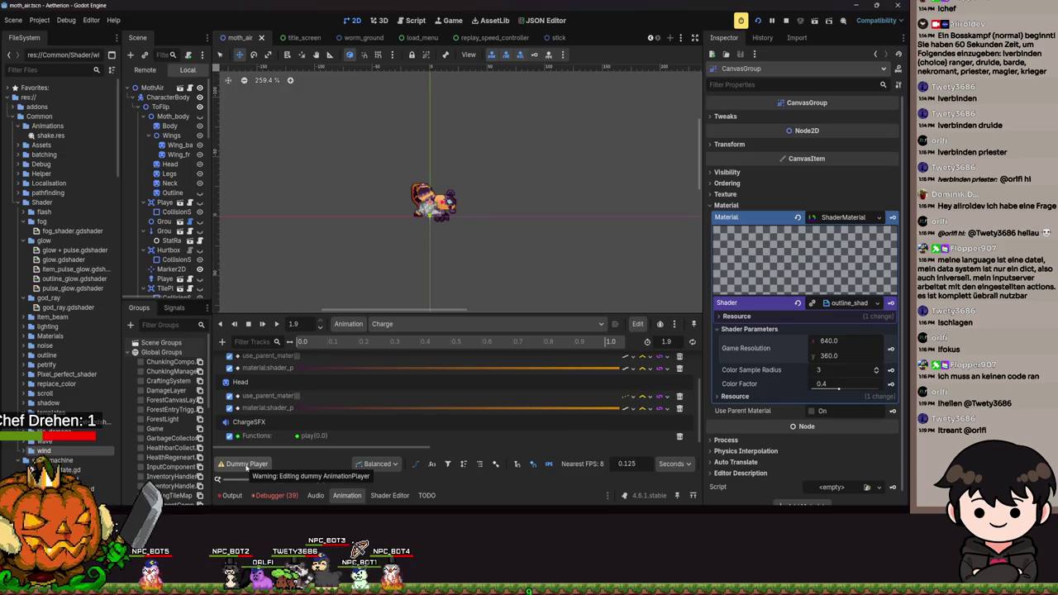
left_click(245, 464)
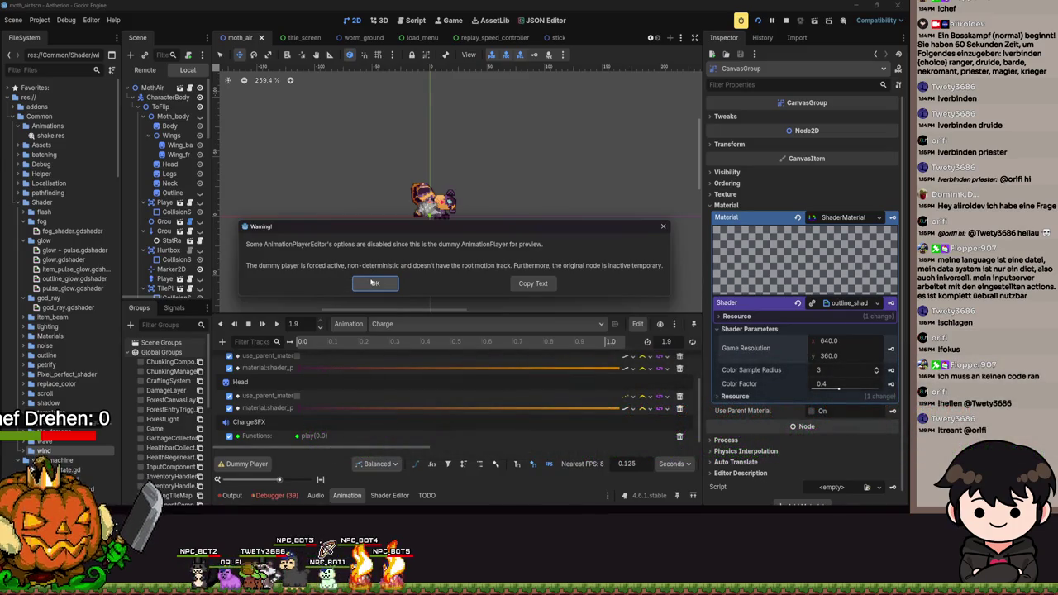
left_click(374, 283)
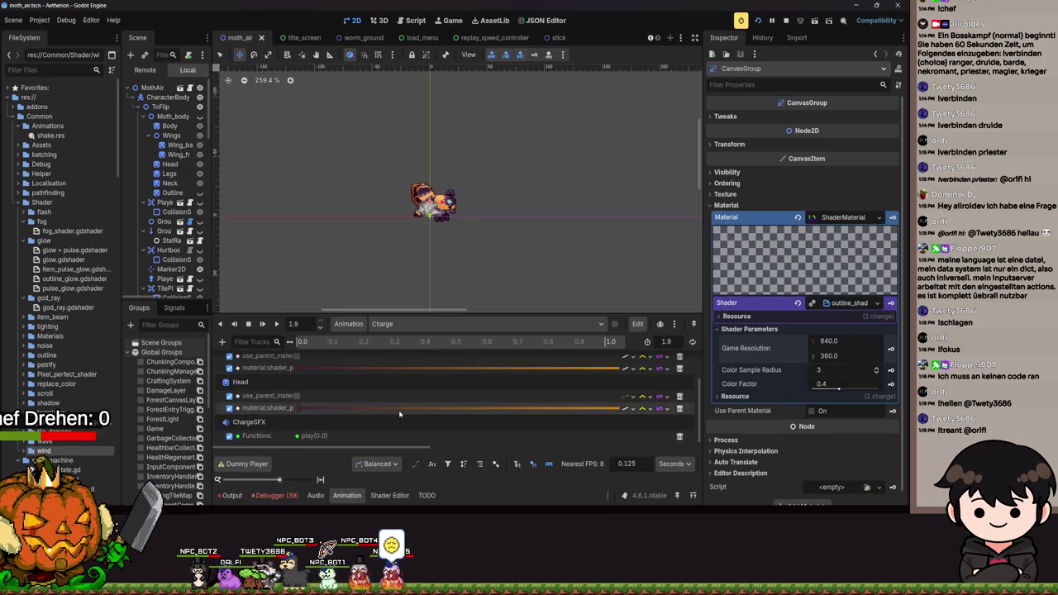
scroll(410, 403, "up", 3)
Show the fly animation's tracks and check the handle mode, keeping Balanced.
left_click(417, 324)
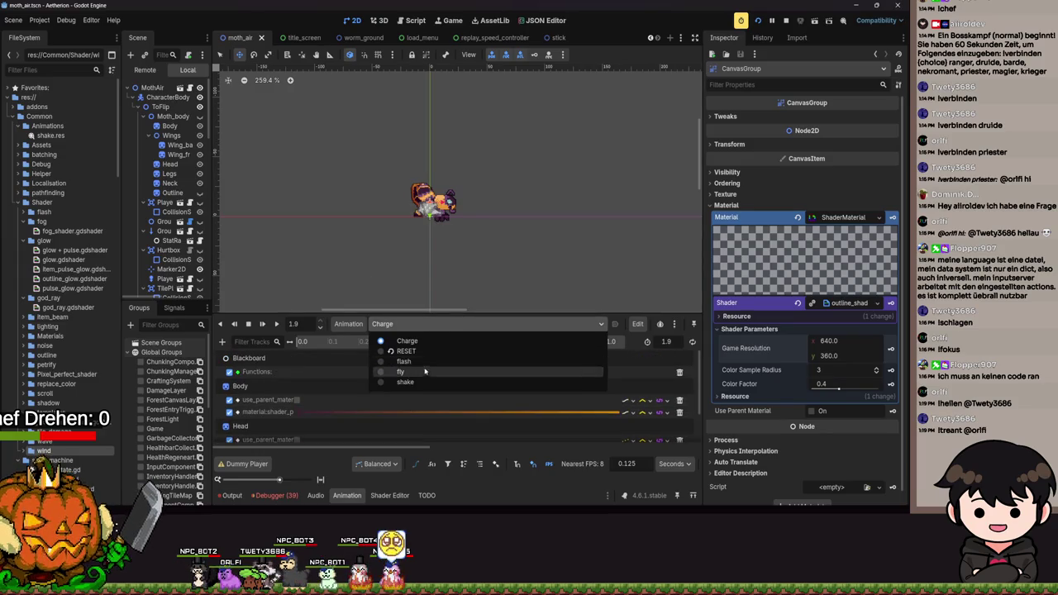
left_click(425, 371)
left_click(371, 463)
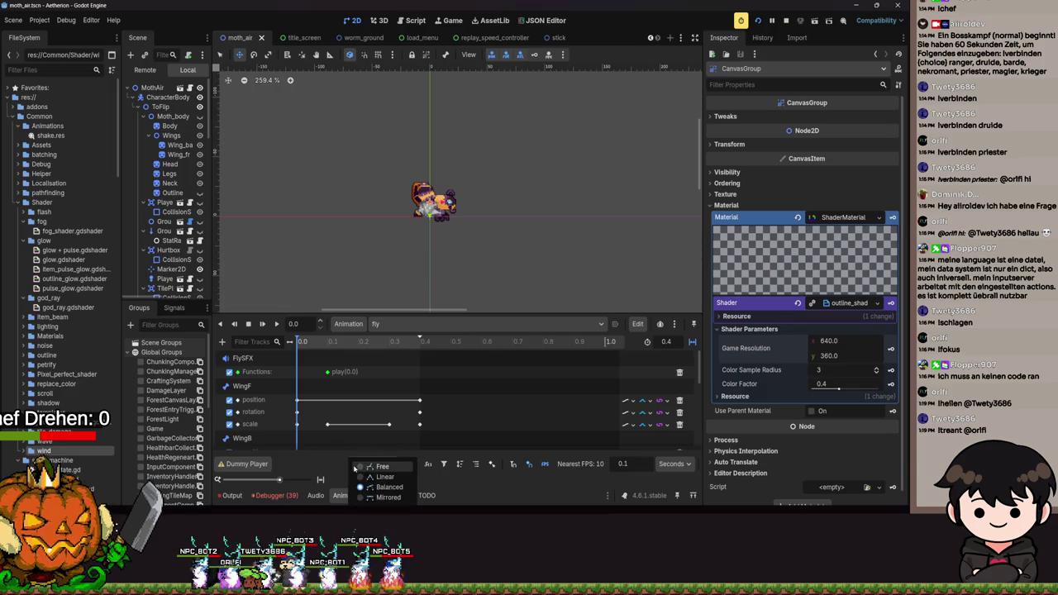
left_click(371, 489)
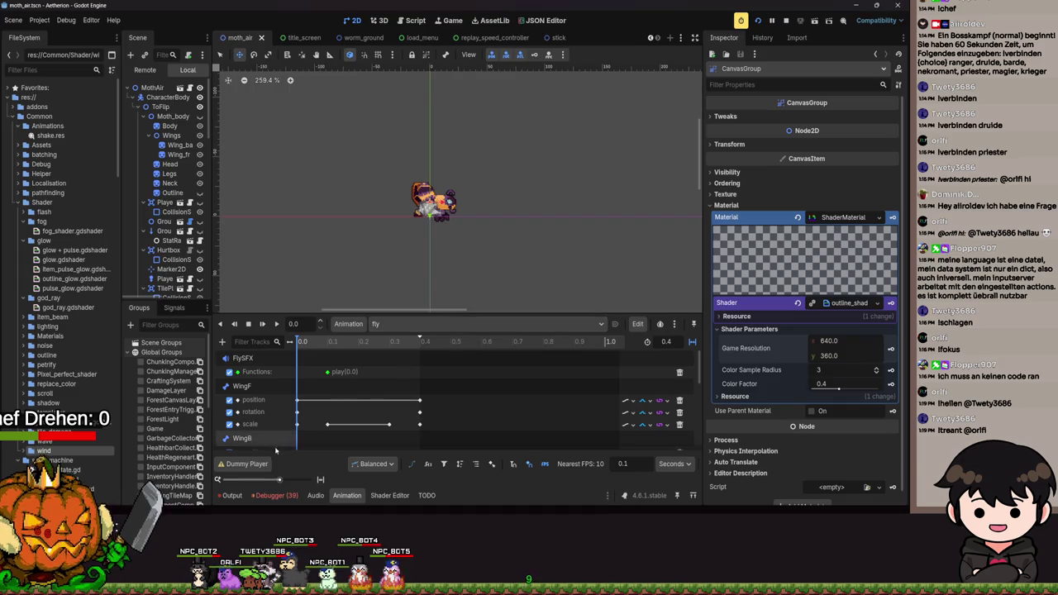
Switch the timeline to the shake animation and play its preview.
left_click(421, 323)
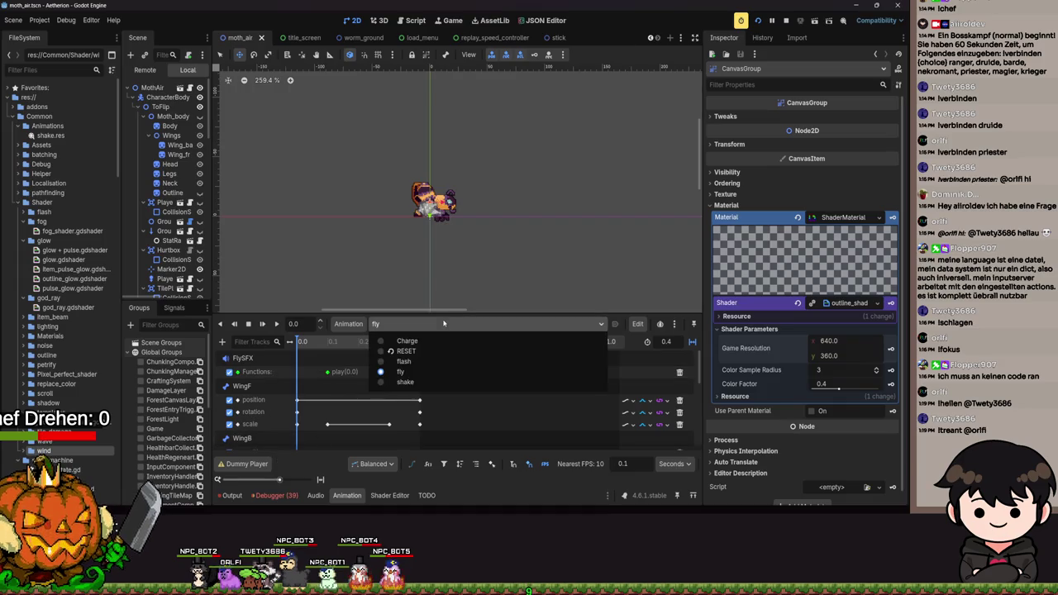
left_click(399, 348)
left_click(400, 323)
left_click(408, 385)
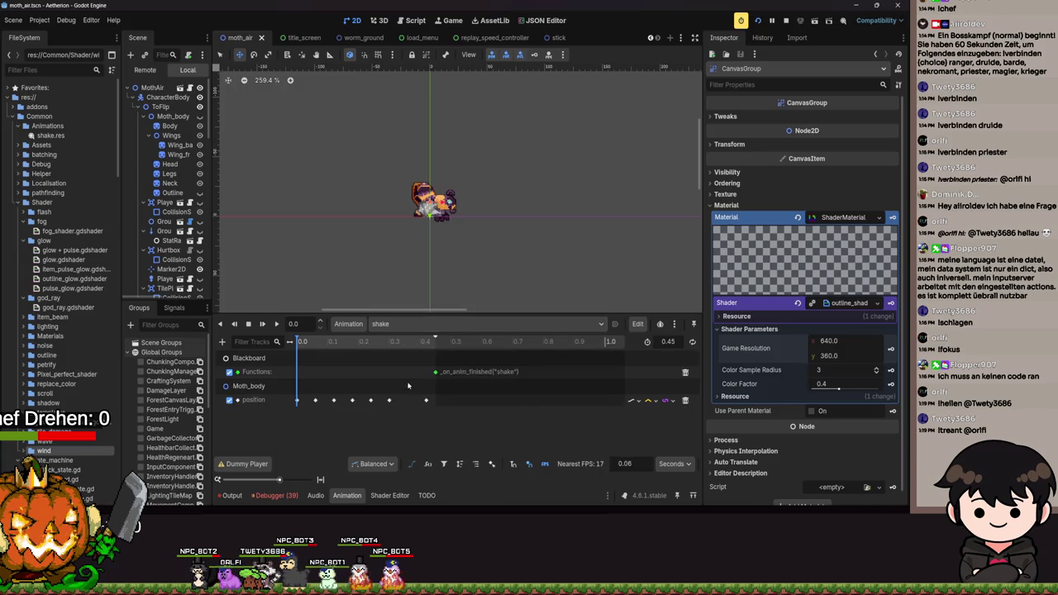
left_click(278, 324)
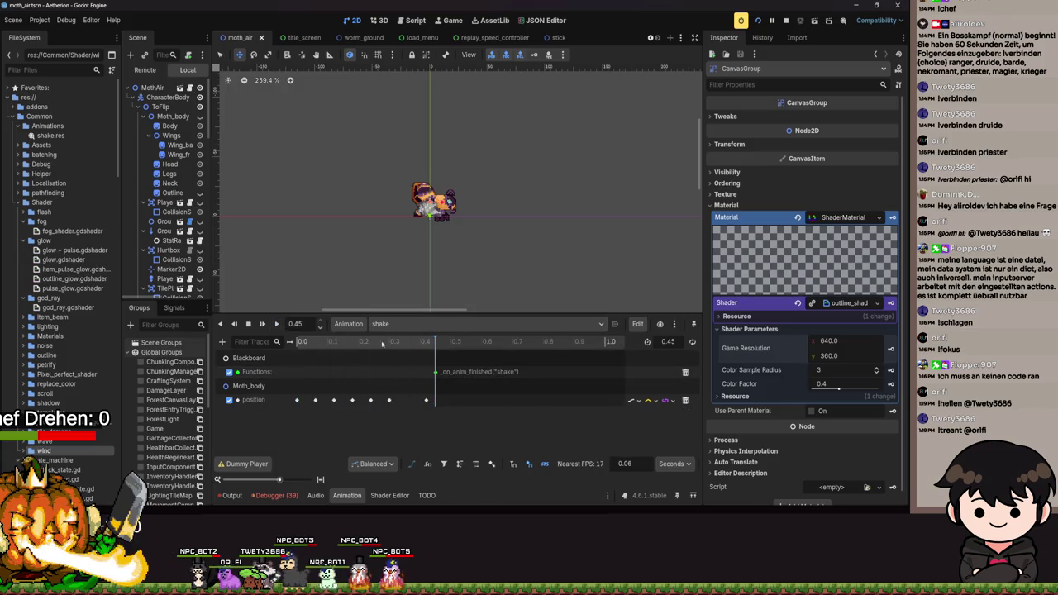
scroll(159, 249, "down", 15)
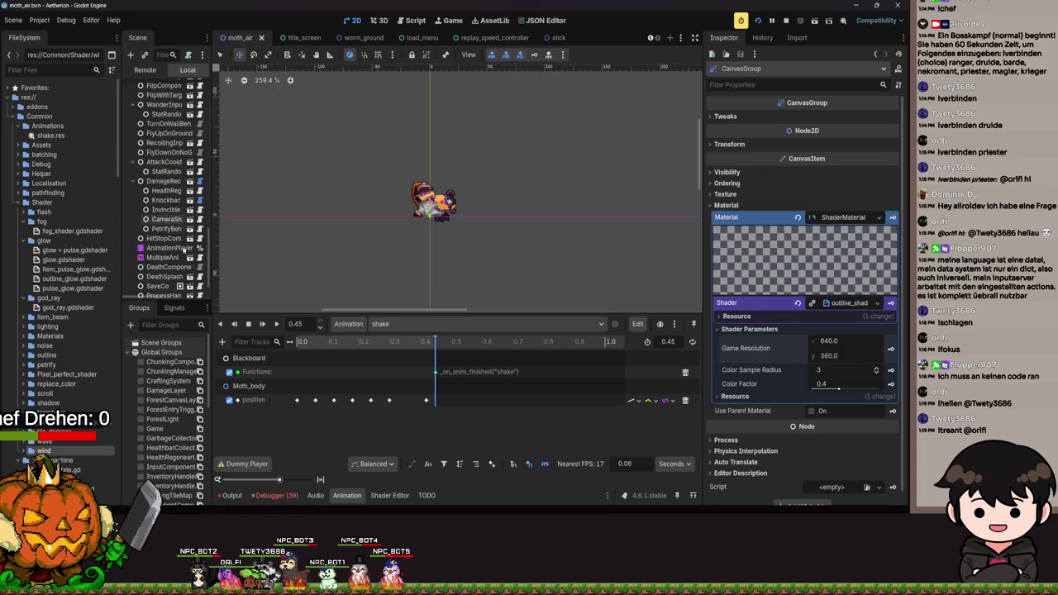
On MultipleAnimationHandler, set Transition Request to hurt, then back to charge.
left_click(162, 236)
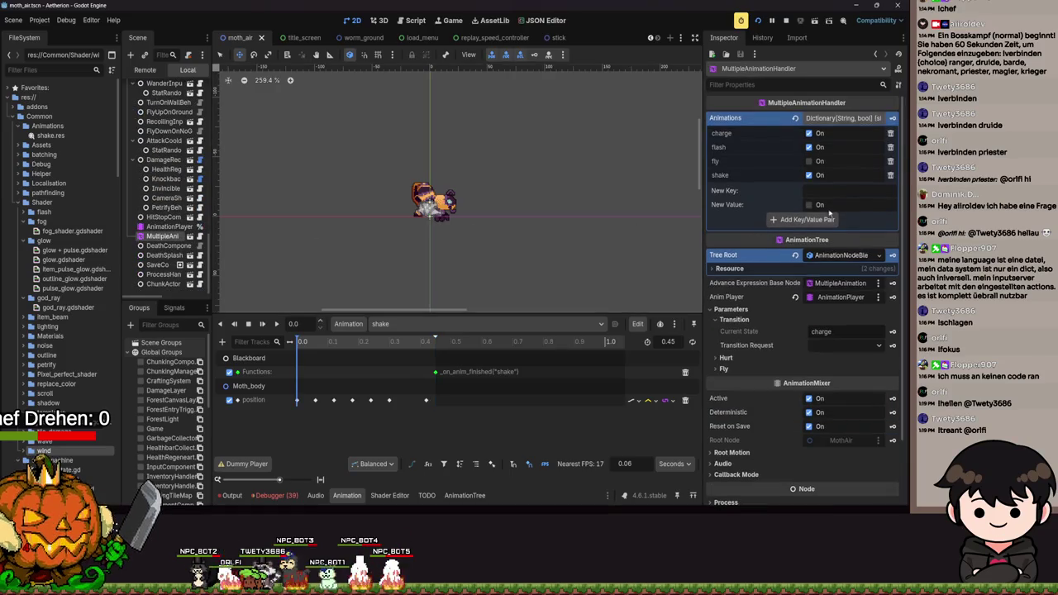
left_click(828, 346)
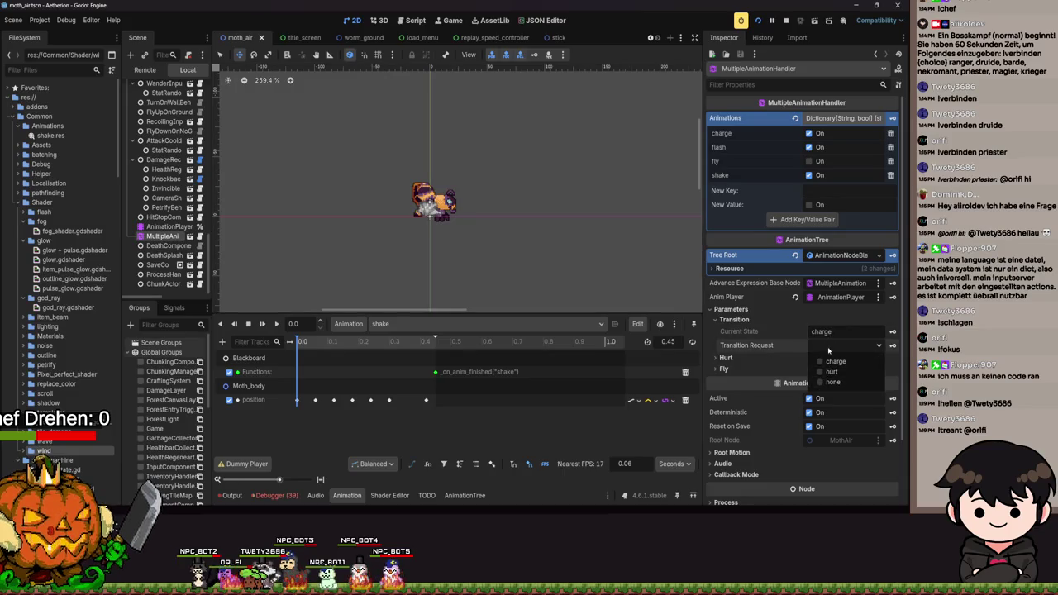
left_click(831, 361)
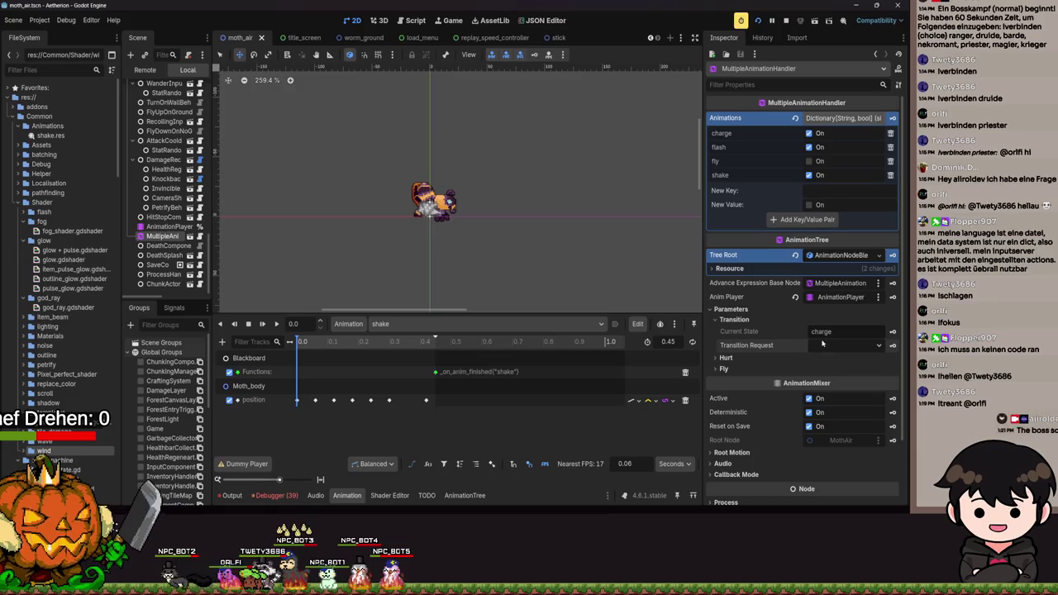
left_click(726, 357)
left_click(844, 346)
left_click(835, 374)
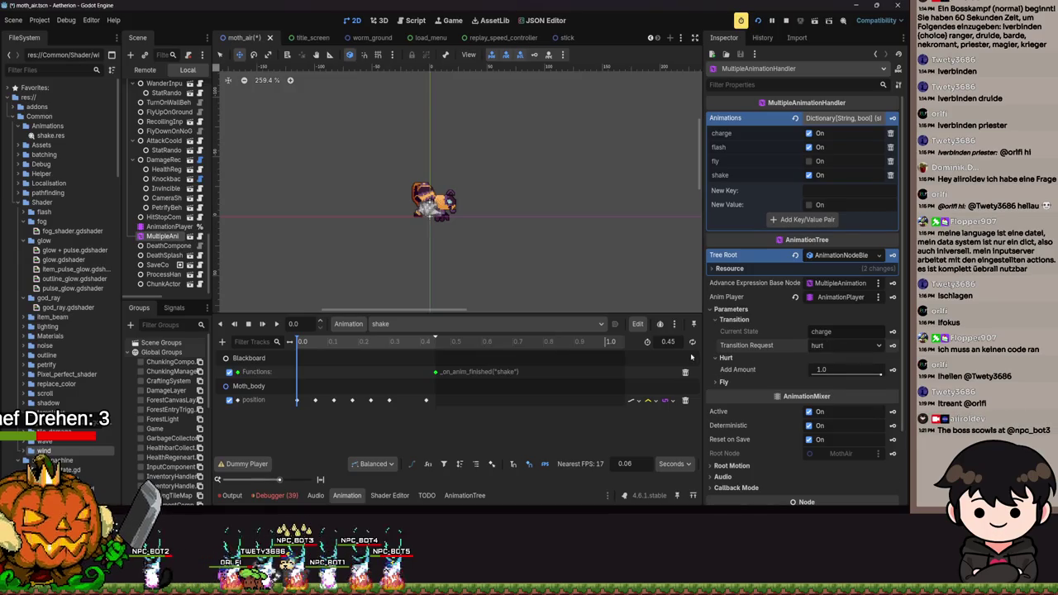
left_click(843, 345)
left_click(835, 360)
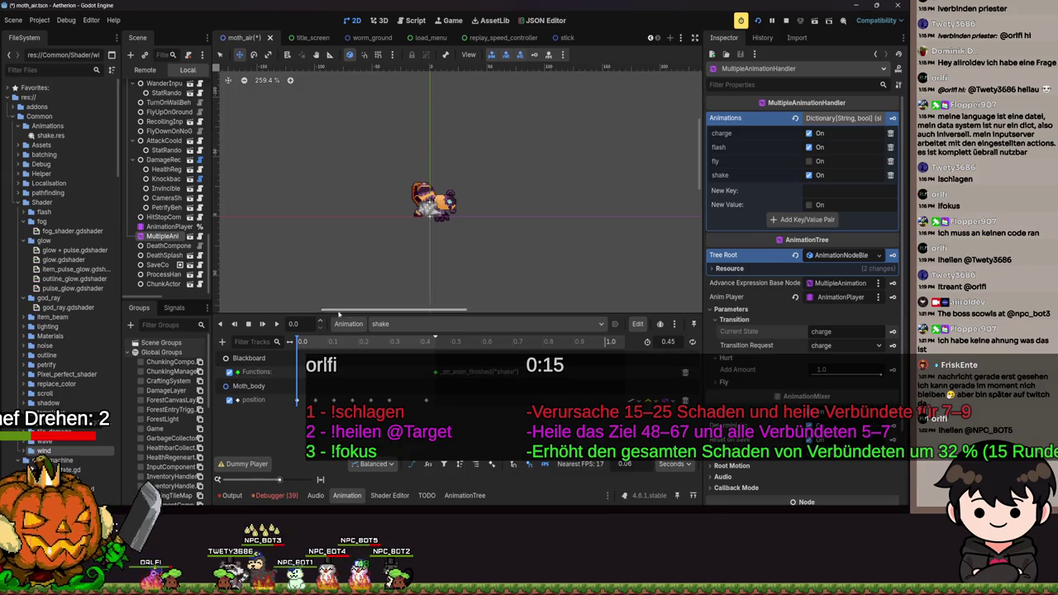
Reopen the Charge animation in the timeline and select the moth's Torso polygon.
left_click(423, 325)
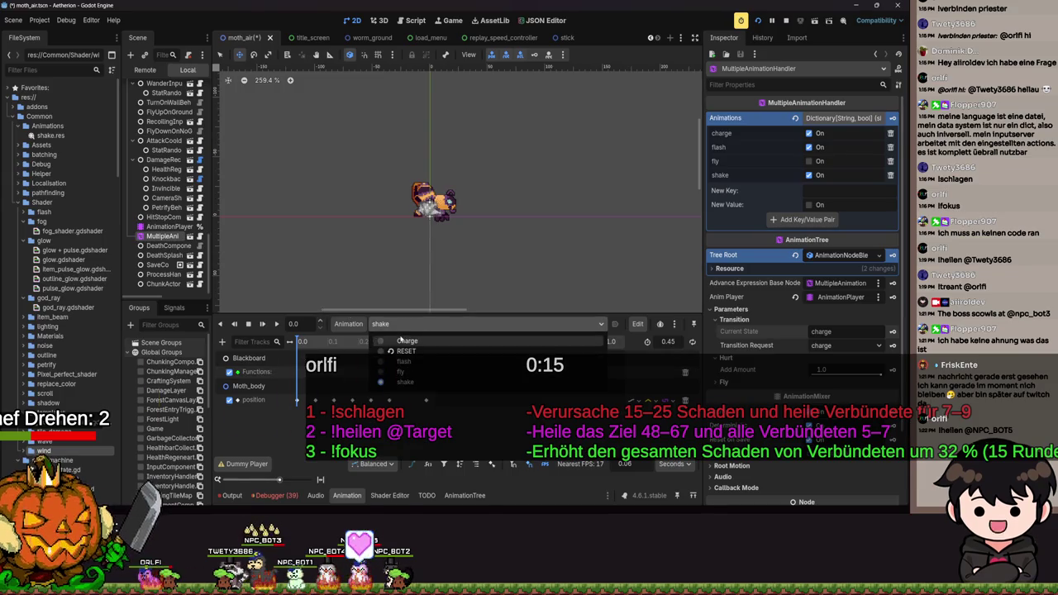
left_click(400, 340)
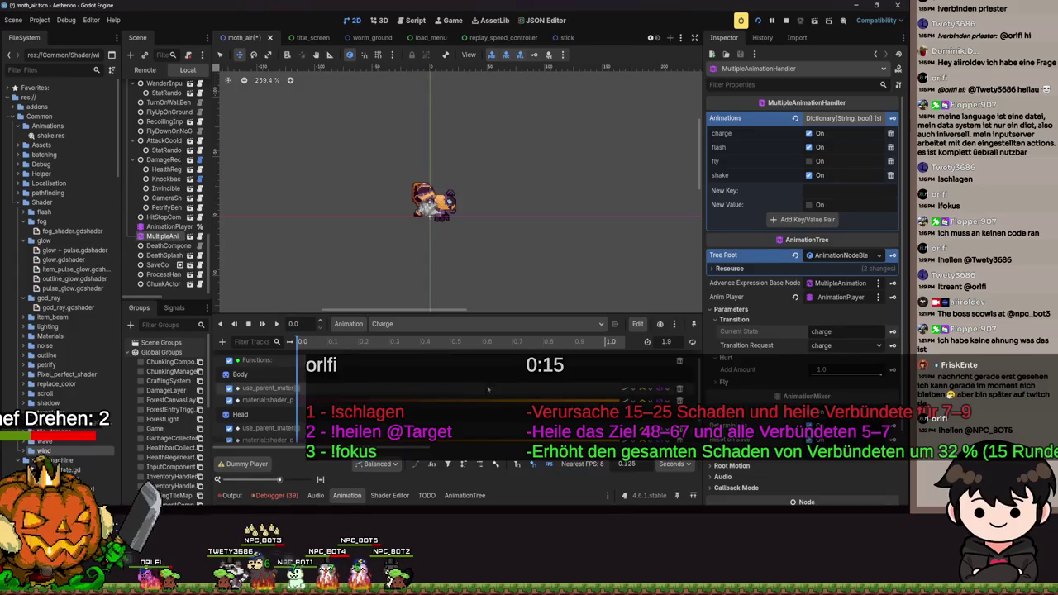
scroll(185, 211, "up", 5)
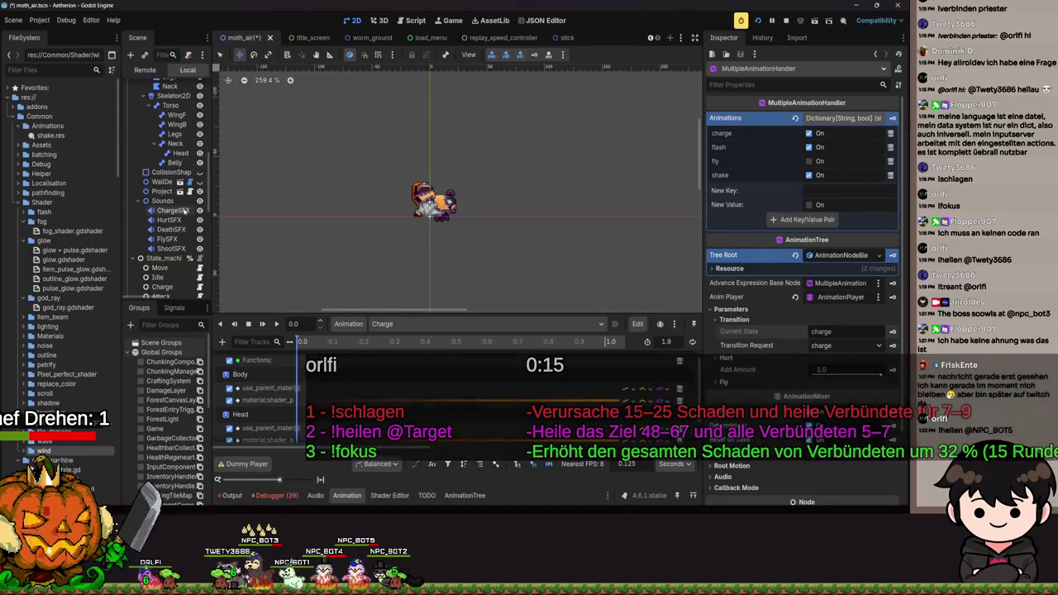
scroll(185, 211, "up", 4)
left_click(171, 141)
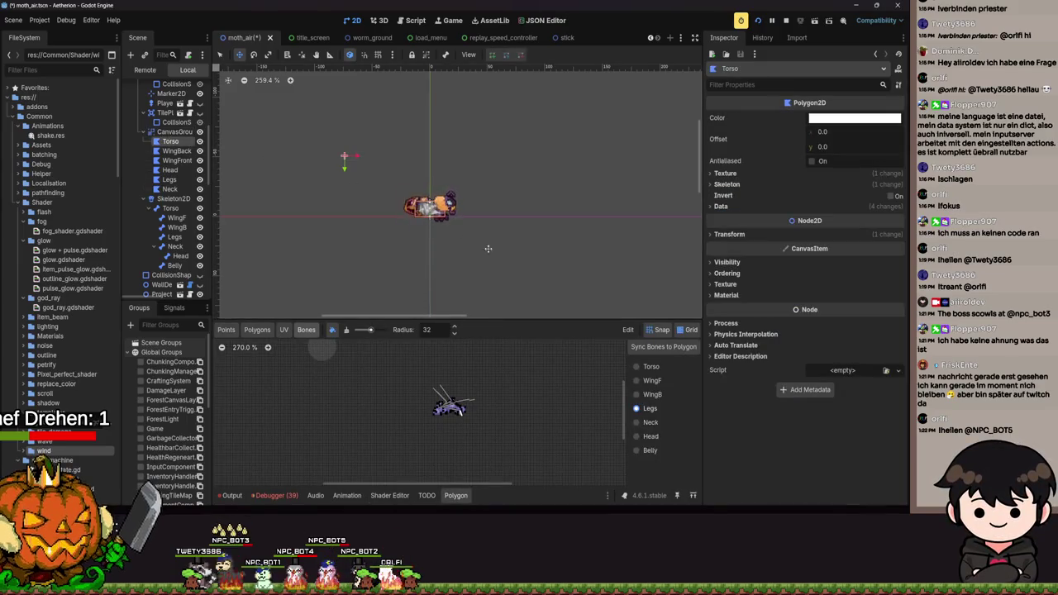
Give the Torso a new ShaderMaterial using replace_color.gdshader.
left_click(725, 295)
left_click(843, 308)
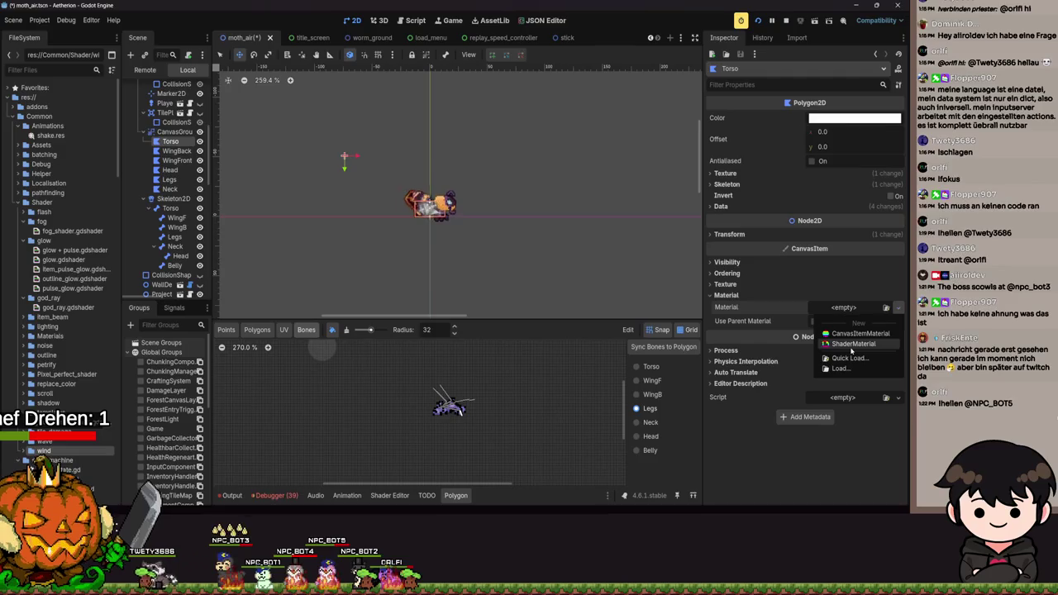
left_click(853, 344)
scroll(488, 239, "up", 4)
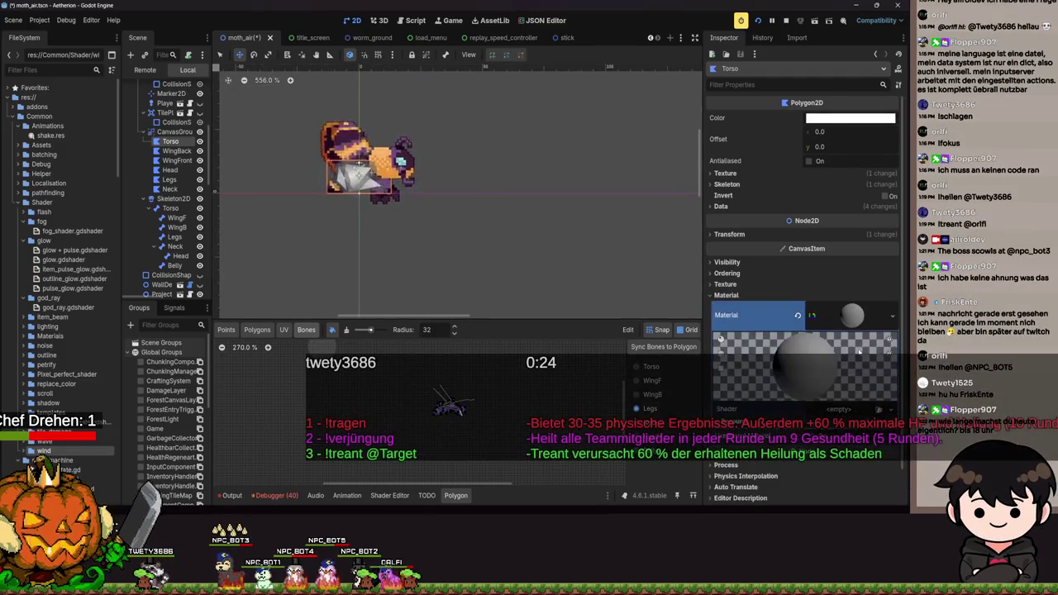
type("chang")
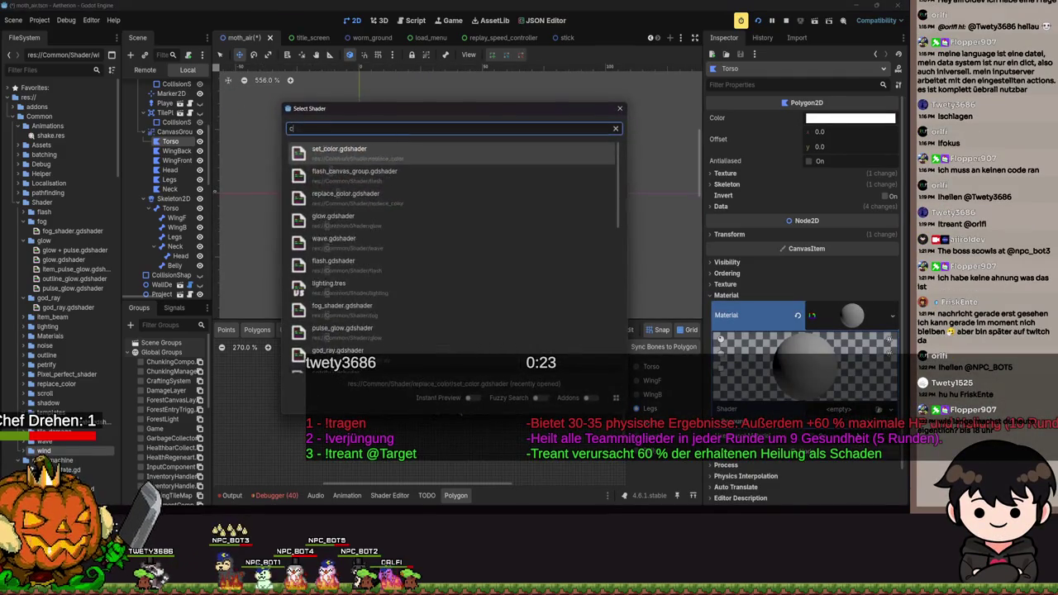
key("BackSpace")
key("BackSpace")
key("BackSpace")
type("color")
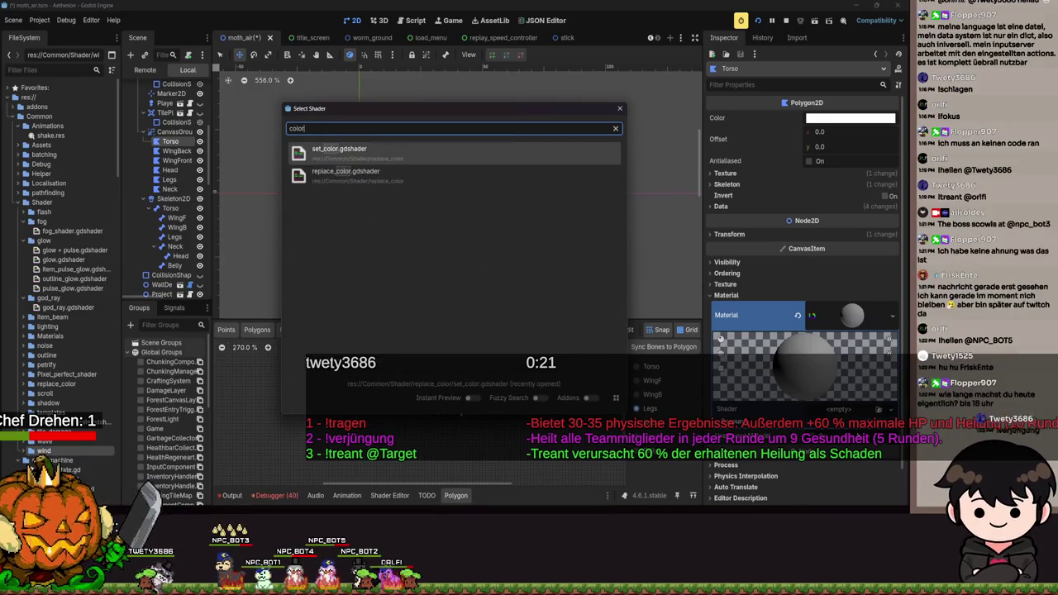
key("Down")
key("Return")
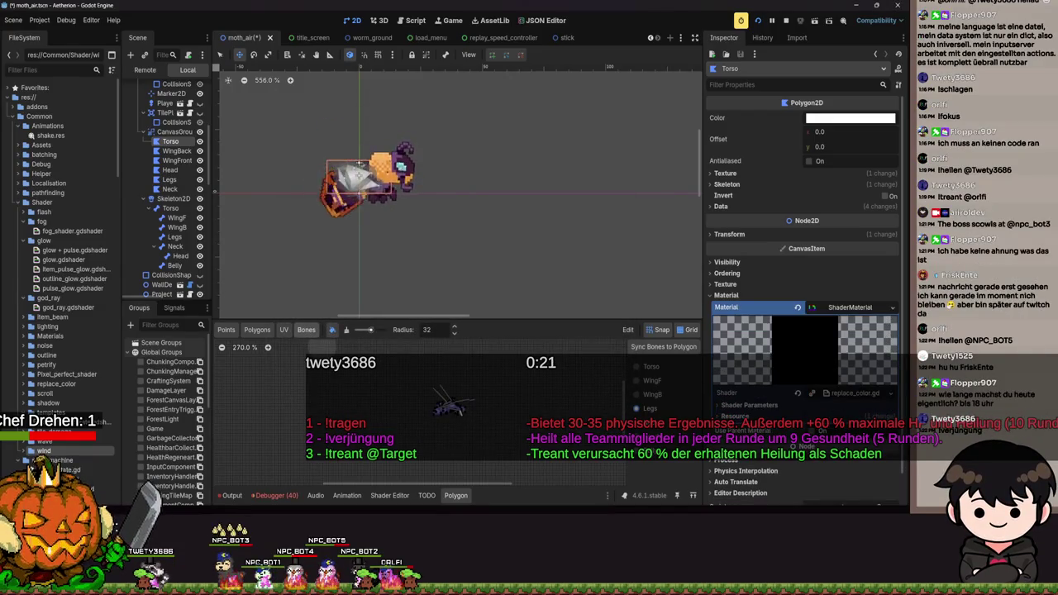
left_click(827, 393)
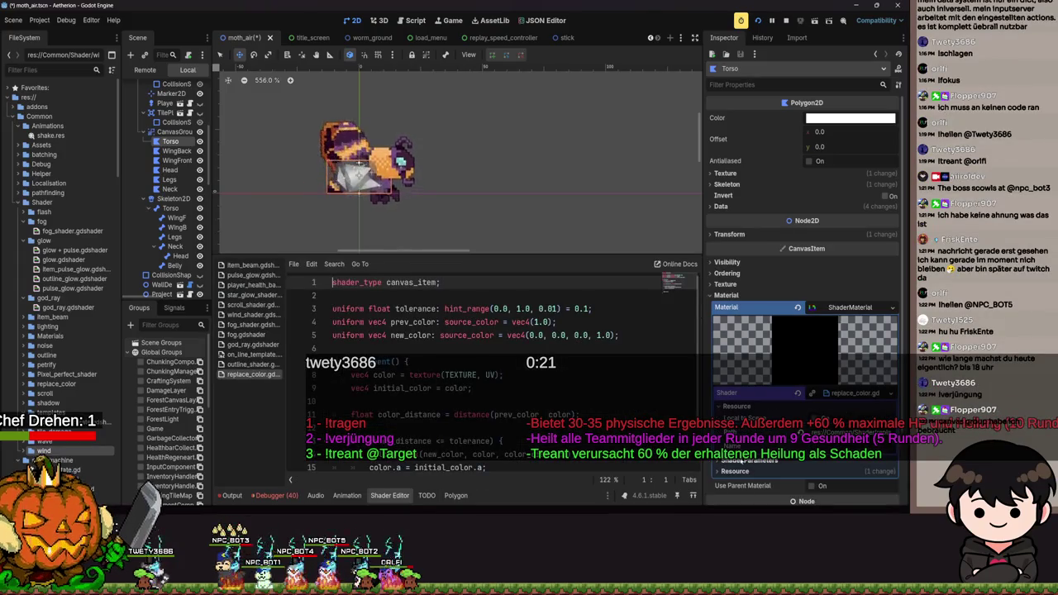
Set Prev Color to the moth's sampled dark purple and keep the replacement colour black.
left_click(806, 461)
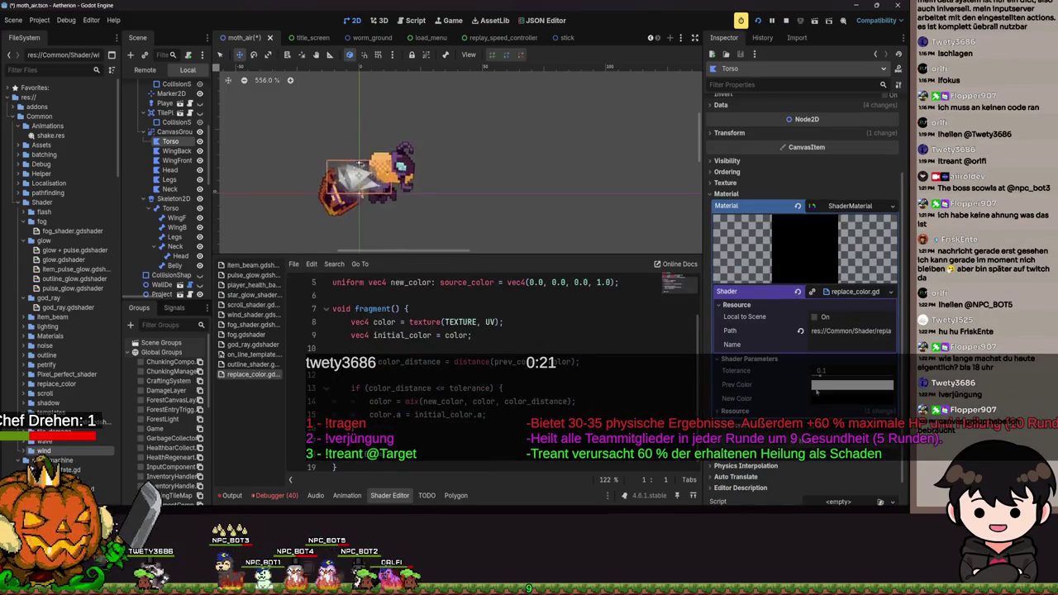
left_click(826, 386)
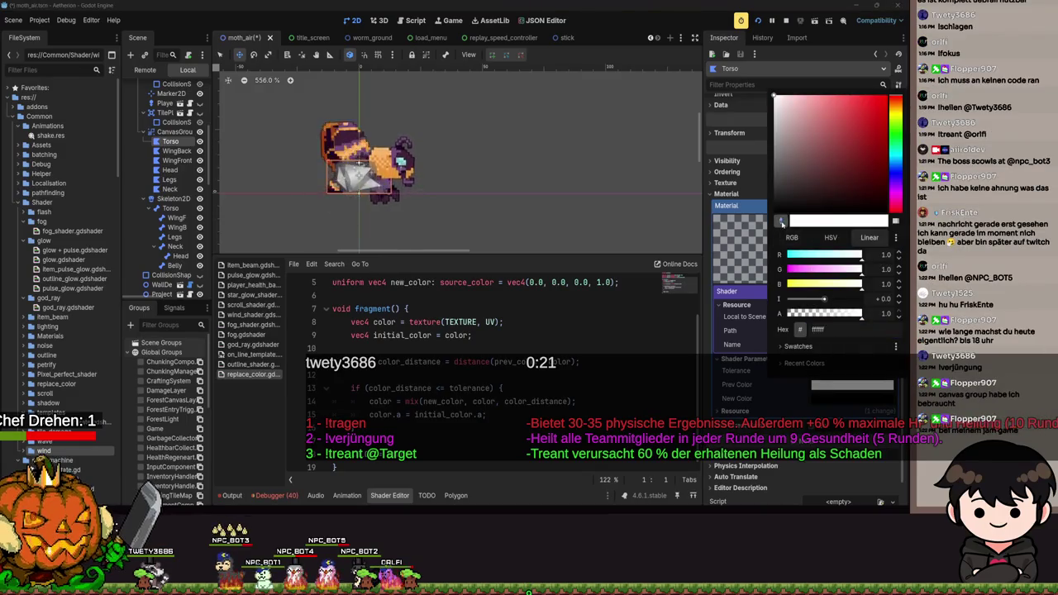
left_click(410, 165)
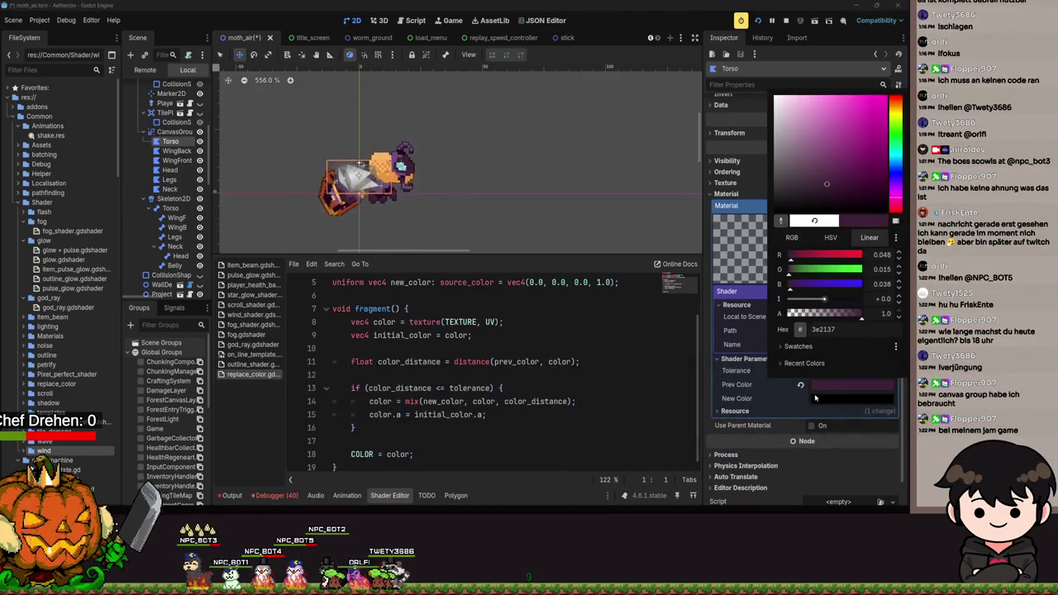
left_click(815, 398)
left_click(823, 399)
left_click(736, 370)
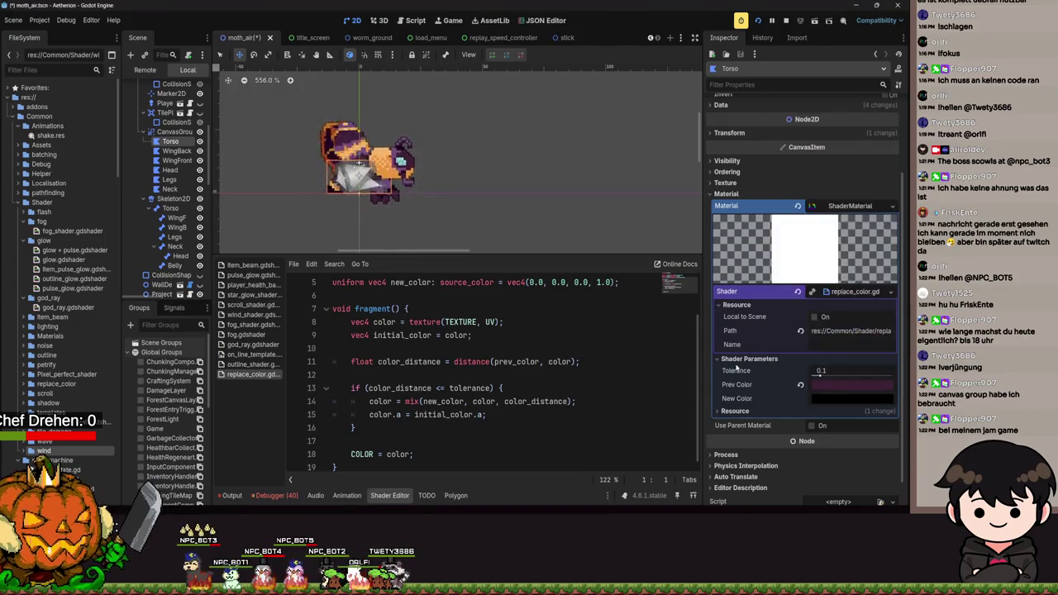
Raise Tolerance, return it to 0.0, reset Prev Color to white, and clear the Shader field.
mouse_move(819, 376)
left_mouse_down()
mouse_move(891, 376)
mouse_move(845, 373)
mouse_move(859, 374)
left_mouse_up()
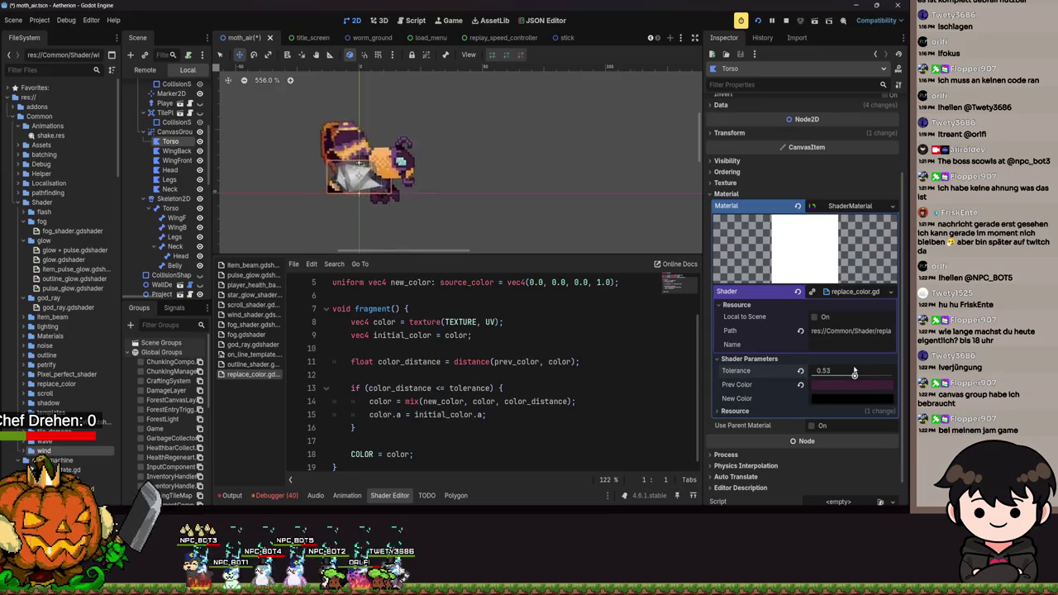
scroll(371, 189, "up", 5)
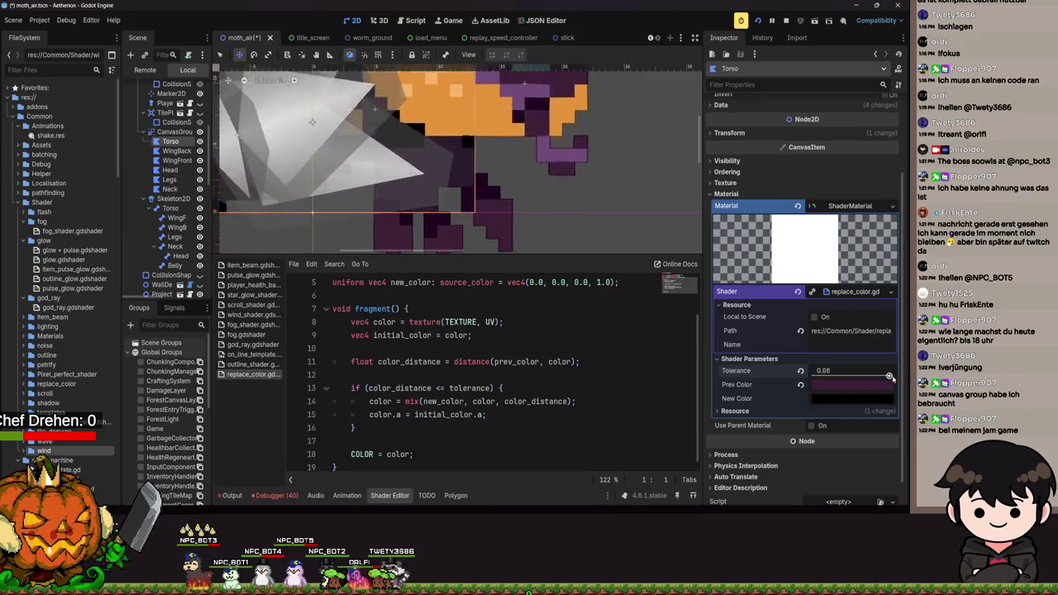
left_click_drag(854, 375, 768, 378)
scroll(571, 218, "down", 3)
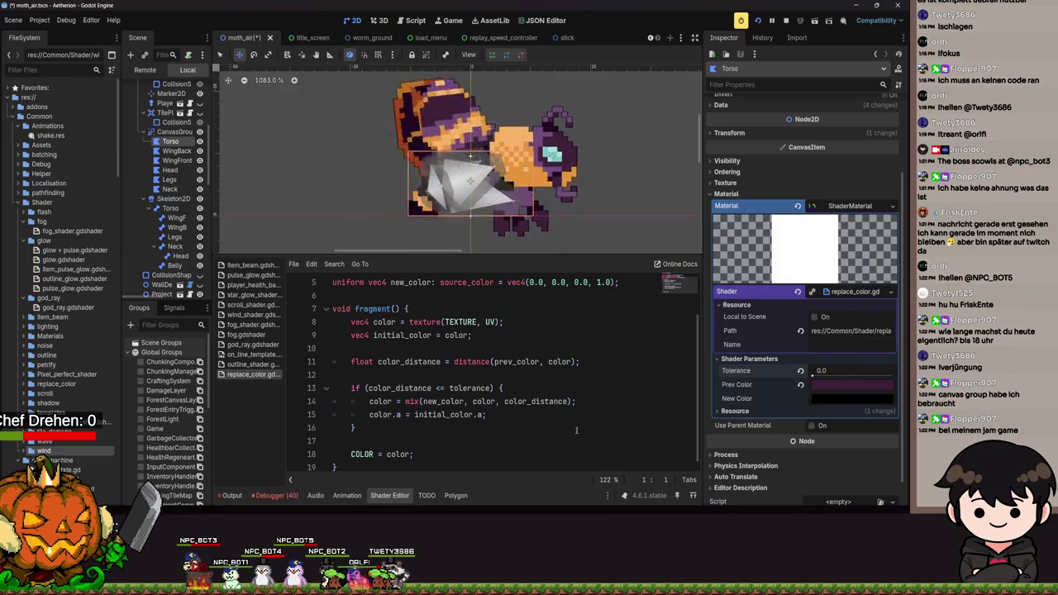
left_click(801, 384)
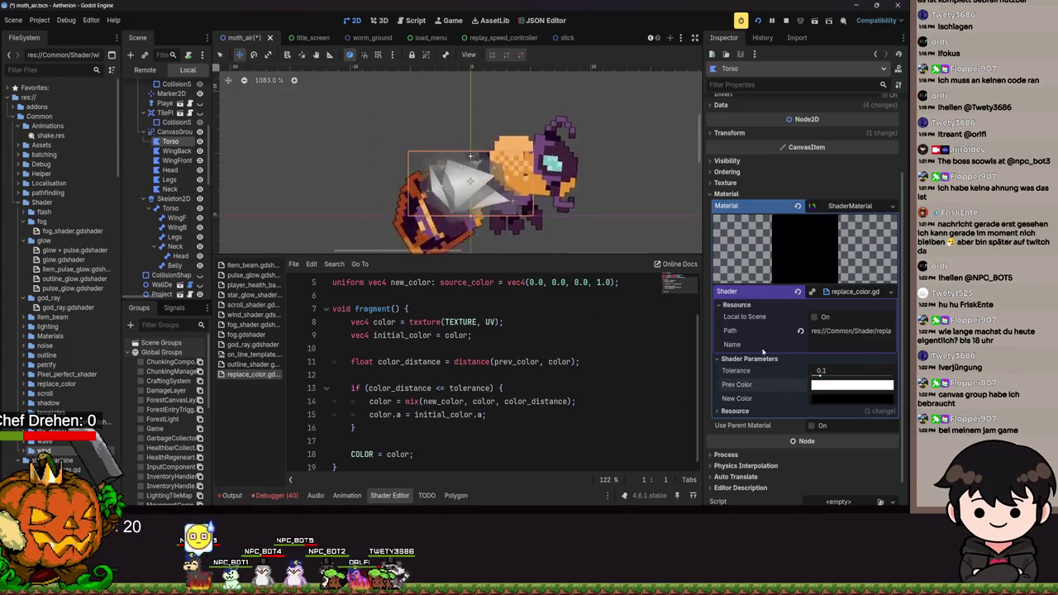
left_click(797, 291)
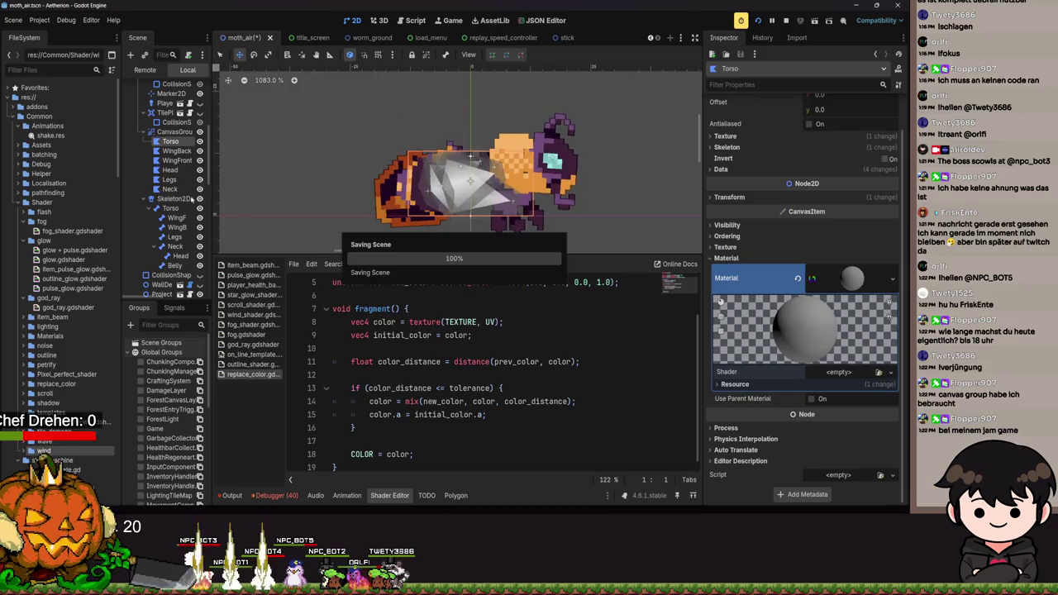
Give the CanvasGroup's Head polygon a new ShaderMaterial with no shader yet.
left_click(175, 169)
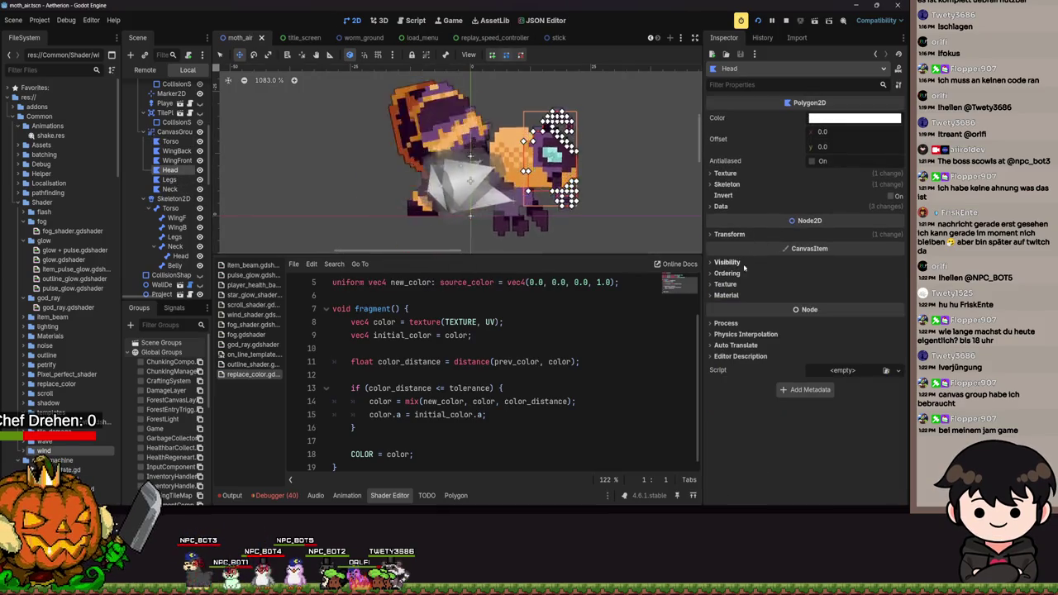
left_click(726, 295)
left_click(845, 308)
left_click(851, 344)
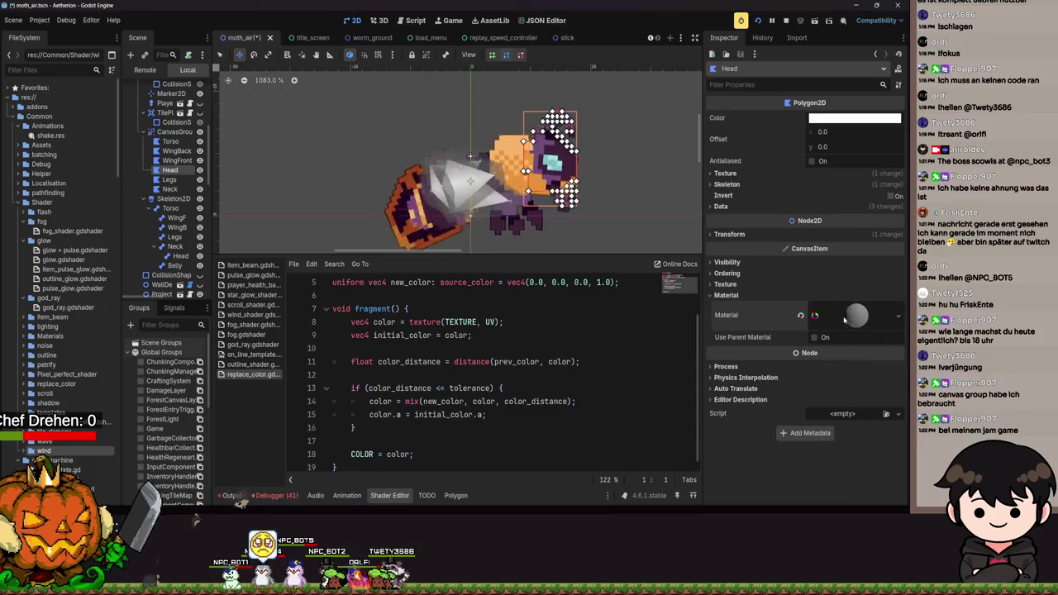
scroll(168, 151, "up", 5)
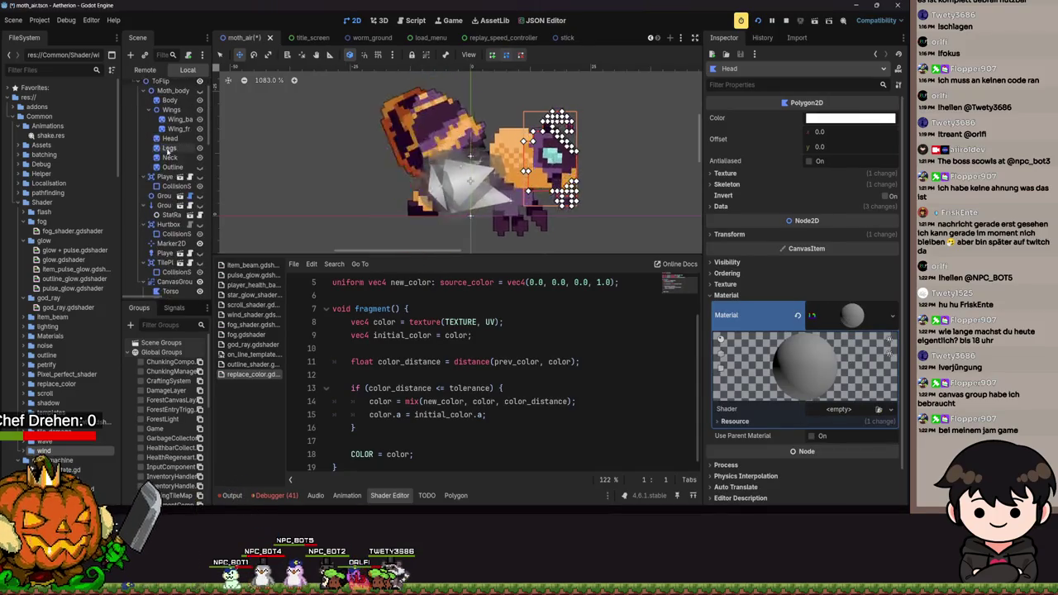
Check the Head sprite's New Color value, then reselect the CanvasGroup's Head polygon.
left_click(169, 138)
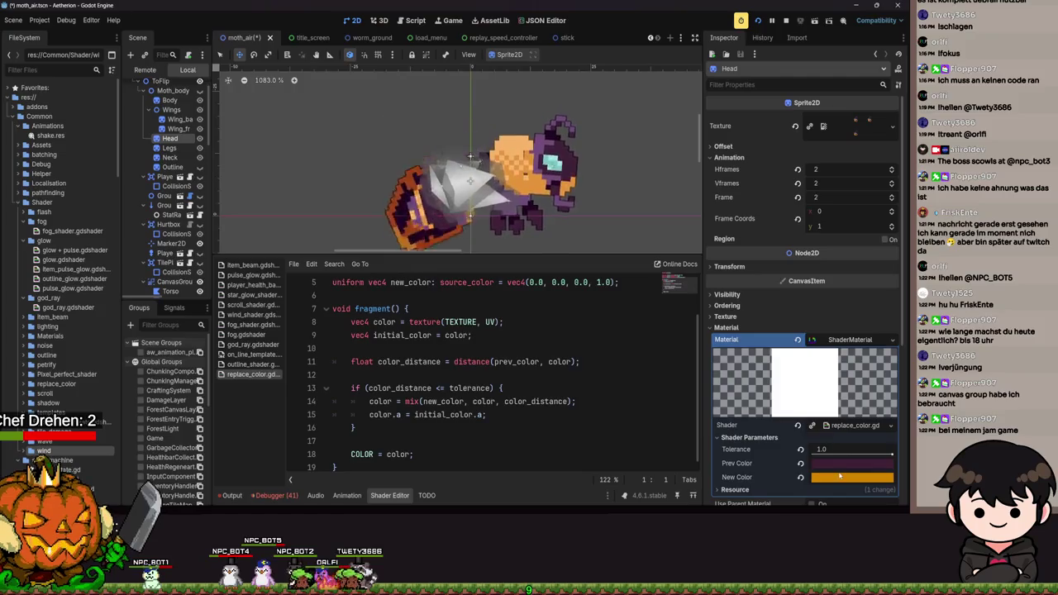
left_click(840, 475)
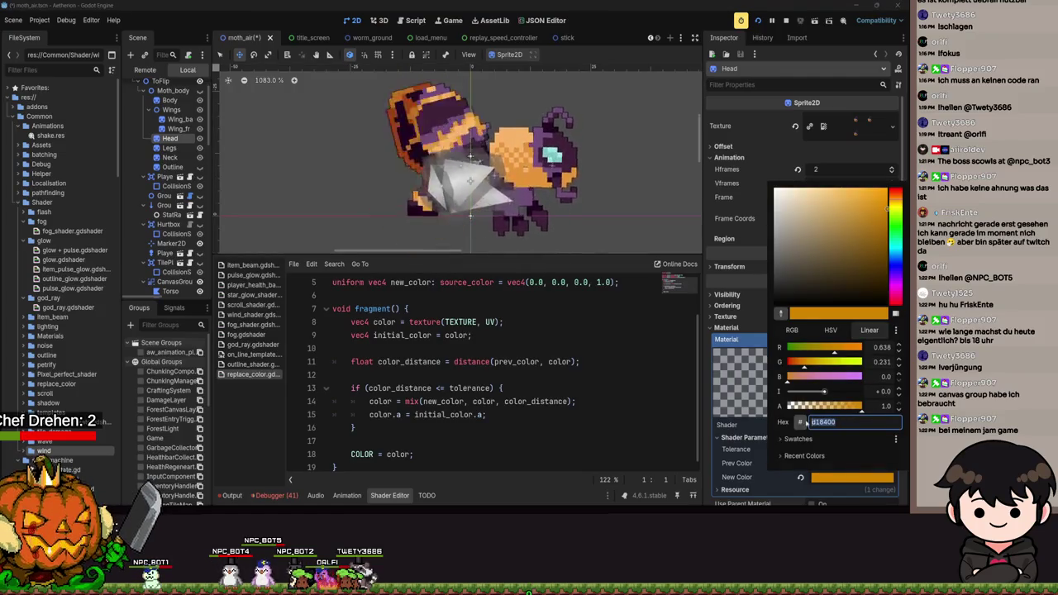
left_click(709, 422)
scroll(168, 239, "down", 3)
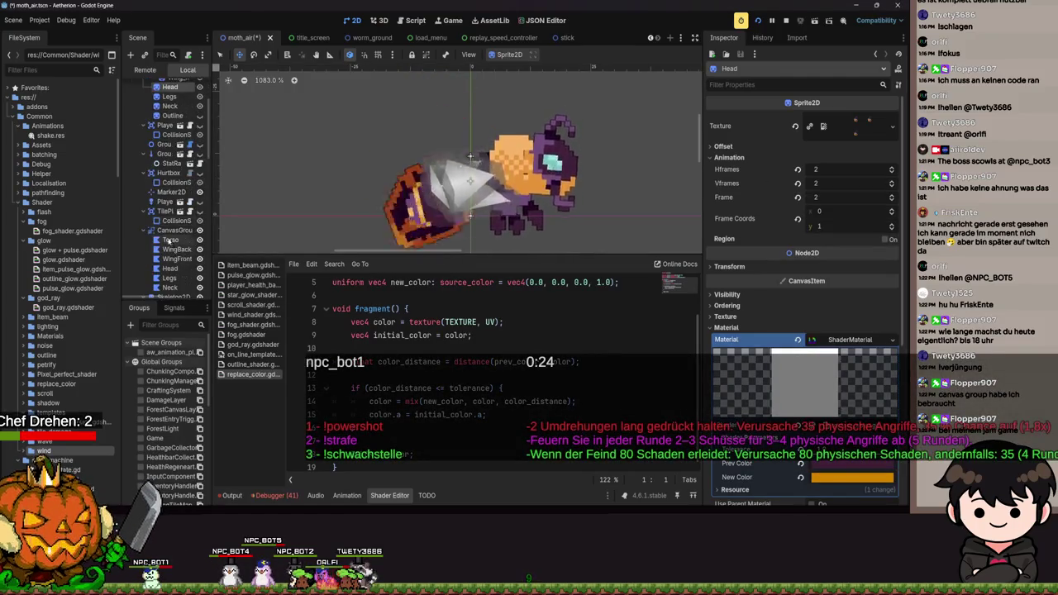
left_click(170, 269)
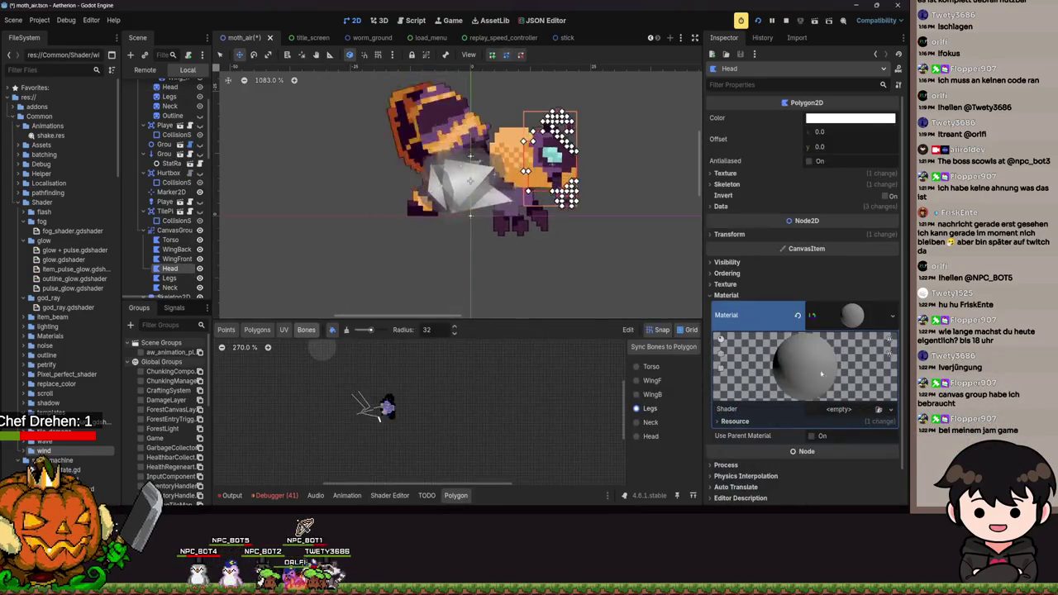
Quick-load replace_color.gdshader into the Head's Shader slot and show its parameters.
left_click(845, 413)
left_click(858, 439)
type("replace")
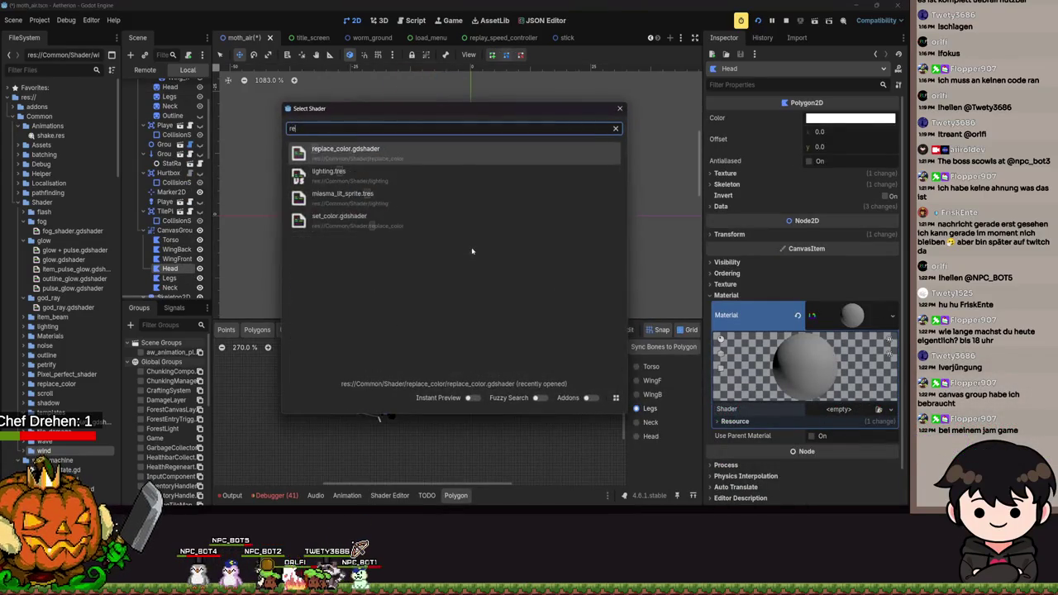
key("Return")
left_click(846, 395)
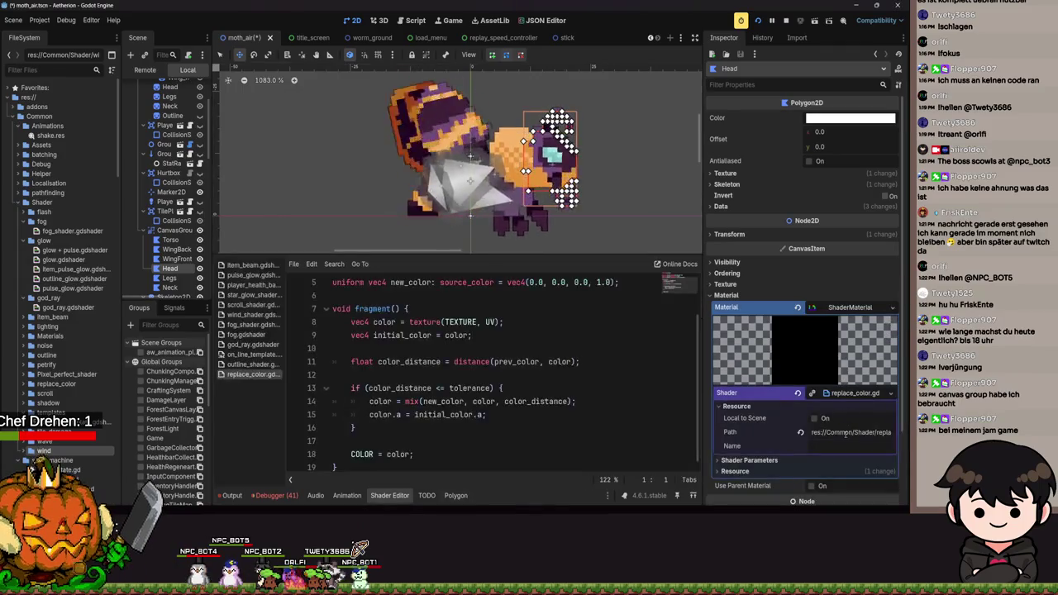
left_click(794, 460)
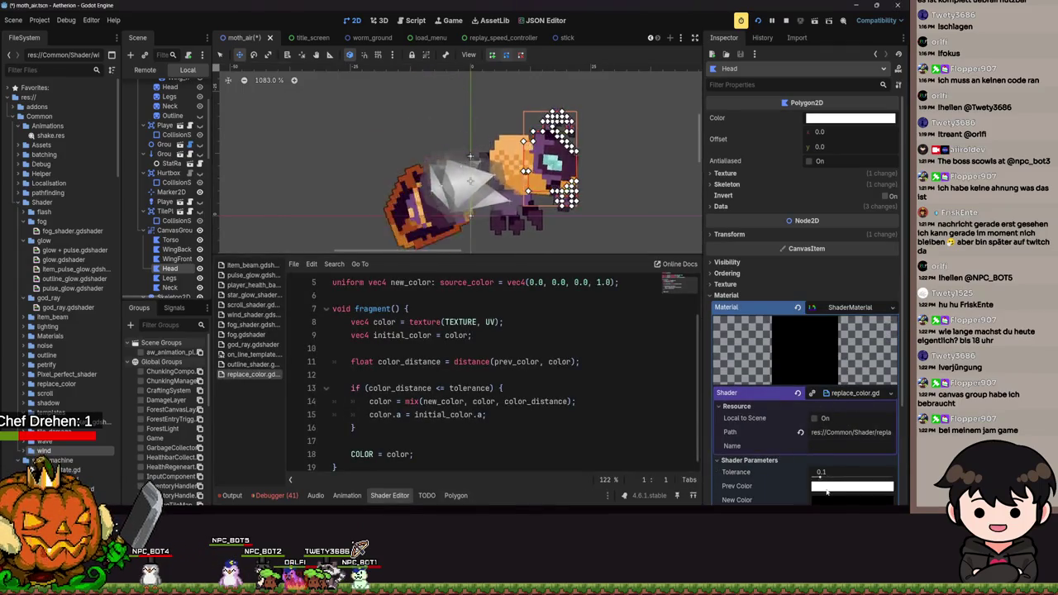
Pick the sprite's dark purple as Prev Color and set New Color to orange.
left_click(826, 489)
left_click(780, 322)
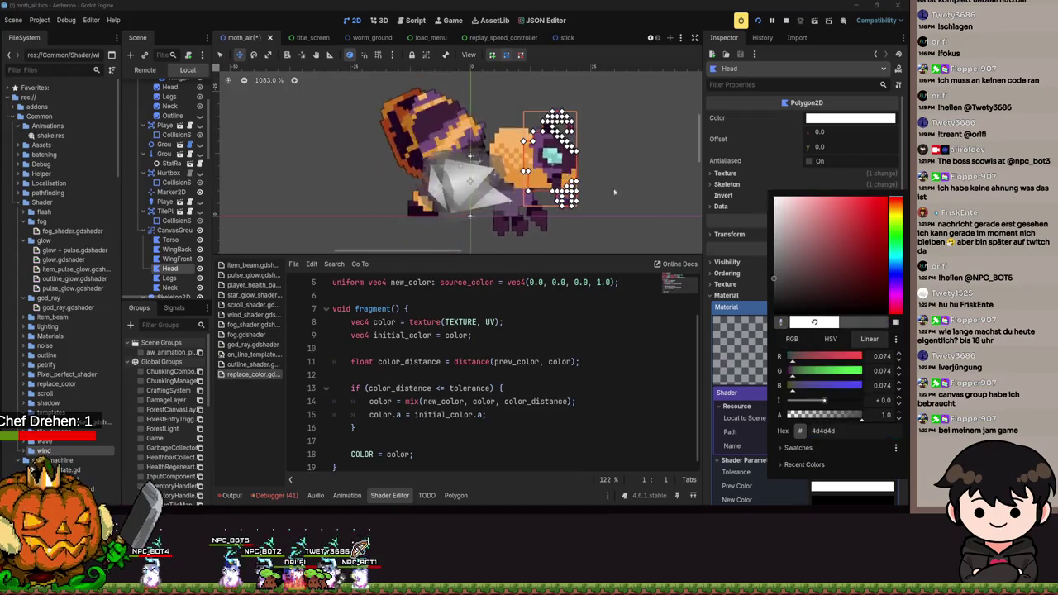
left_click(603, 188)
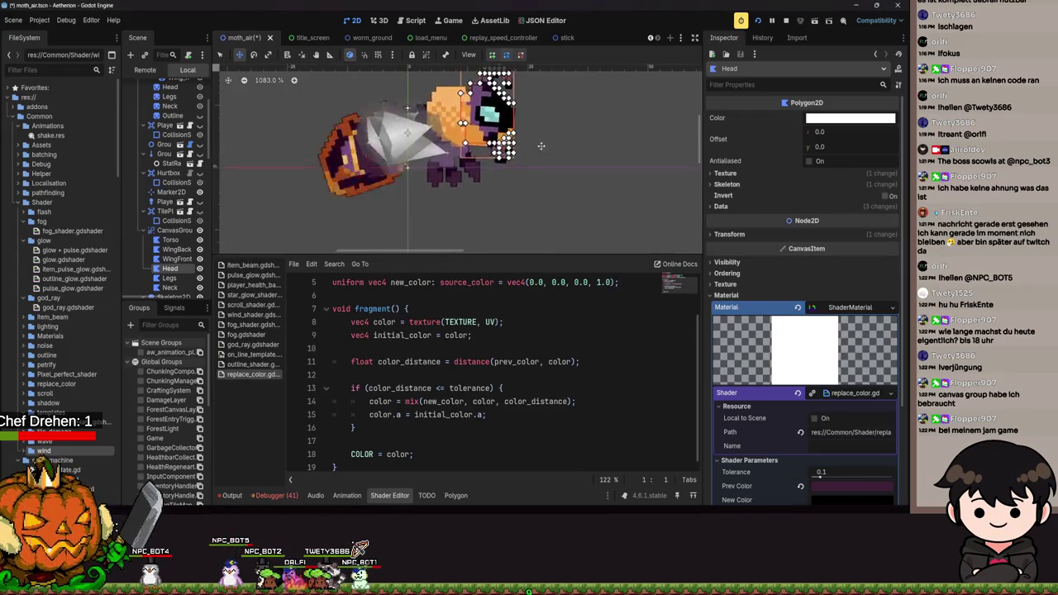
scroll(827, 477, "down", 3)
left_click(838, 397)
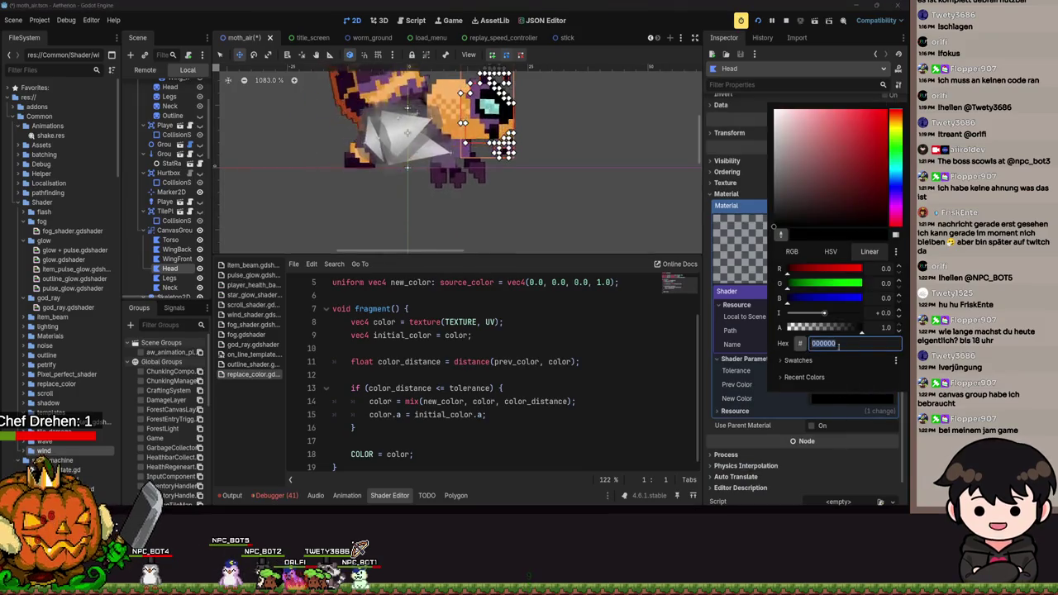
left_click(850, 413)
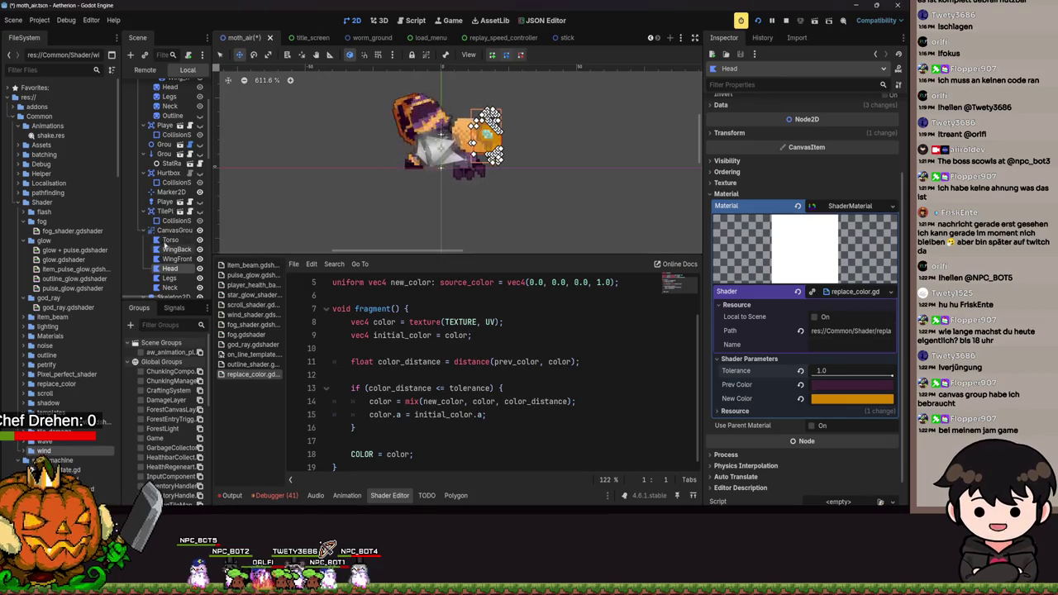
scroll(380, 149, "up", 5)
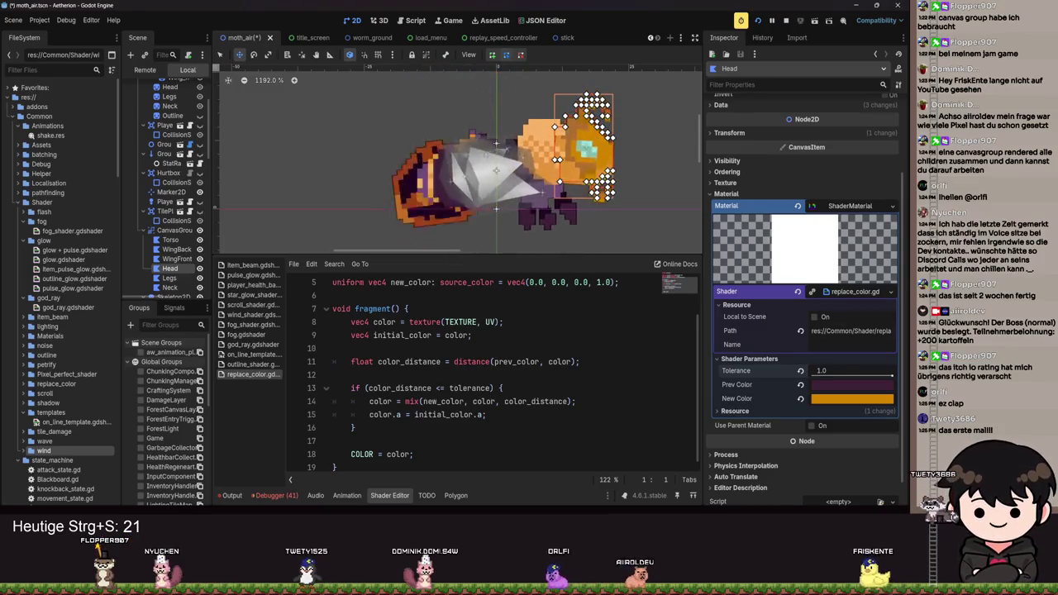
Select the moth's AnimationPlayer and switch its timeline to the Charge animation.
scroll(382, 174, "down", 5)
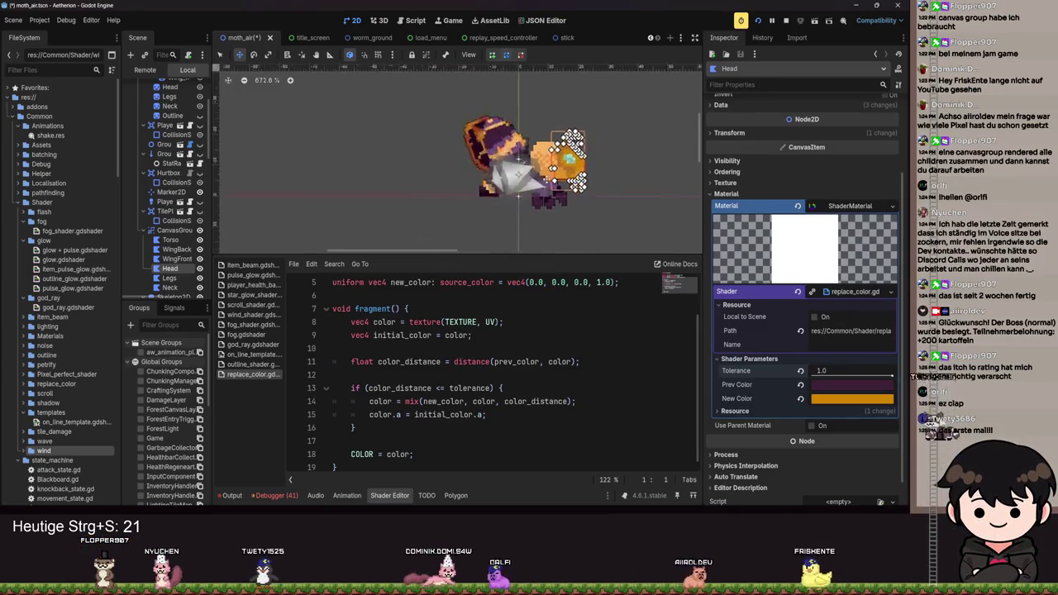
scroll(168, 190, "down", 5)
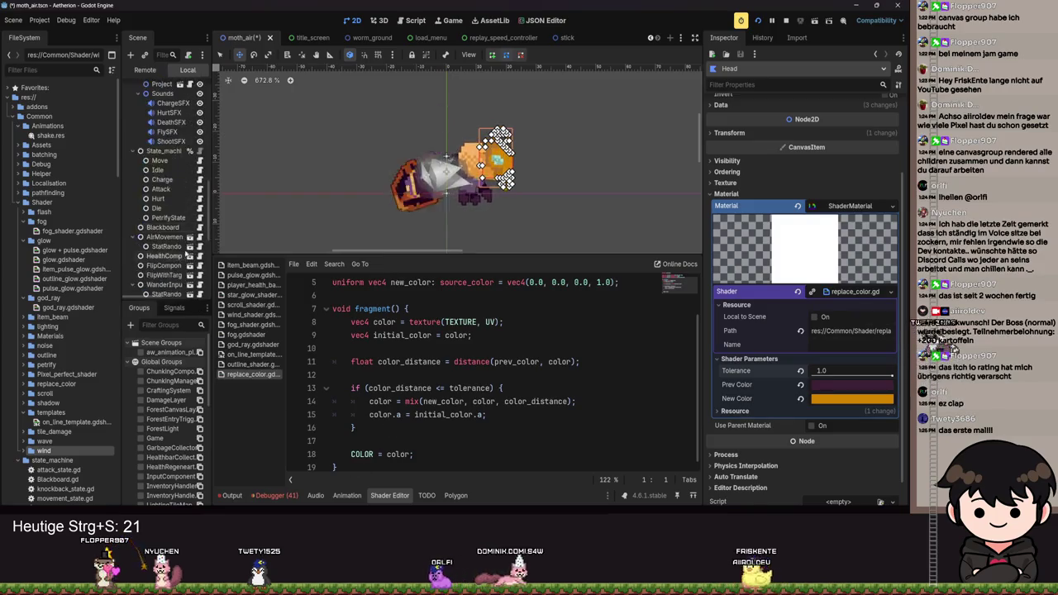
scroll(168, 190, "down", 3)
scroll(168, 191, "down", 5)
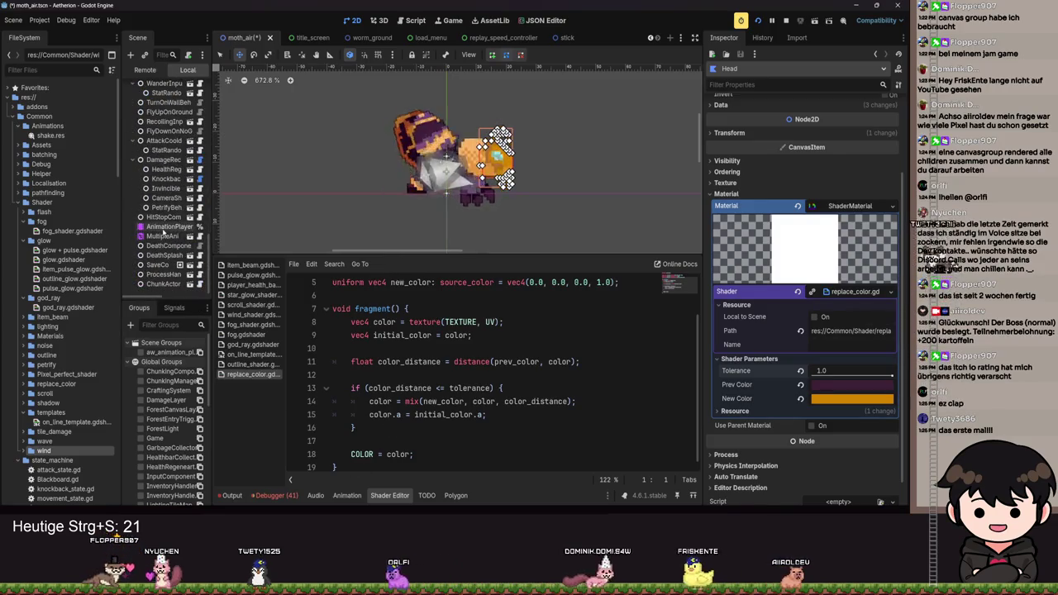
left_click(169, 226)
left_click(692, 496)
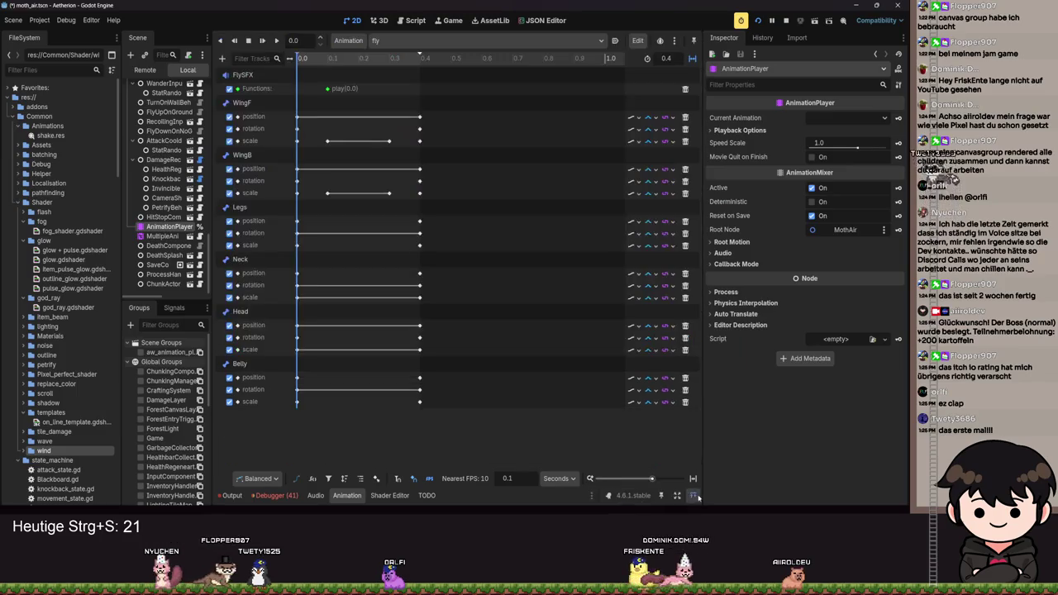
left_click(693, 495)
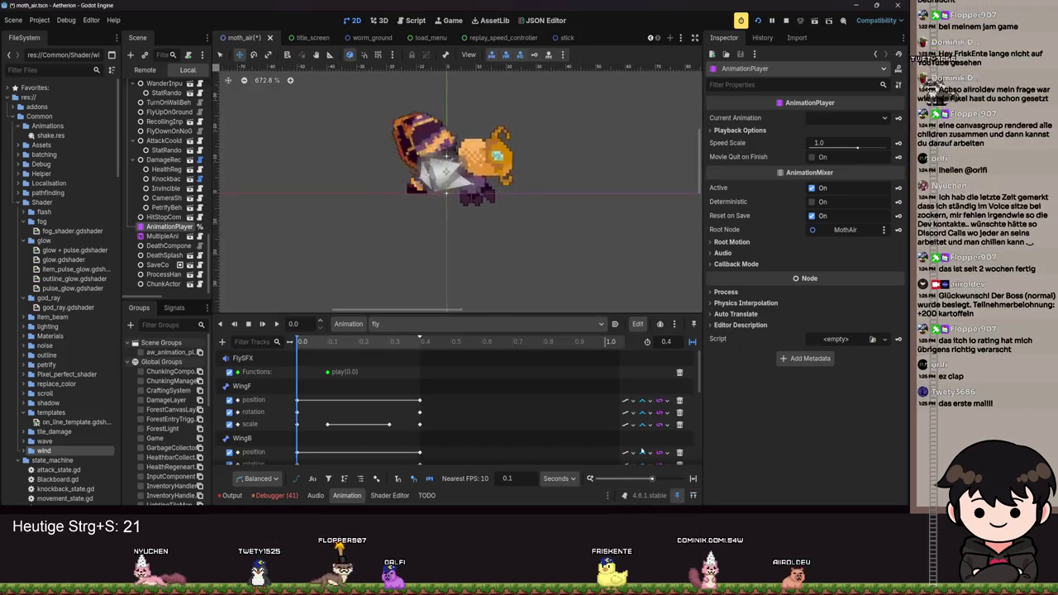
left_click(409, 324)
left_click(388, 341)
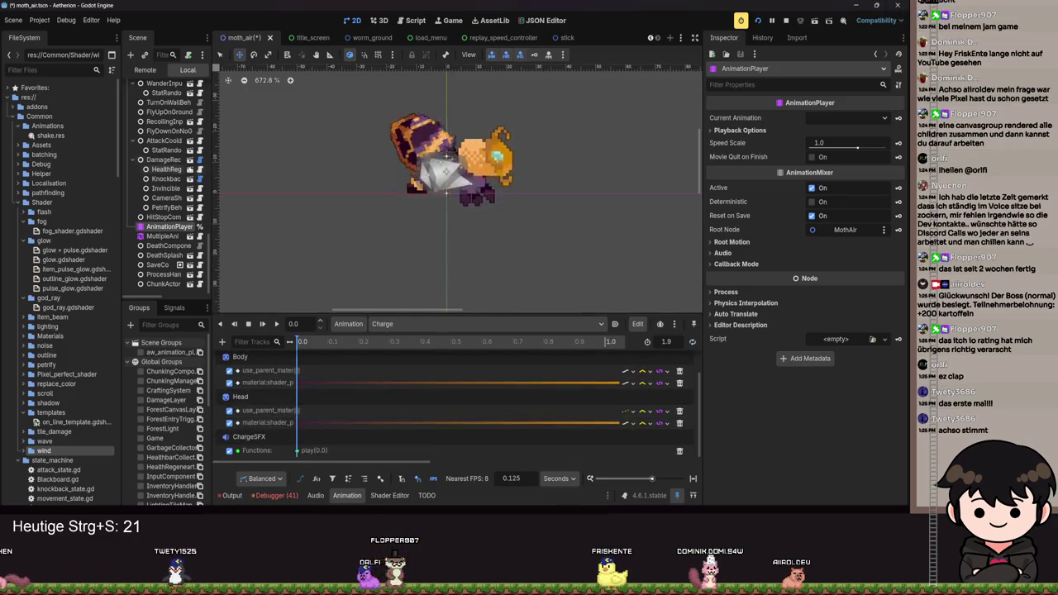
Select the Head polygon briefly, then reselect the moth's AnimationPlayer node.
scroll(171, 163, "up", 5)
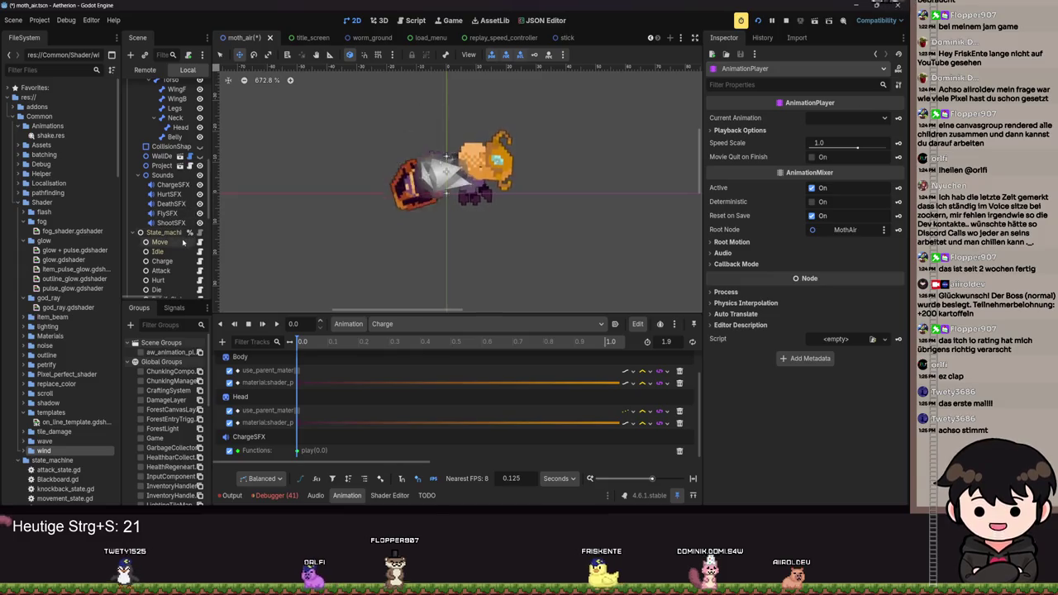
scroll(175, 206, "up", 4)
scroll(173, 201, "up", 2)
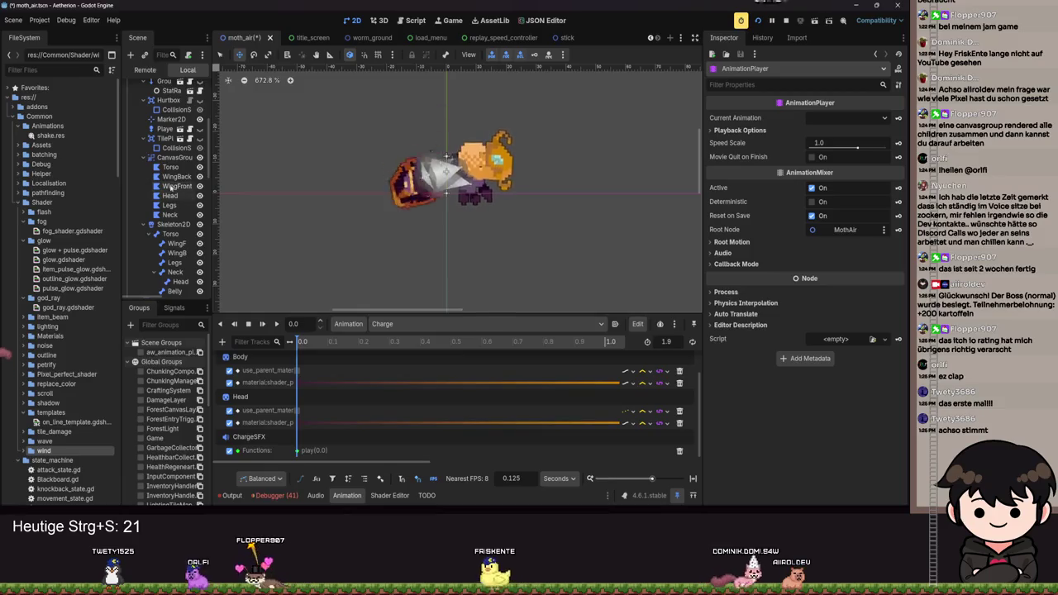
left_click(171, 196)
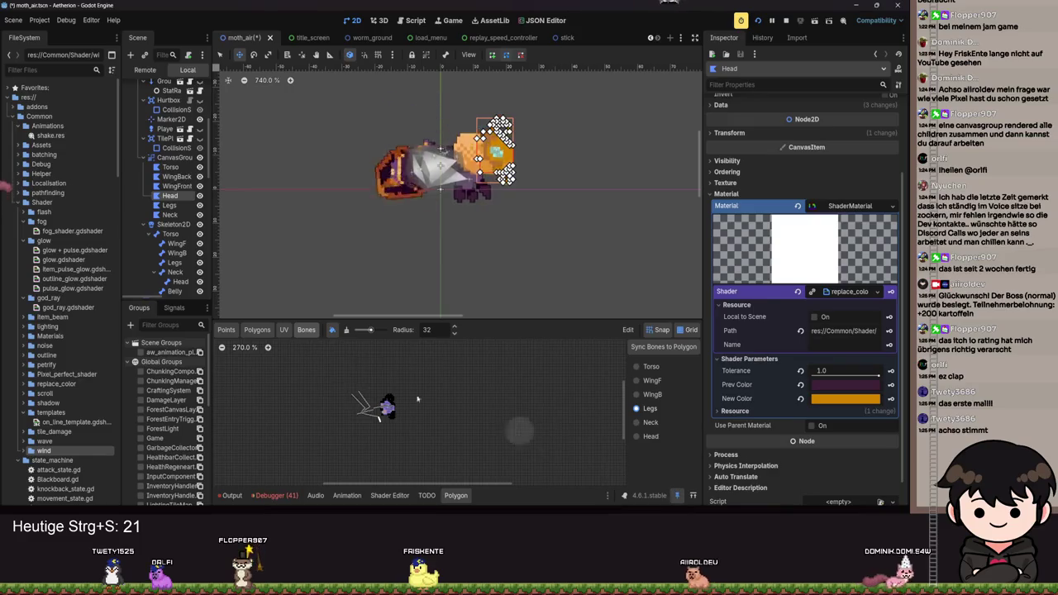
scroll(174, 215, "up", 5)
scroll(178, 246, "down", 4)
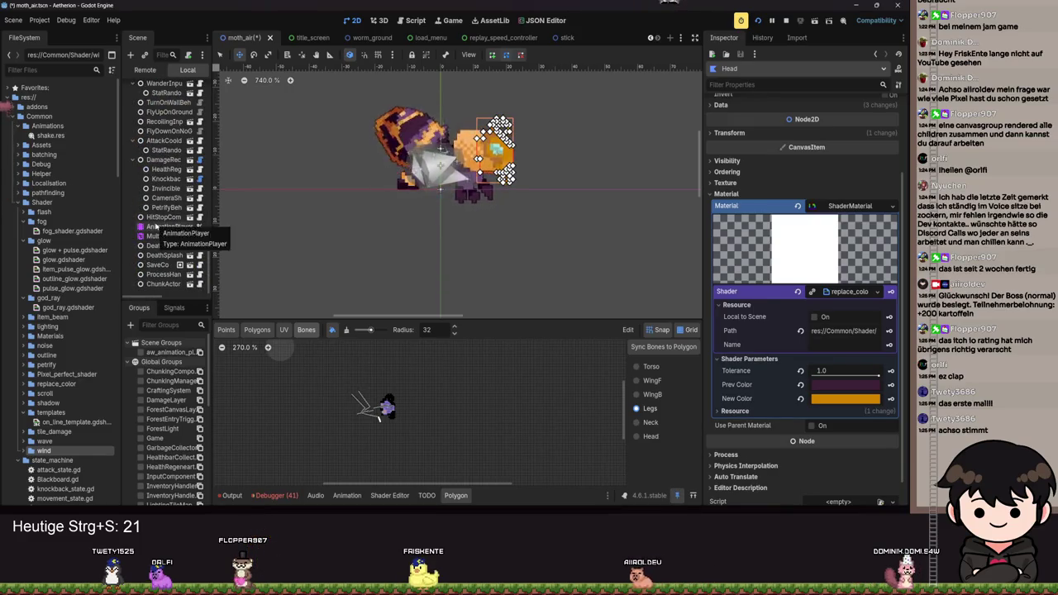
left_click(157, 226)
scroll(157, 206, "up", 10)
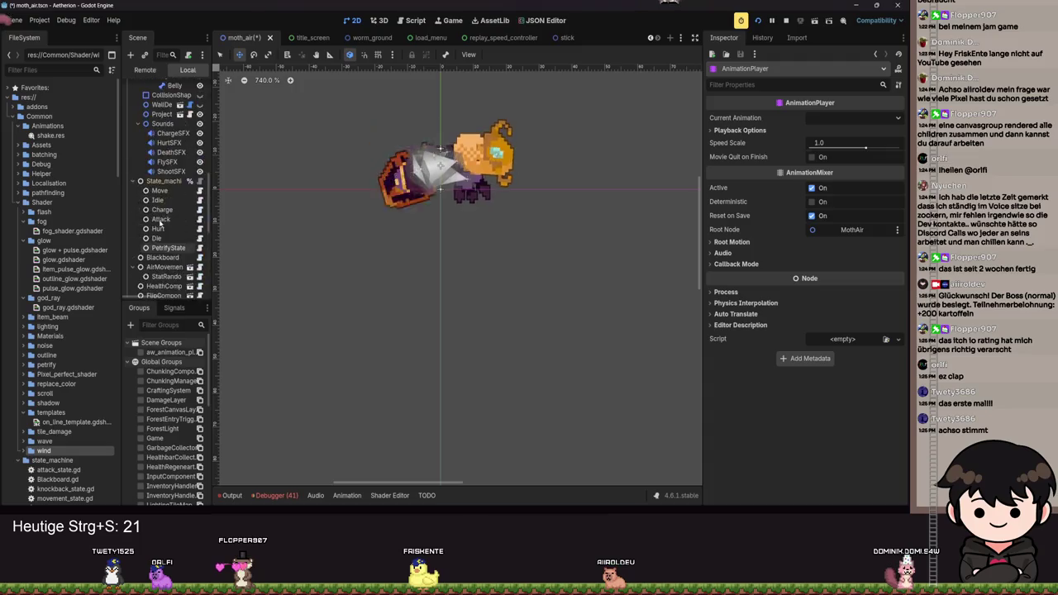
scroll(168, 176, "up", 6)
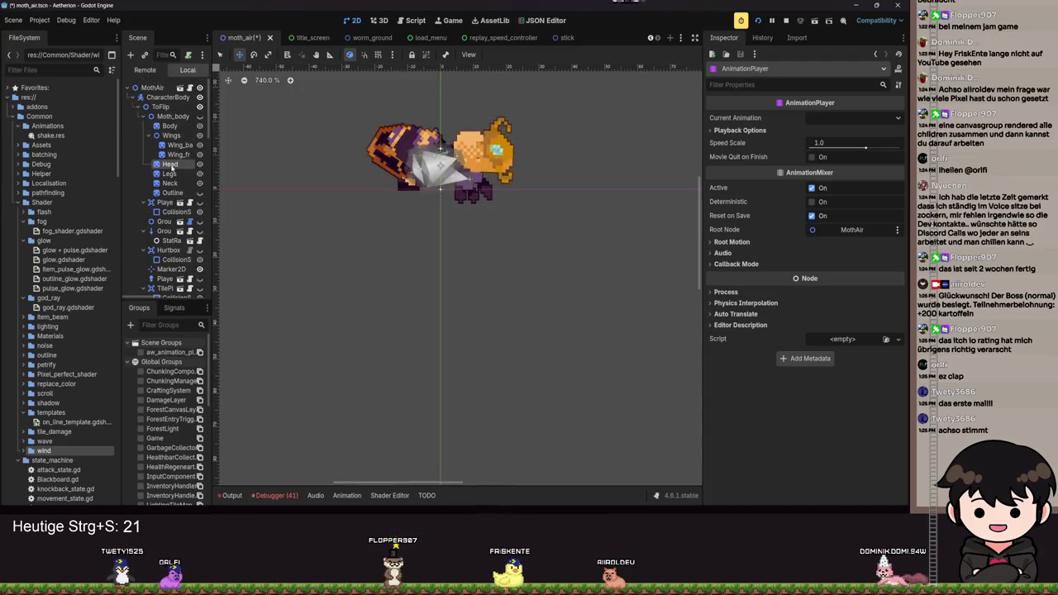
Select the Head sprite and show the Charge animation's Body, Head and ChargeSFX tracks.
left_click(169, 164)
left_click(347, 495)
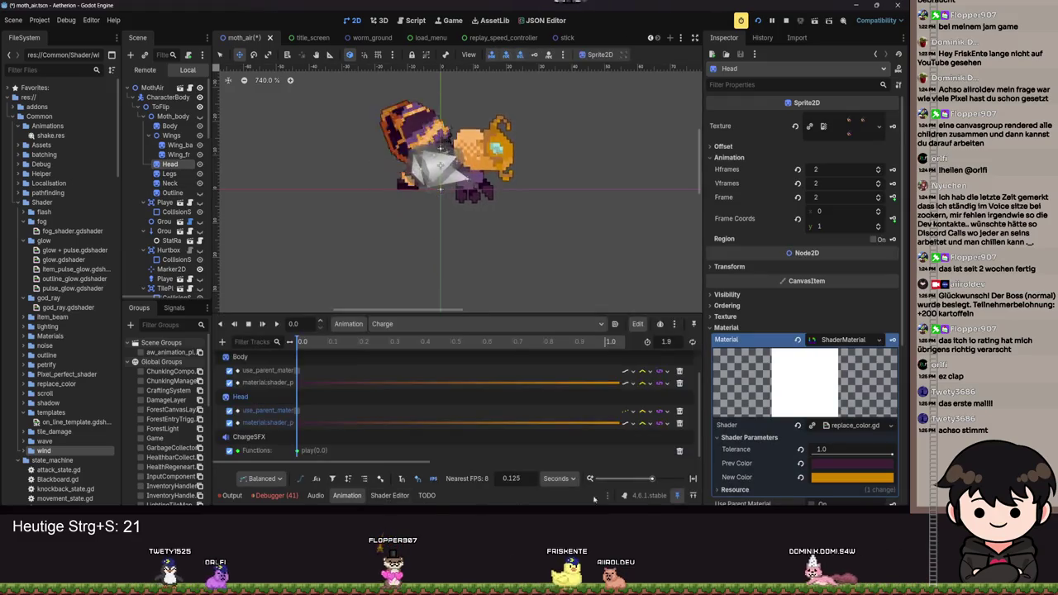
scroll(429, 244, "down", 2)
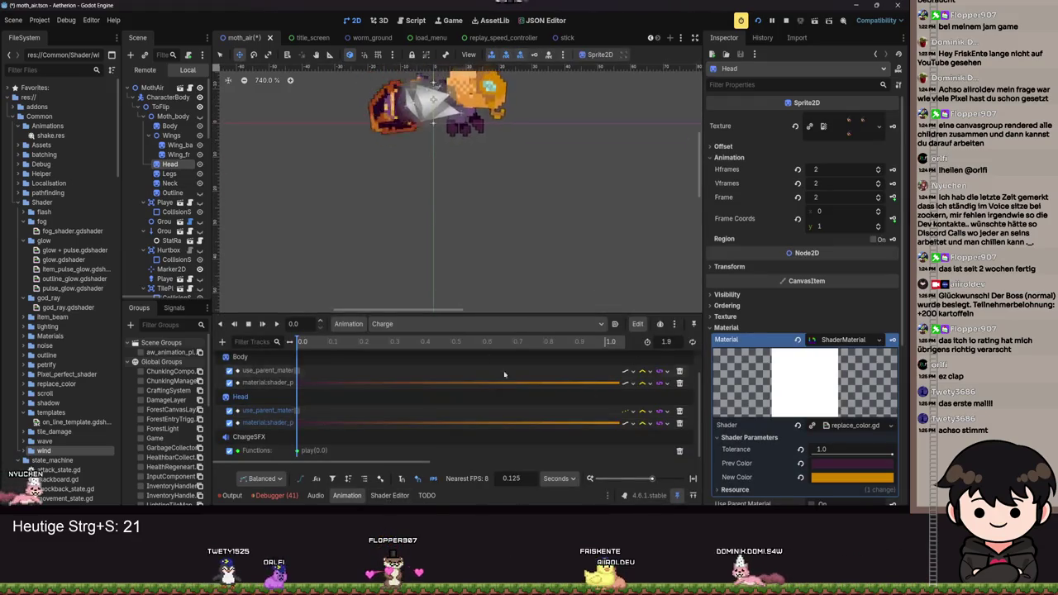
scroll(677, 397, "down", 1)
scroll(704, 365, "down", 5)
scroll(165, 207, "down", 10)
left_click(167, 227)
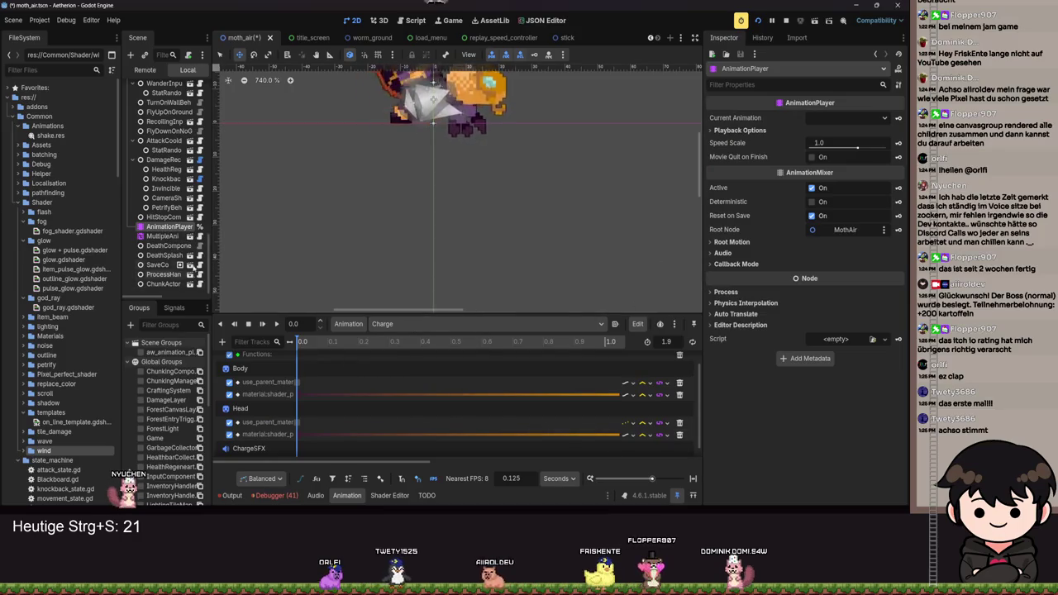
scroll(142, 202, "up", 10)
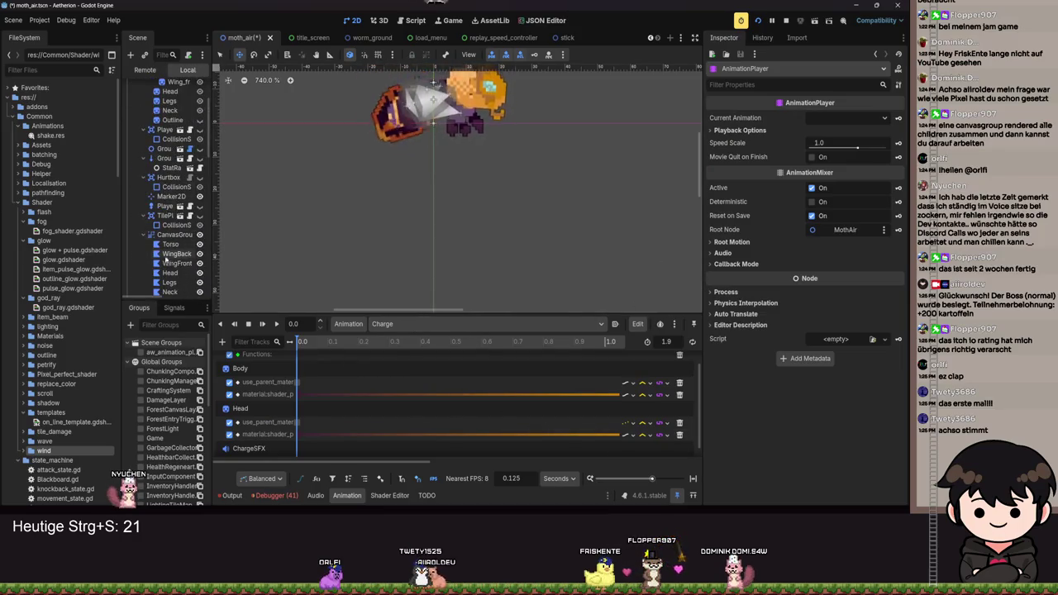
left_click(170, 277)
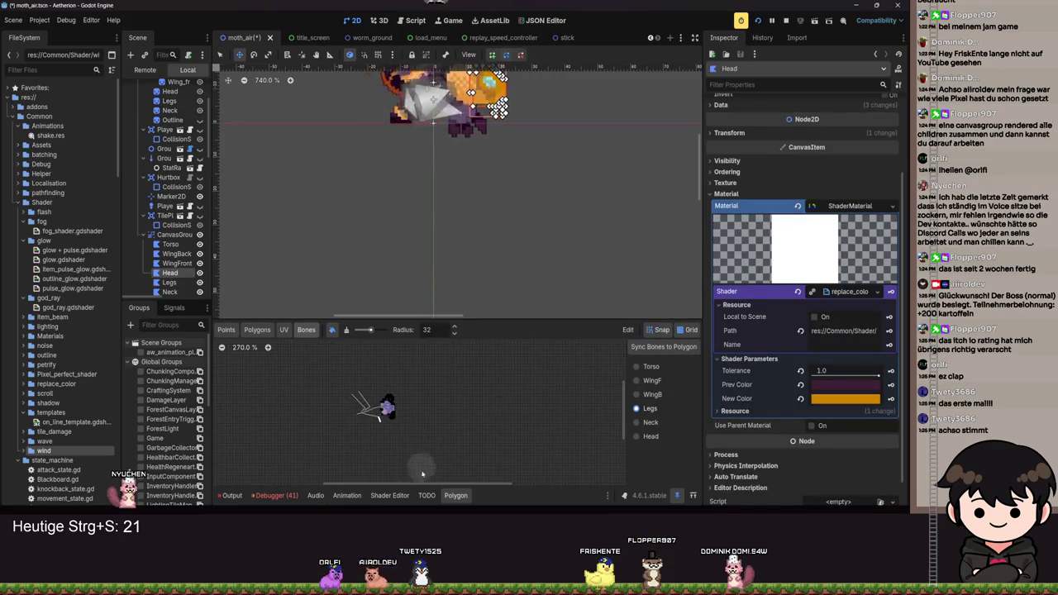
left_click(347, 496)
scroll(513, 251, "down", 2)
Enlarge the track area, centre the moth, and inspect Head's New and Prev Color values.
left_click_drag(496, 260, 512, 209)
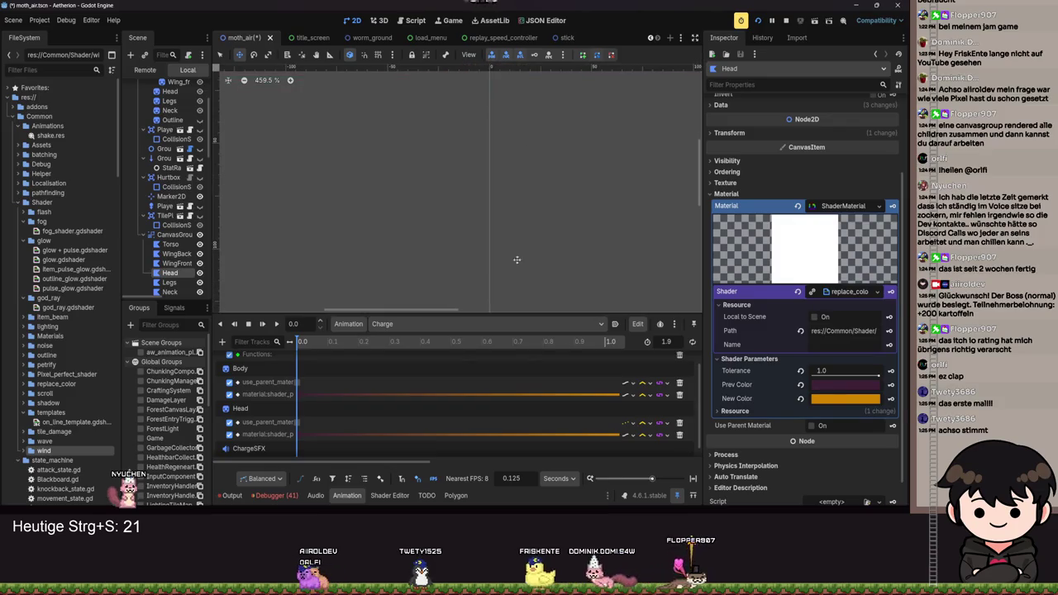
left_click_drag(467, 317, 496, 259)
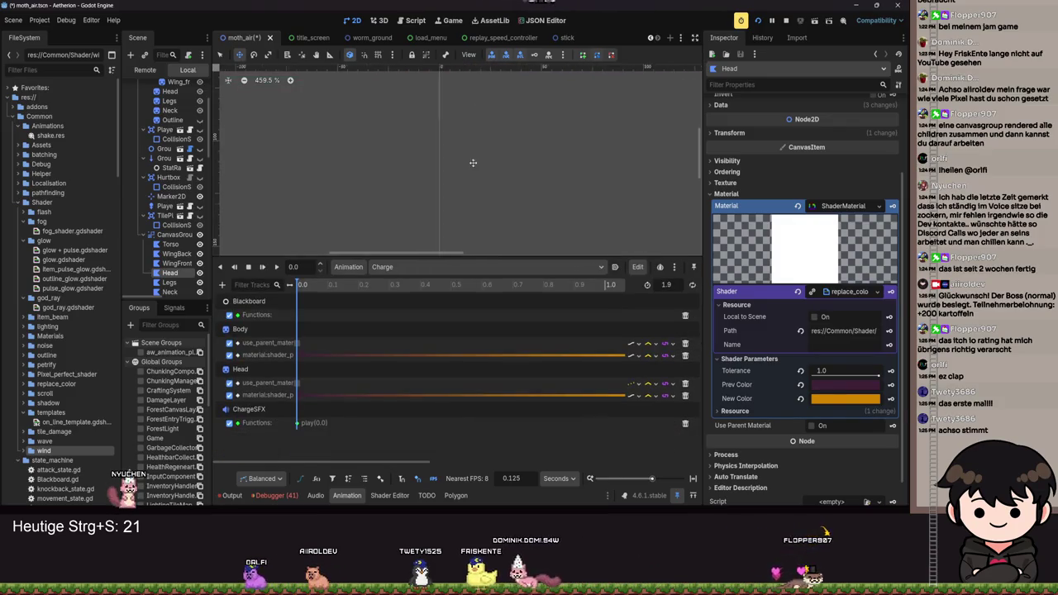
scroll(479, 149, "down", 5)
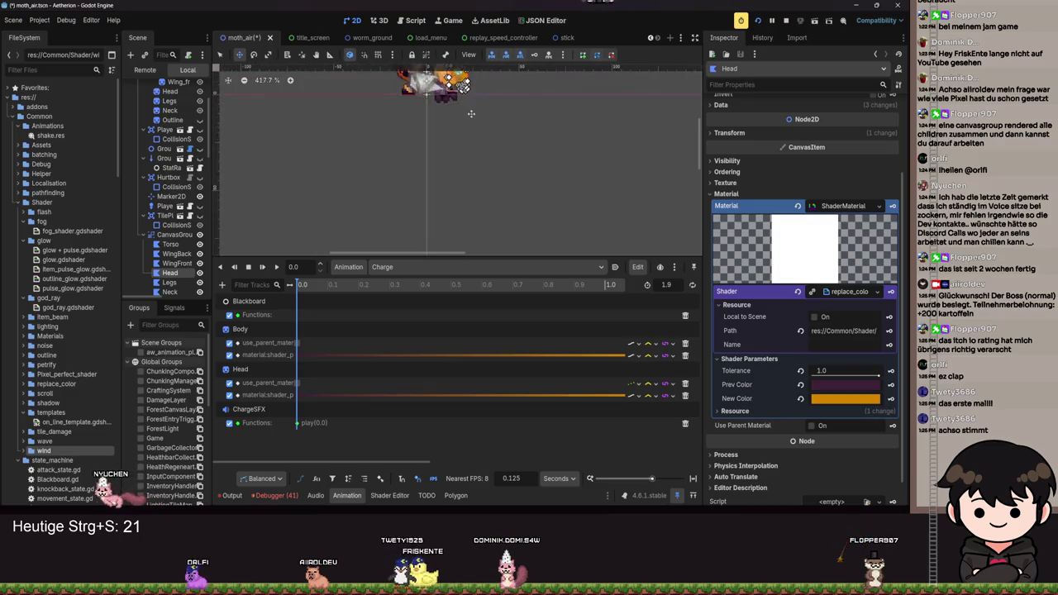
scroll(463, 149, "up", 8)
left_click_drag(450, 214, 477, 260)
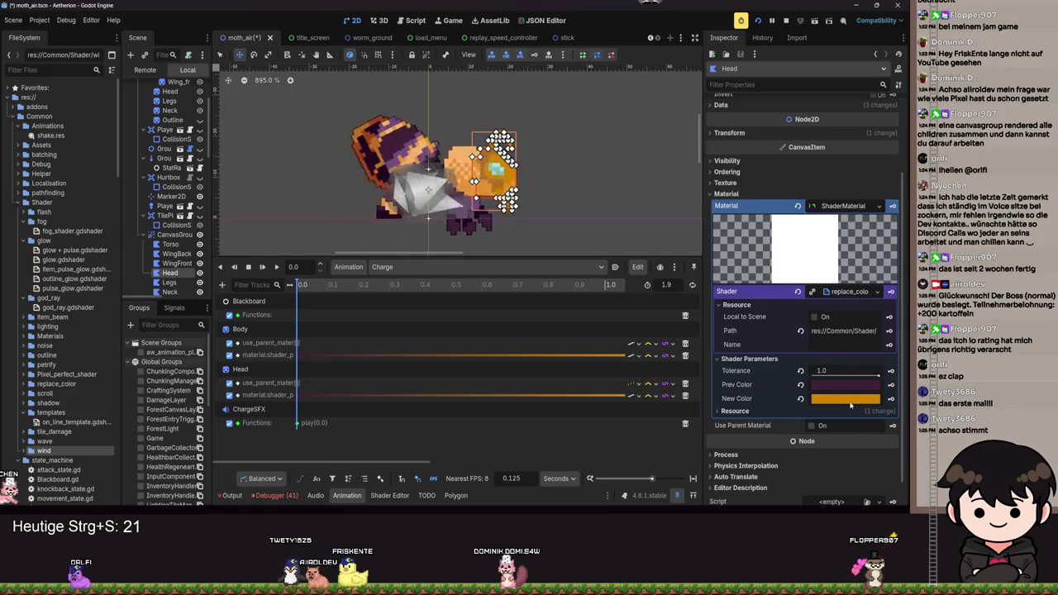
left_click(844, 399)
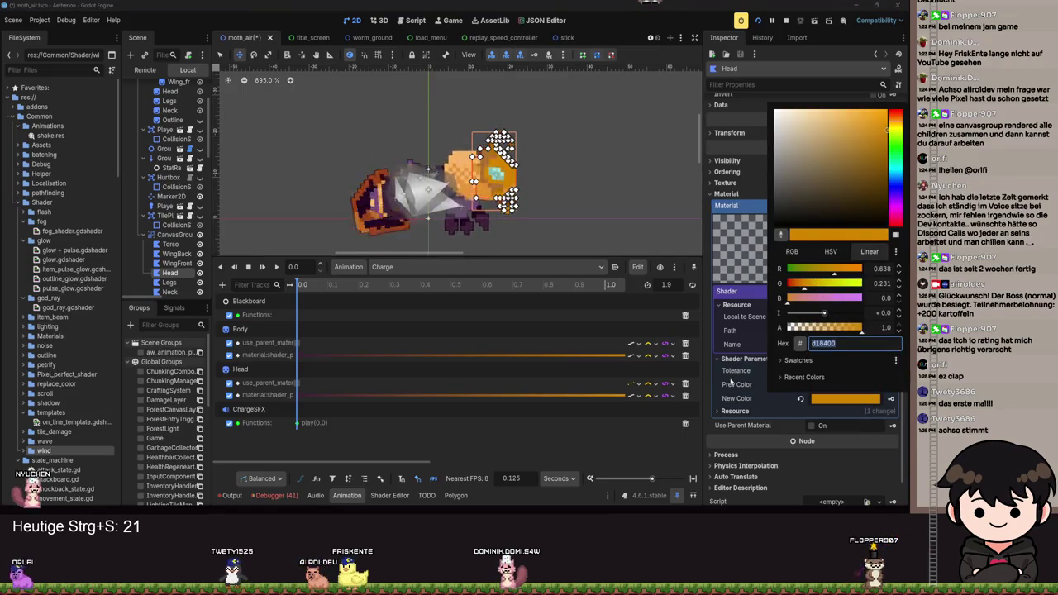
left_click(757, 386)
left_click(845, 384)
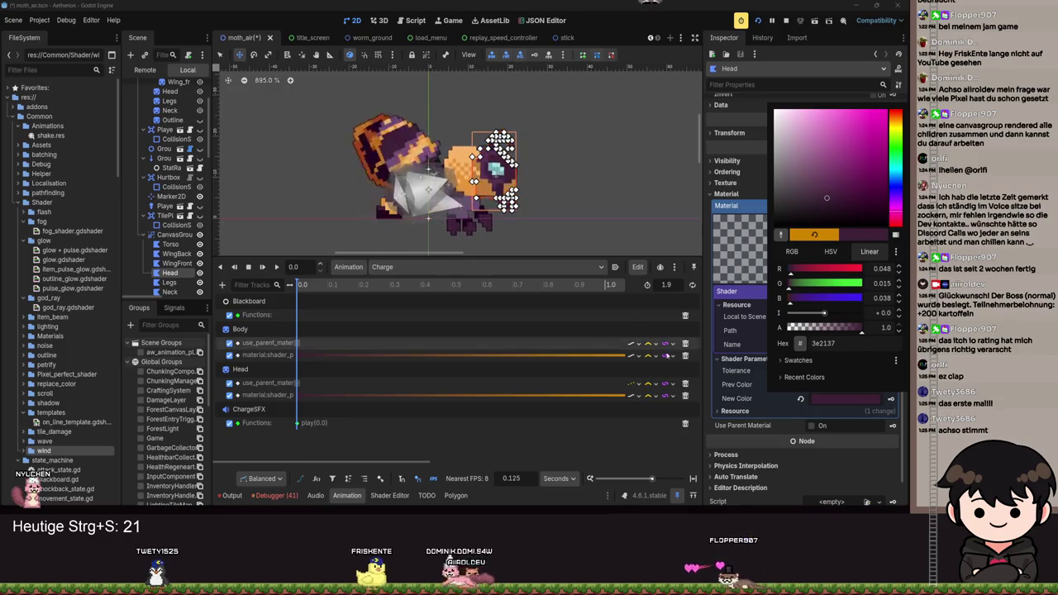
left_click(648, 464)
Key Head's orange d18400 New Color onto a new Charge track and select its 1.9 s key.
left_click(891, 399)
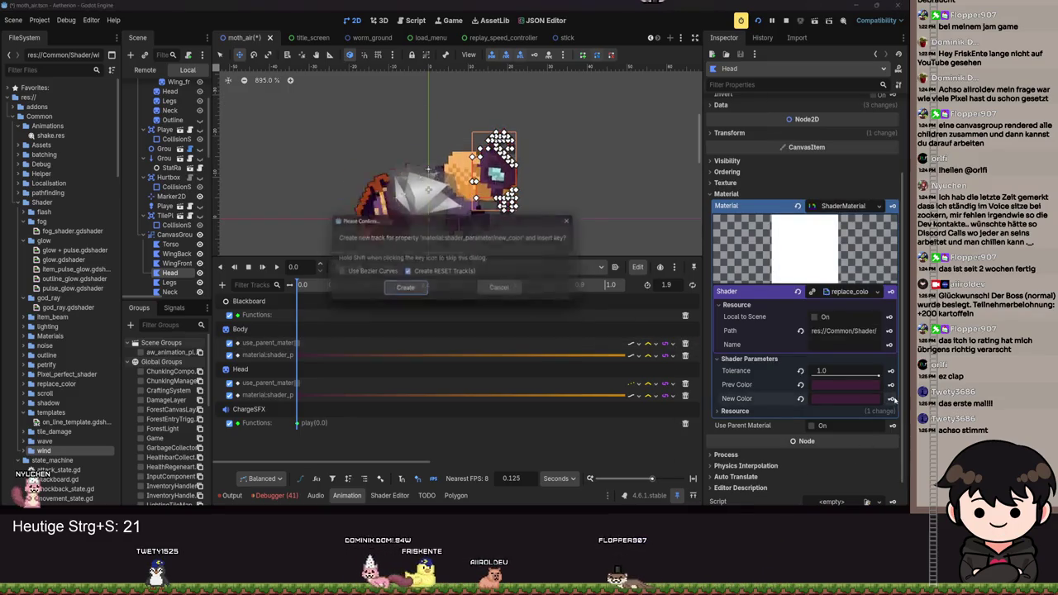
left_click(404, 290)
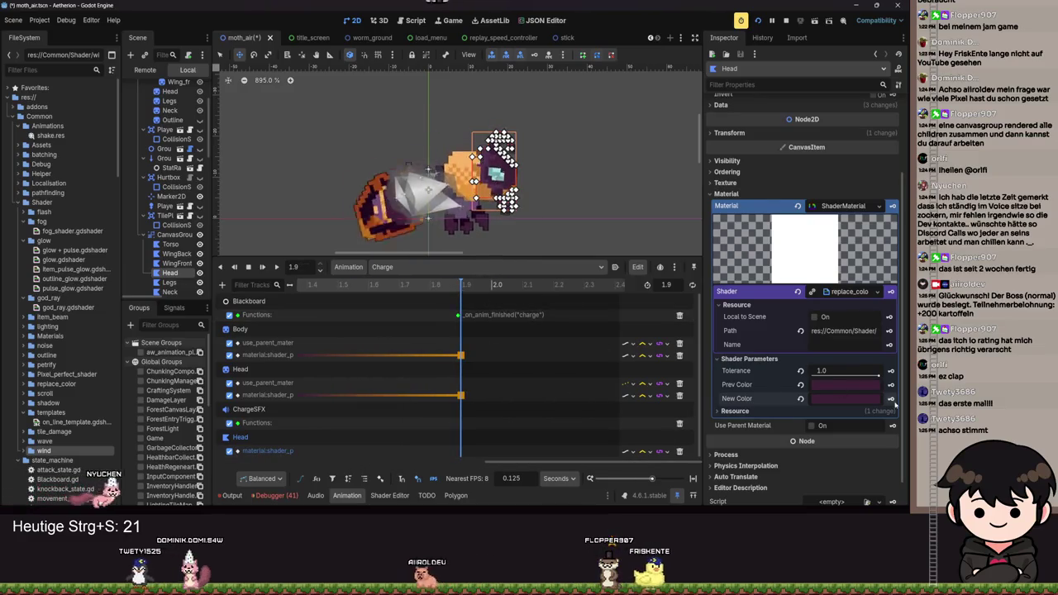
left_click(845, 398)
key("Escape")
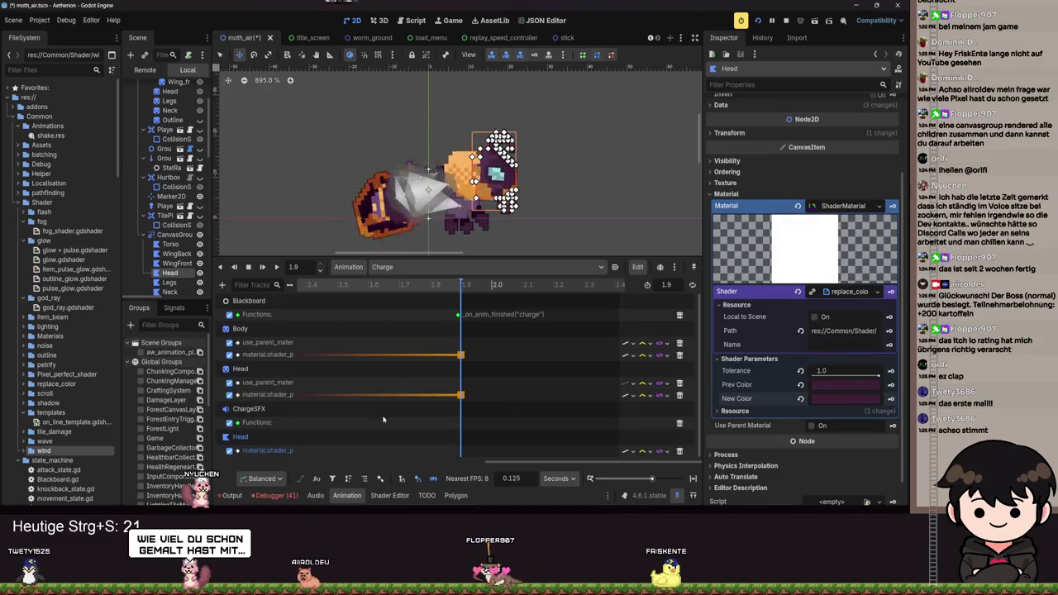
left_click(839, 399)
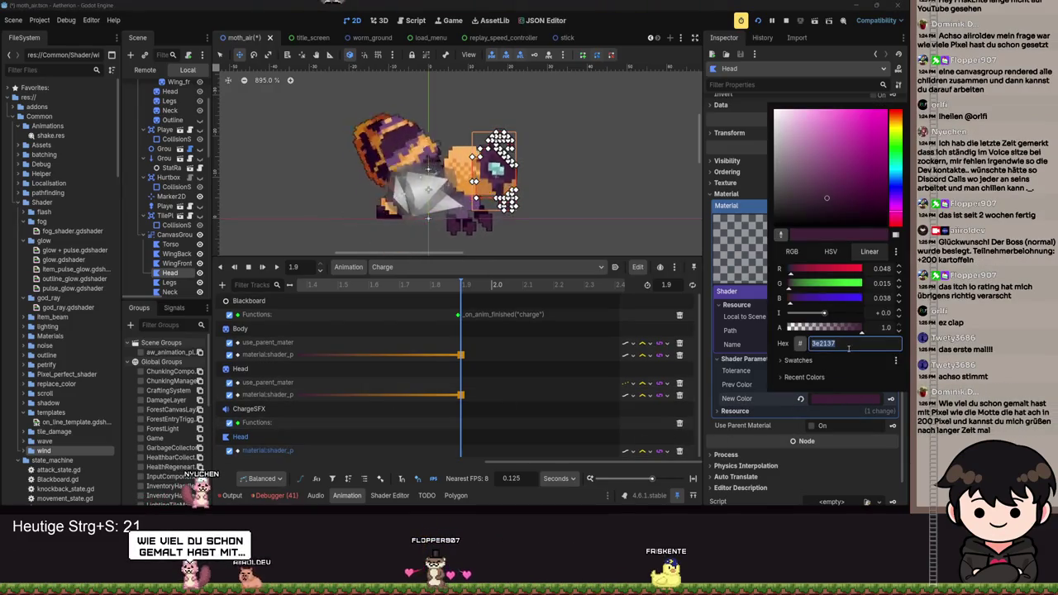
key("Escape")
left_click(858, 402)
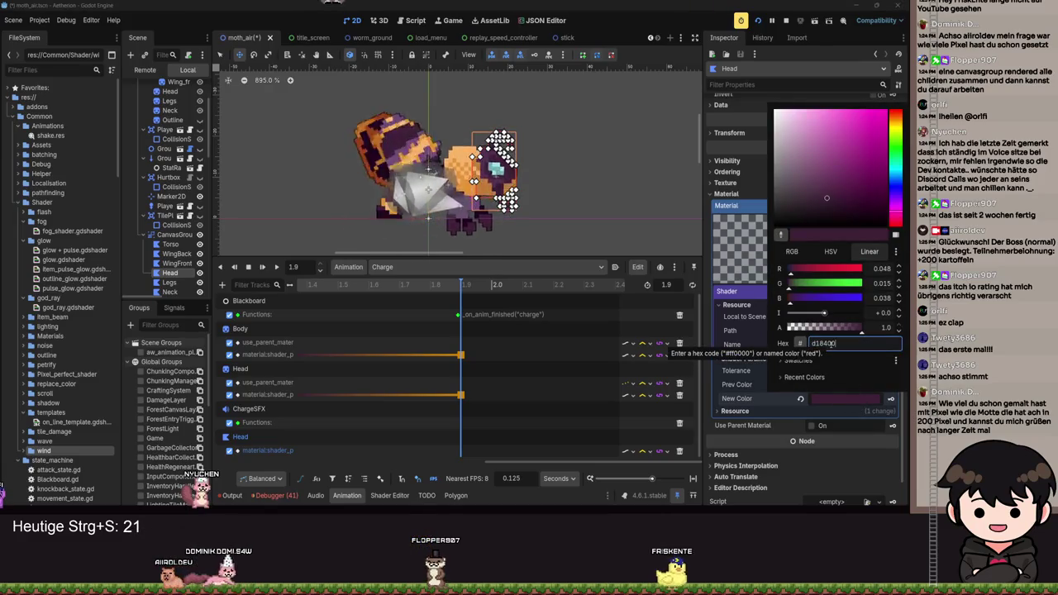
key("Escape")
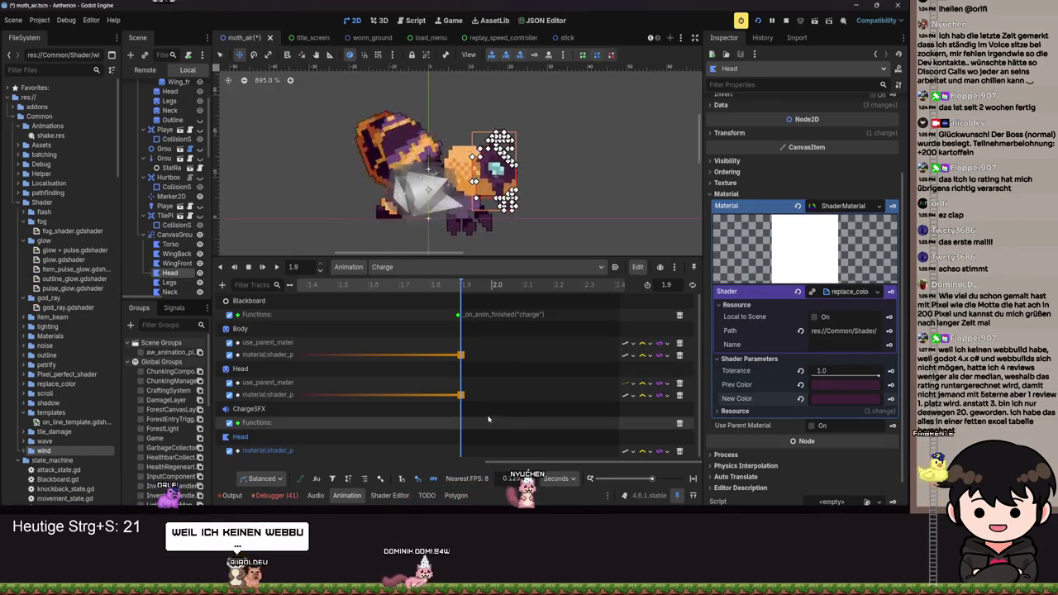
left_click(461, 394)
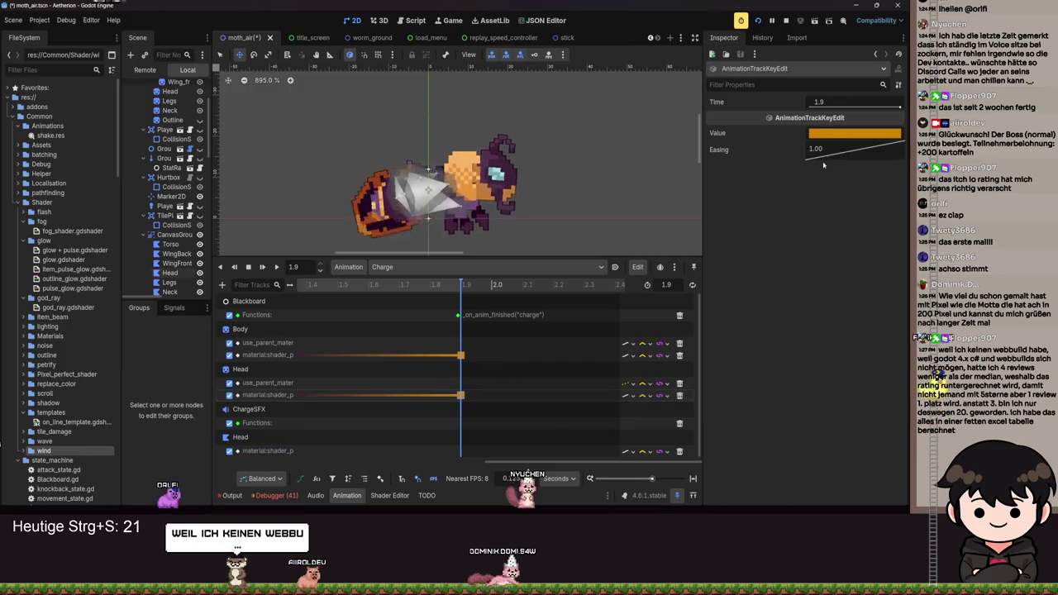
Inspect the 1.9 s key's colour, then reselect Head and return to the Charge tracks.
left_click(833, 134)
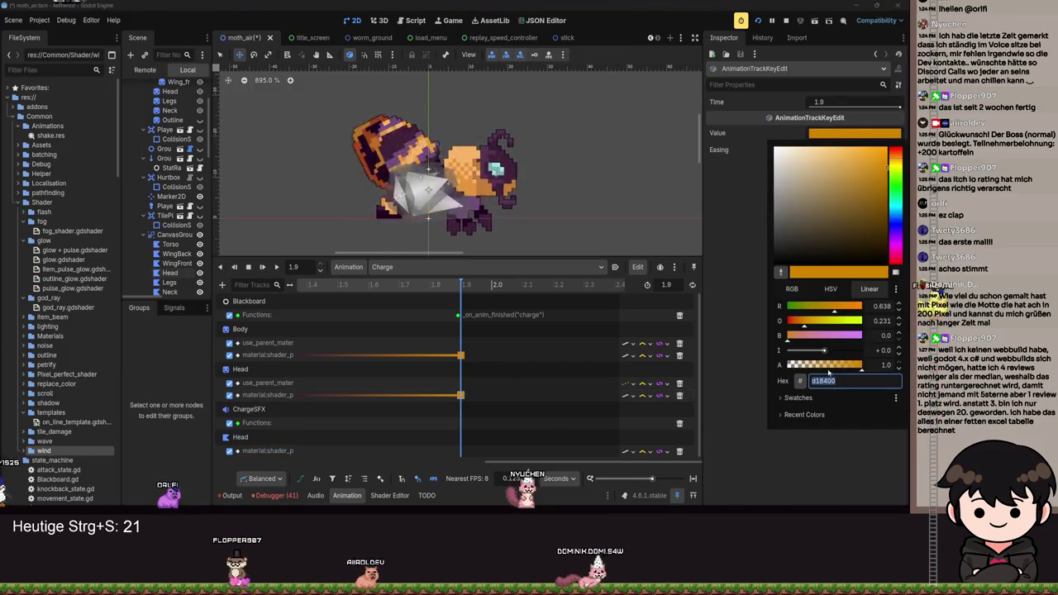
left_click(334, 319)
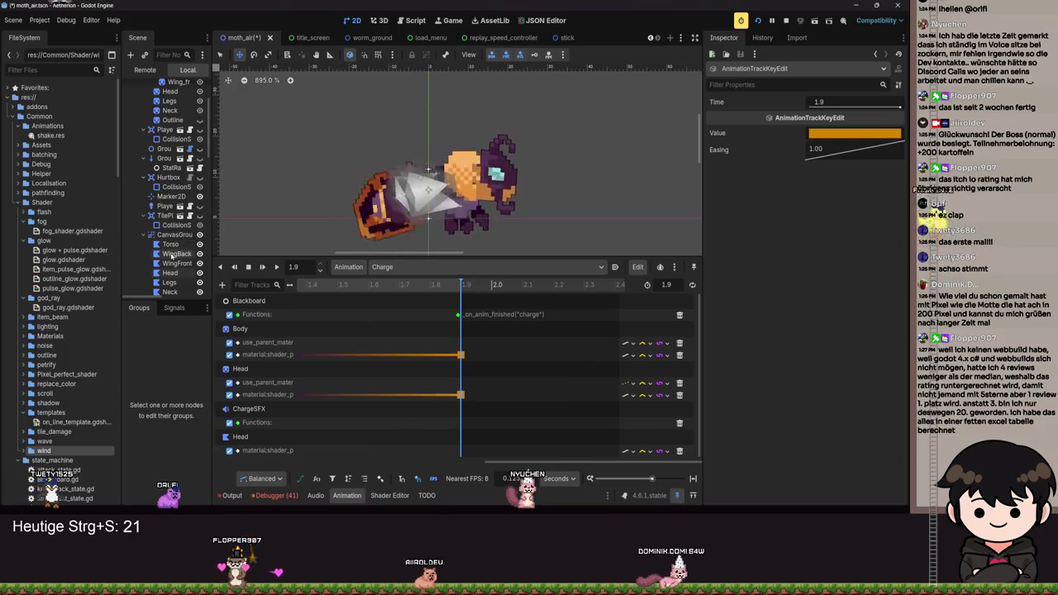
left_click(494, 170)
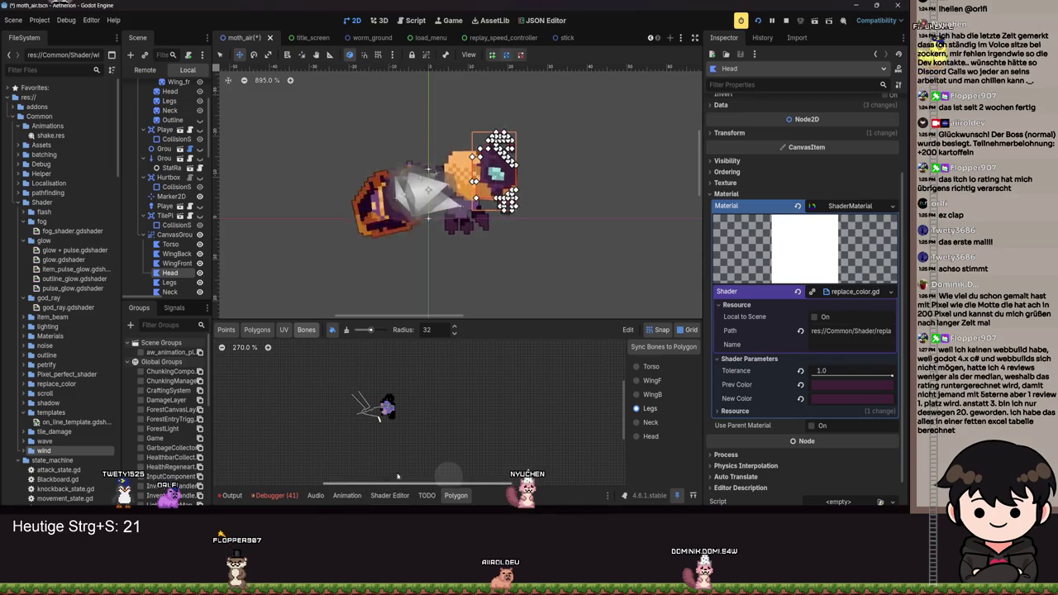
left_click(347, 495)
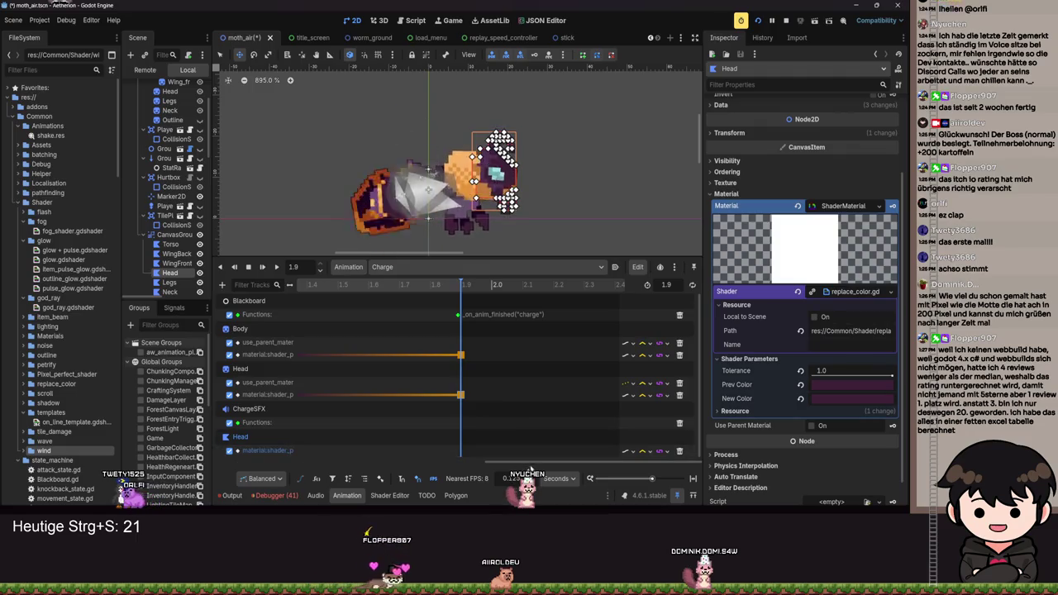
left_click_drag(495, 462, 208, 461)
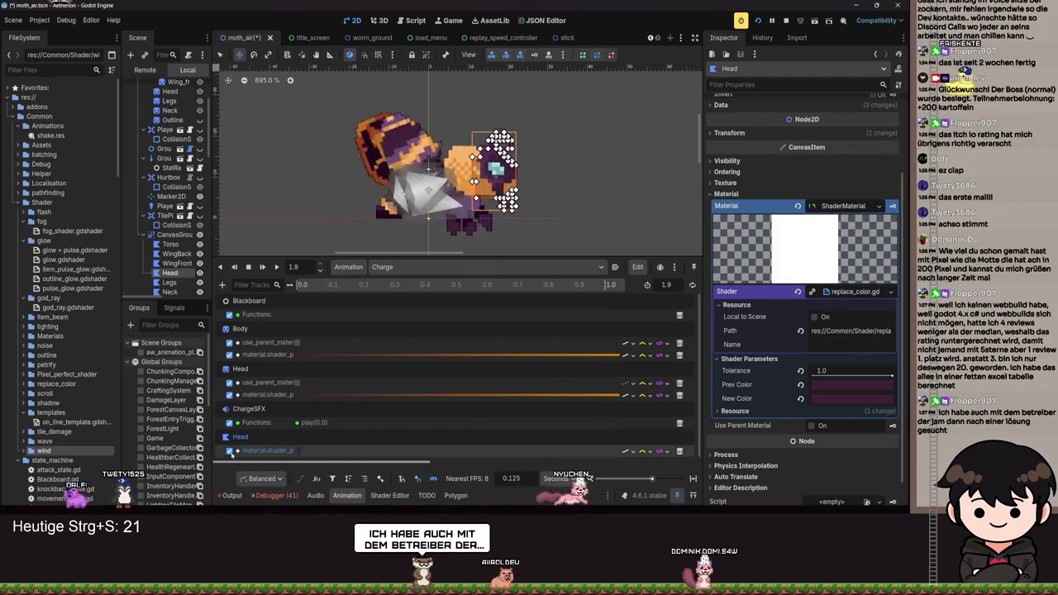
left_click_drag(217, 462, 520, 463)
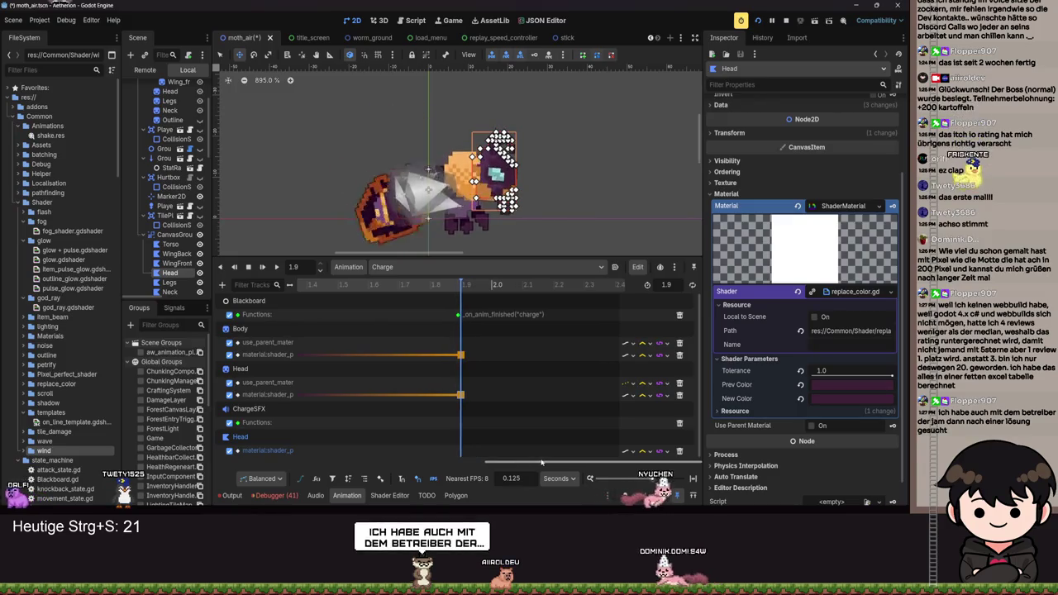
Change Head's New Color to dark purple 2e2137, then key Use Parent Material.
left_click(851, 399)
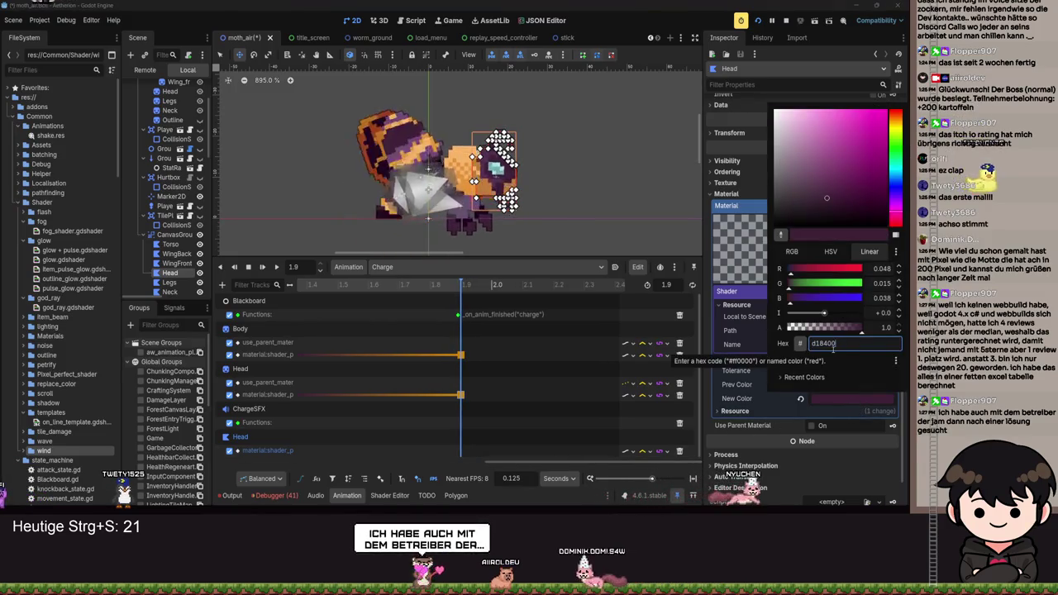
left_click(765, 426)
left_click(851, 399)
left_click_drag(806, 269, 867, 270)
left_click(836, 440)
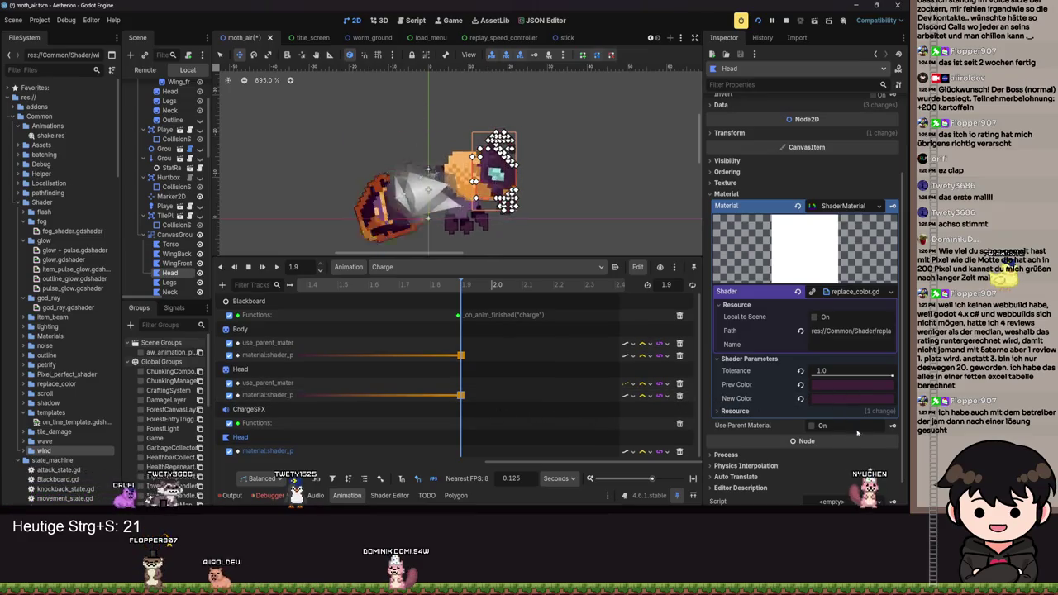
left_click(891, 425)
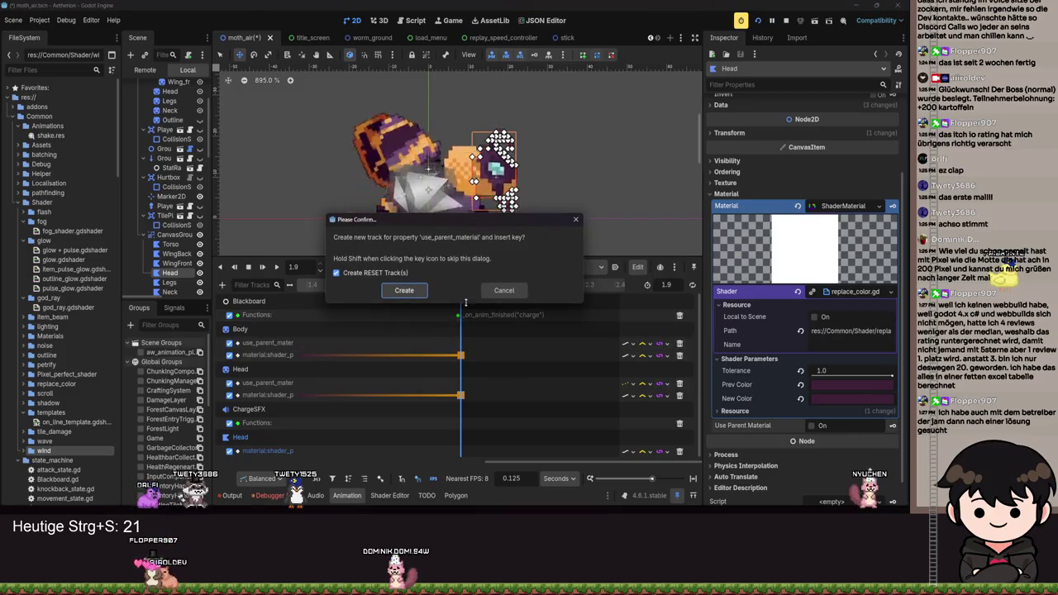
Cancel the prompt to create a use_parent_material track and key.
left_click(506, 291)
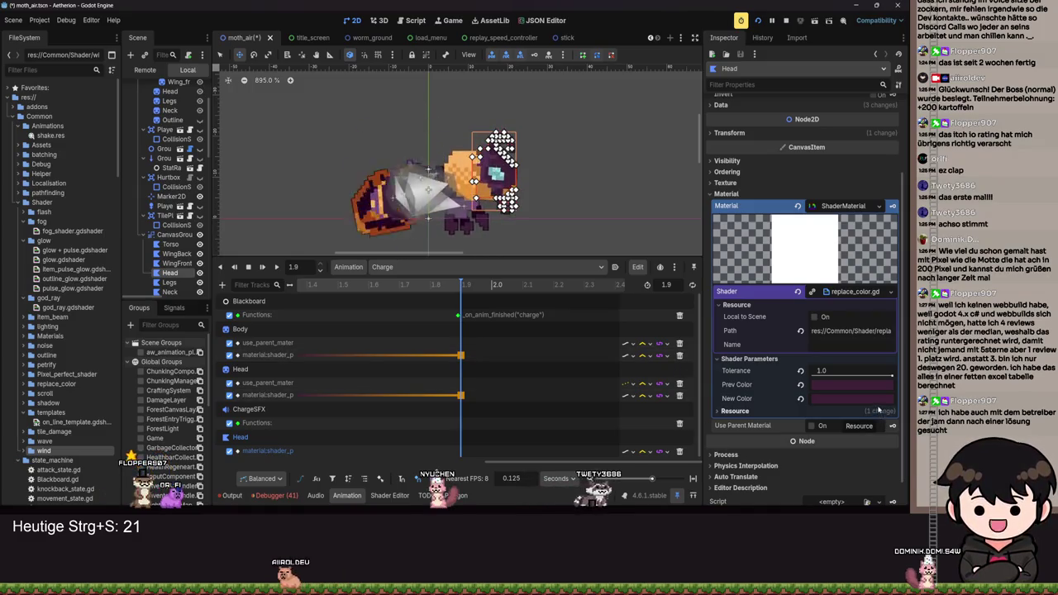
scroll(809, 394, "up", 2)
scroll(810, 394, "down", 3)
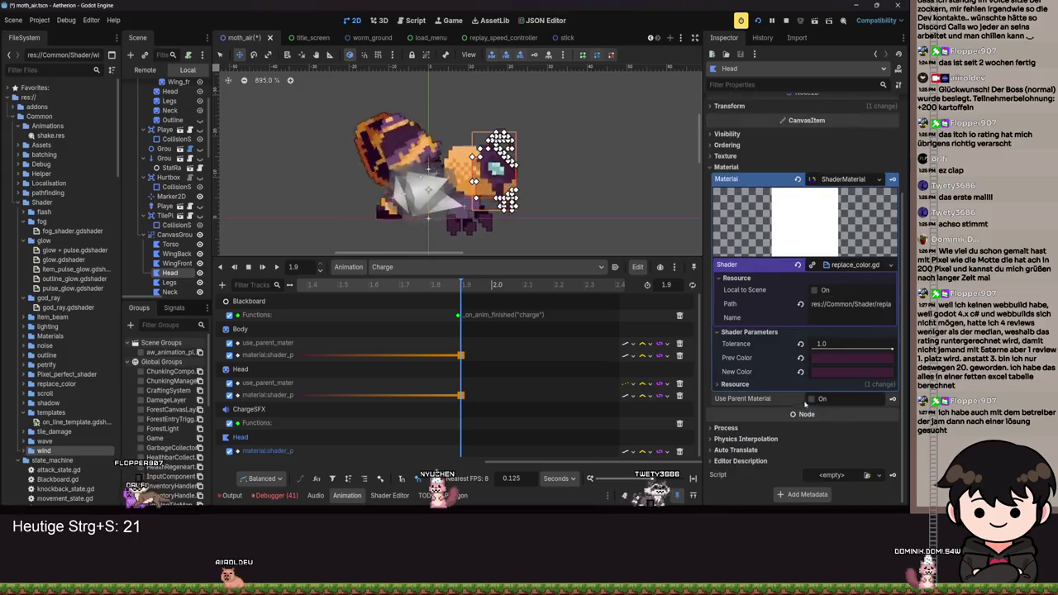
left_click(826, 371)
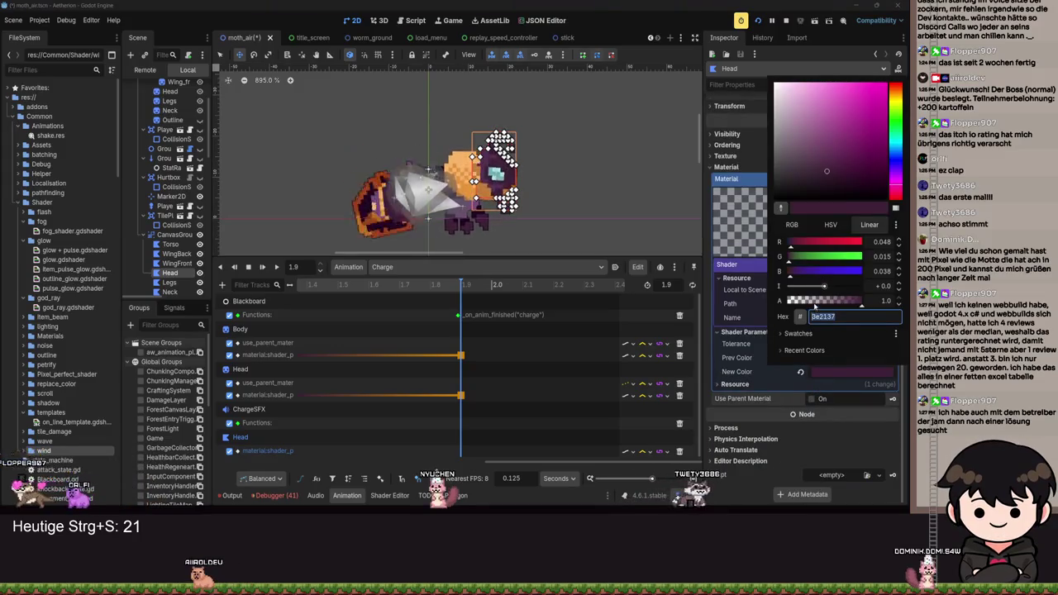
left_click(787, 366)
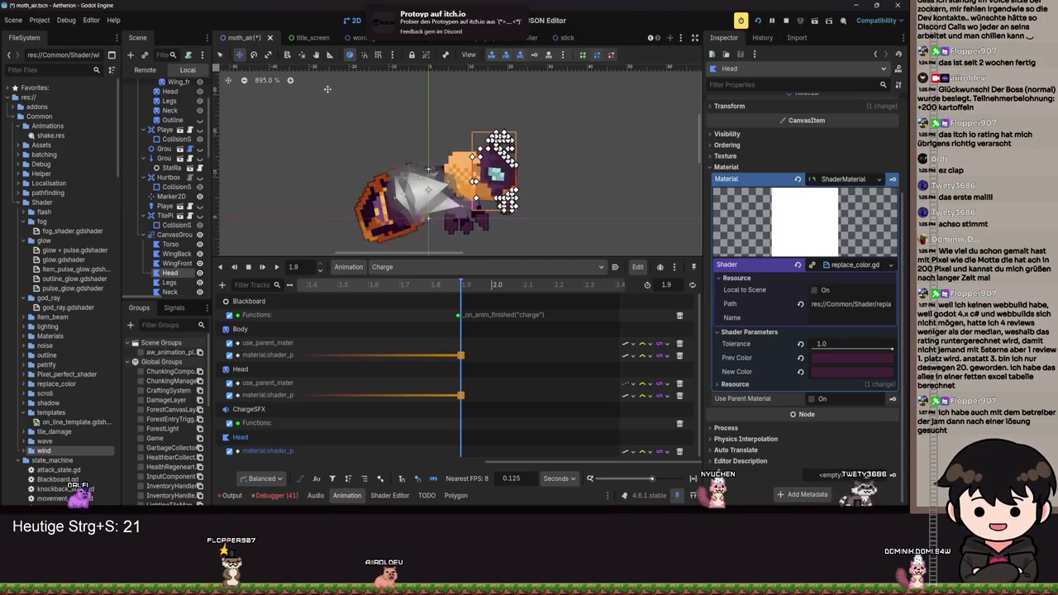
left_click(823, 371)
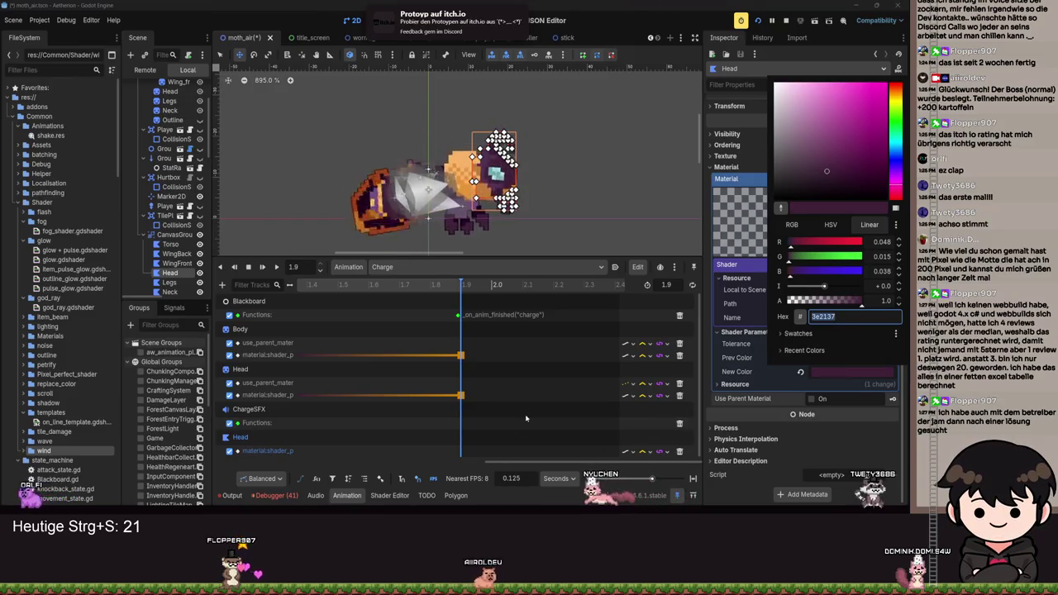
left_click(643, 451)
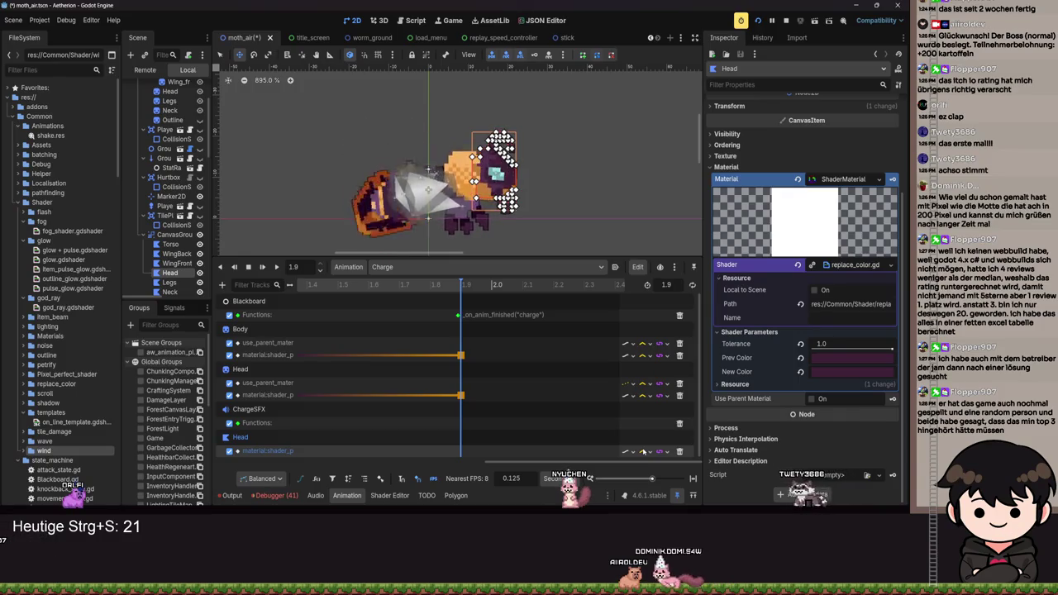
left_click(846, 361)
left_click(837, 372)
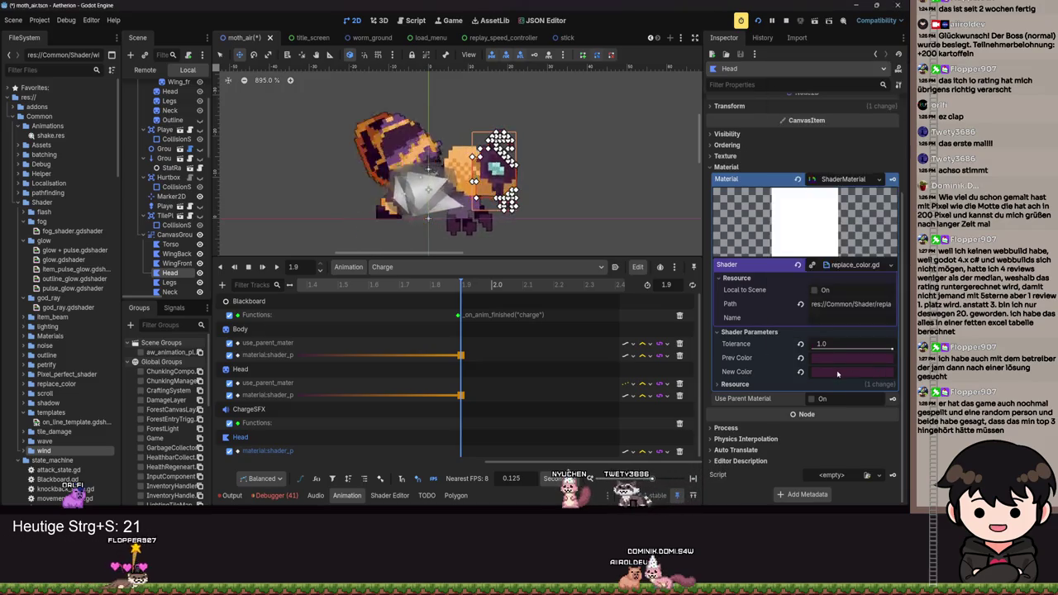
left_click(837, 373)
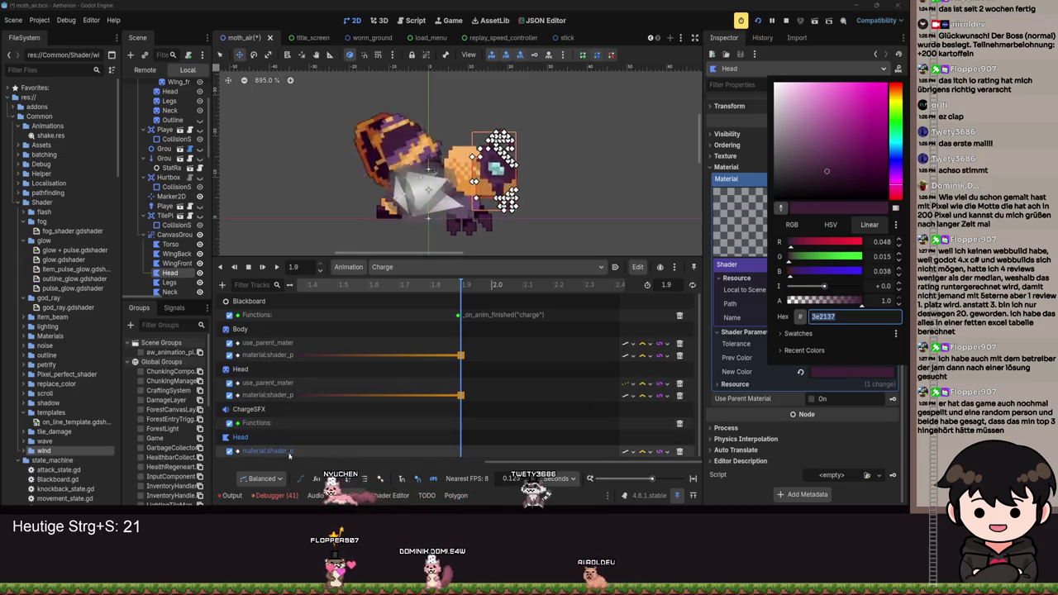
left_click(229, 457)
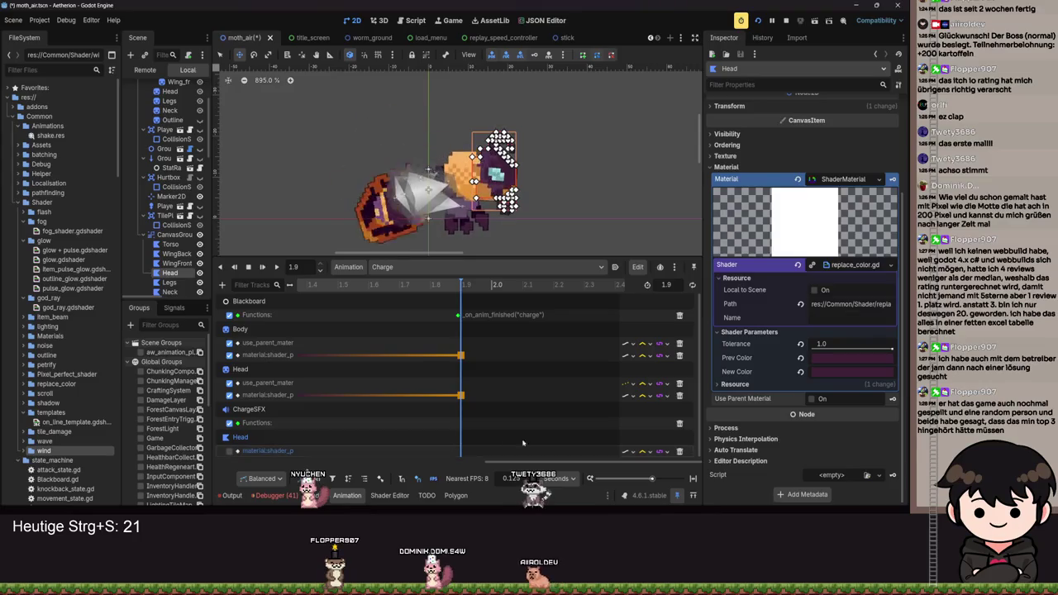
left_click(836, 358)
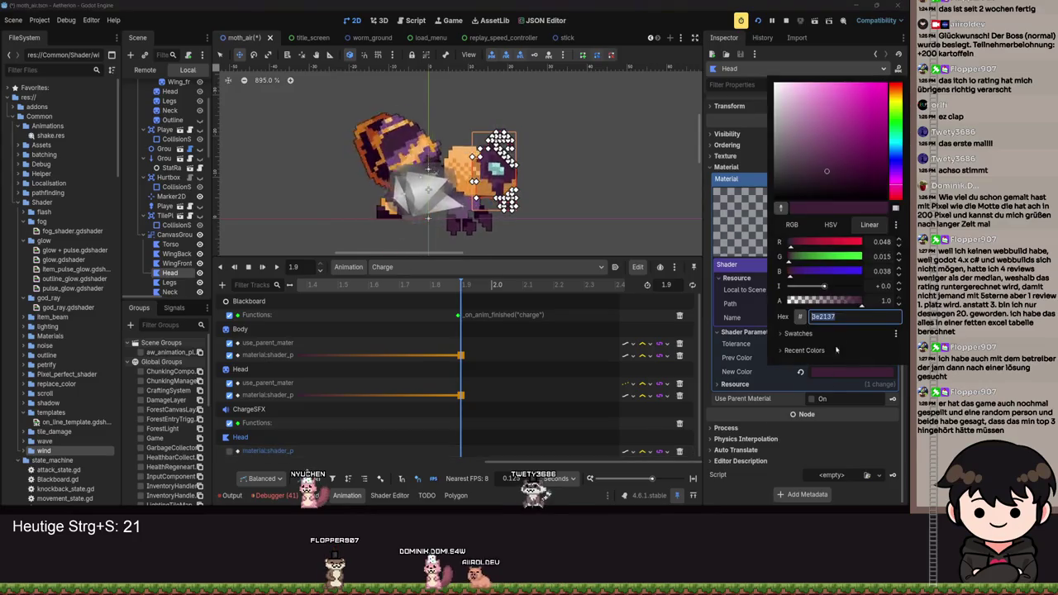
key("Escape")
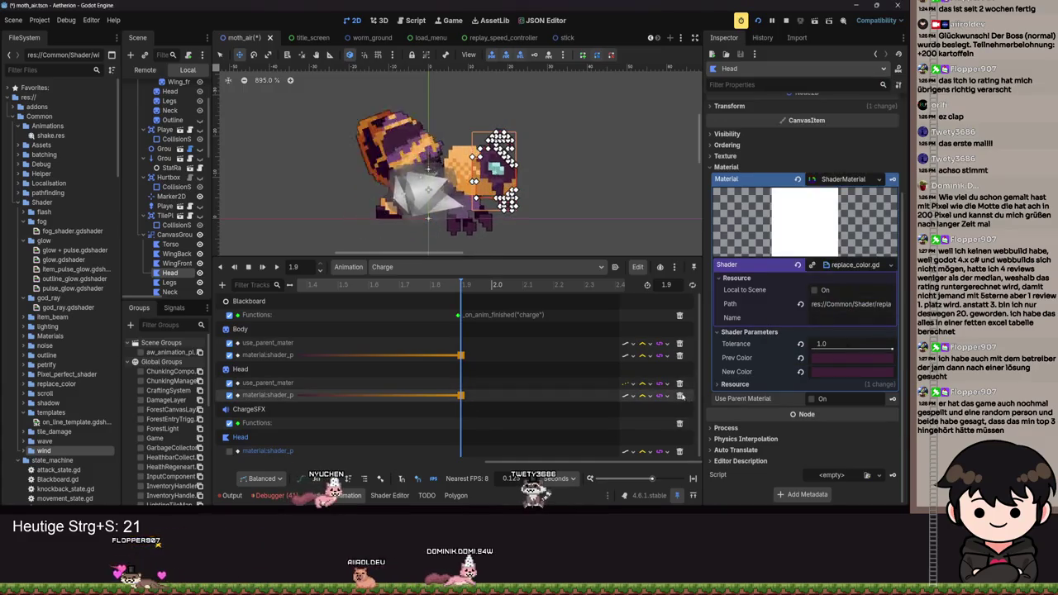
Delete the Head and Body shader-parameter and use_parent_material tracks from Charge.
left_click(679, 395)
left_click(685, 384)
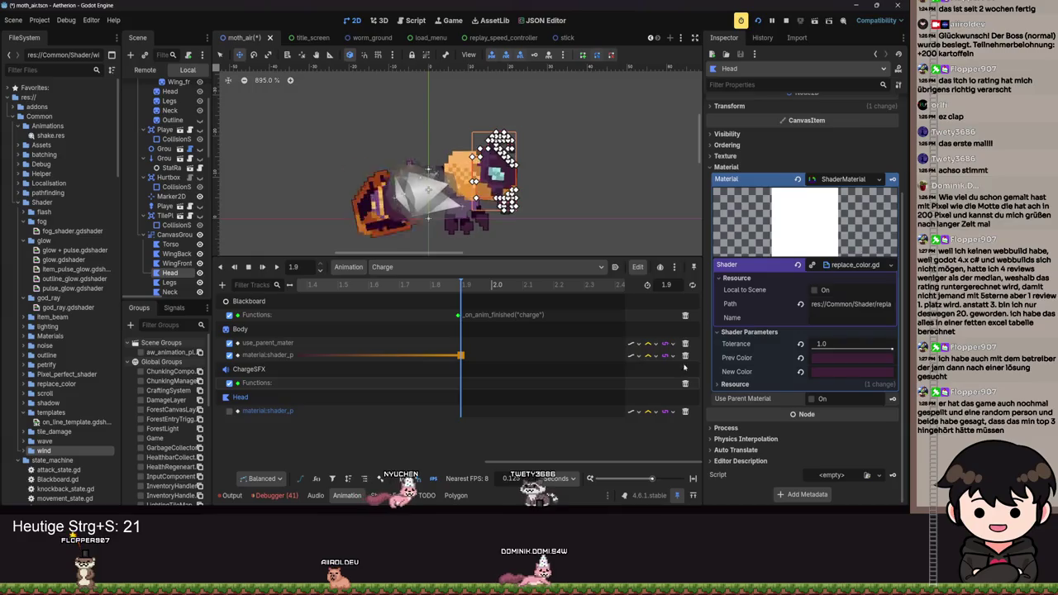
left_click(685, 355)
left_click(685, 343)
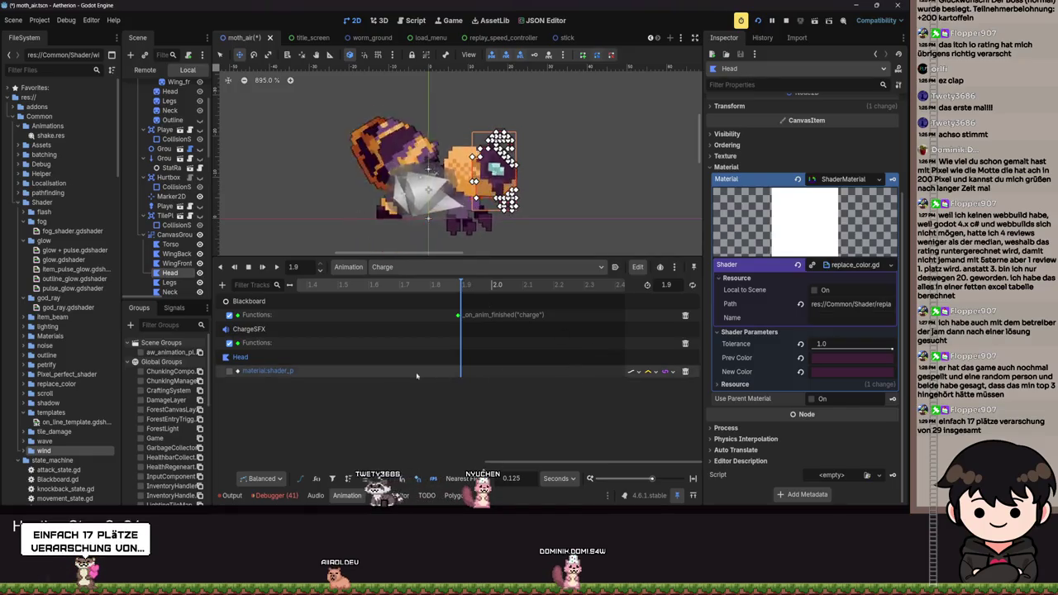
left_click_drag(508, 465, 285, 439)
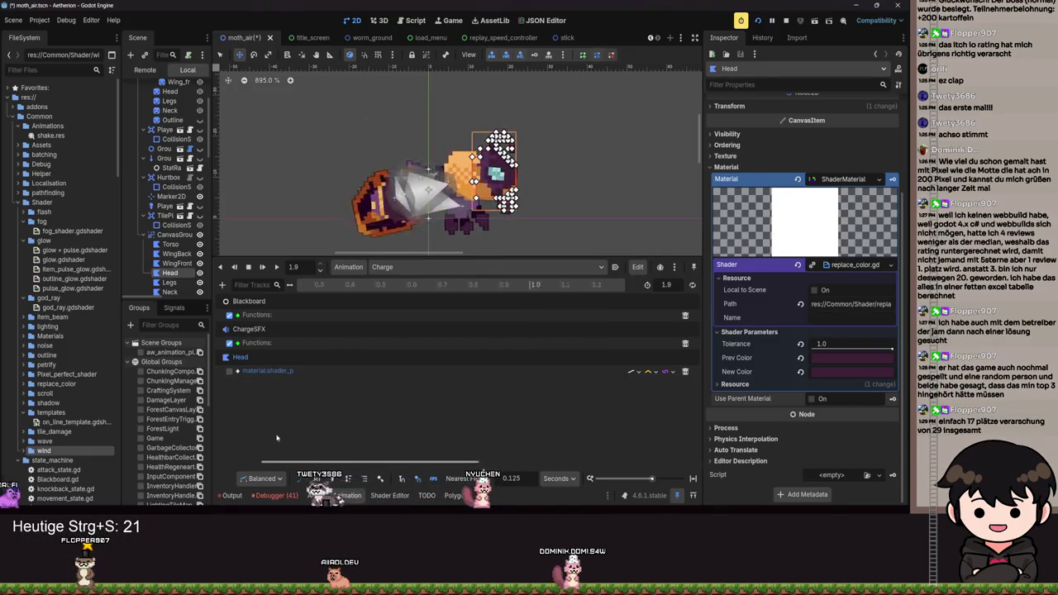
left_click(685, 372)
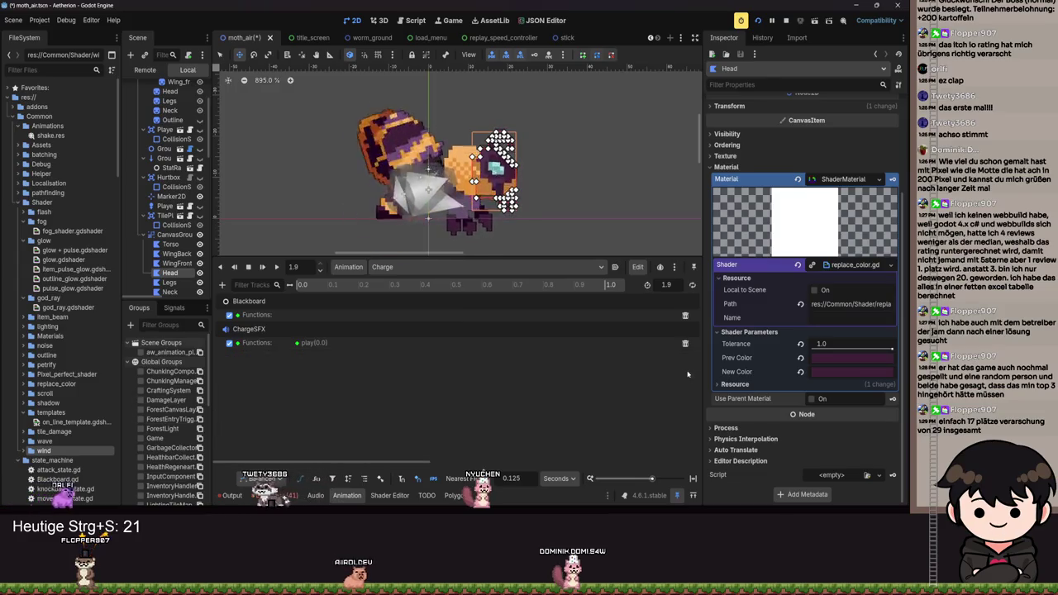
Set the Head's New Color to orange d18400.
left_click(455, 468)
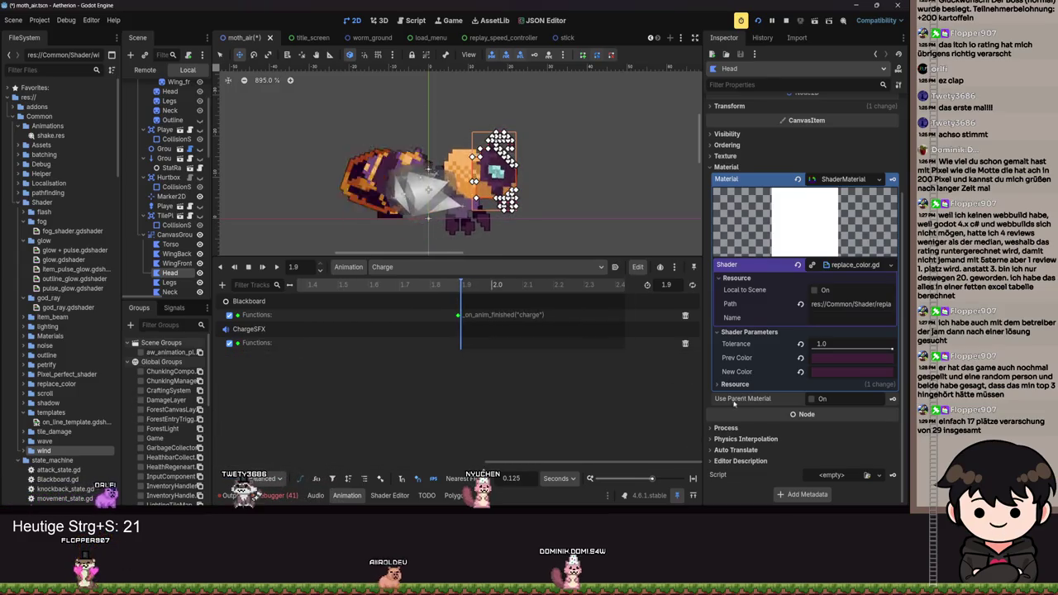
left_click(823, 374)
key("Return")
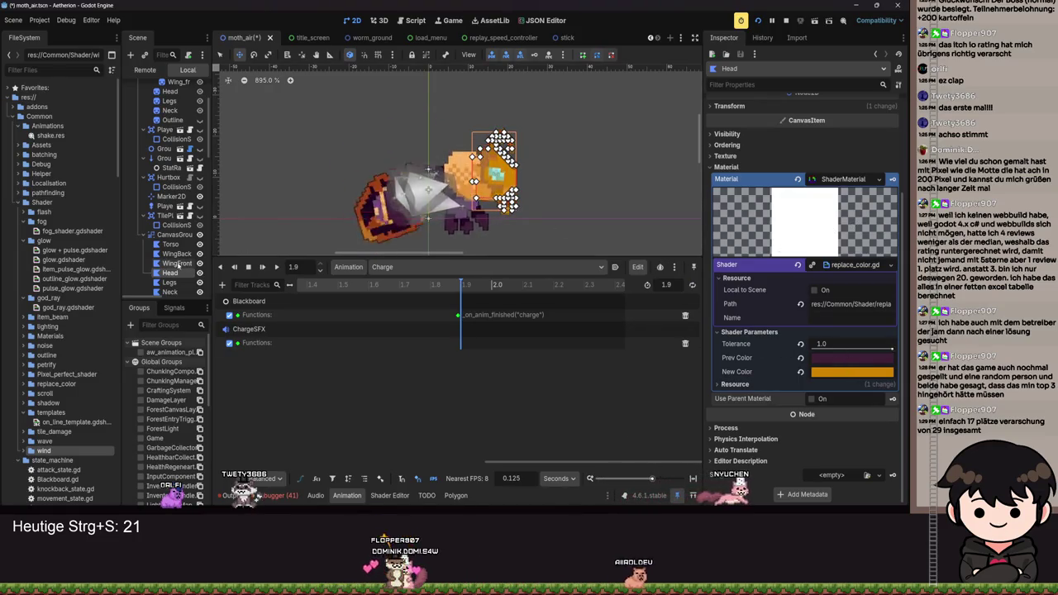
scroll(157, 214, "down", 10)
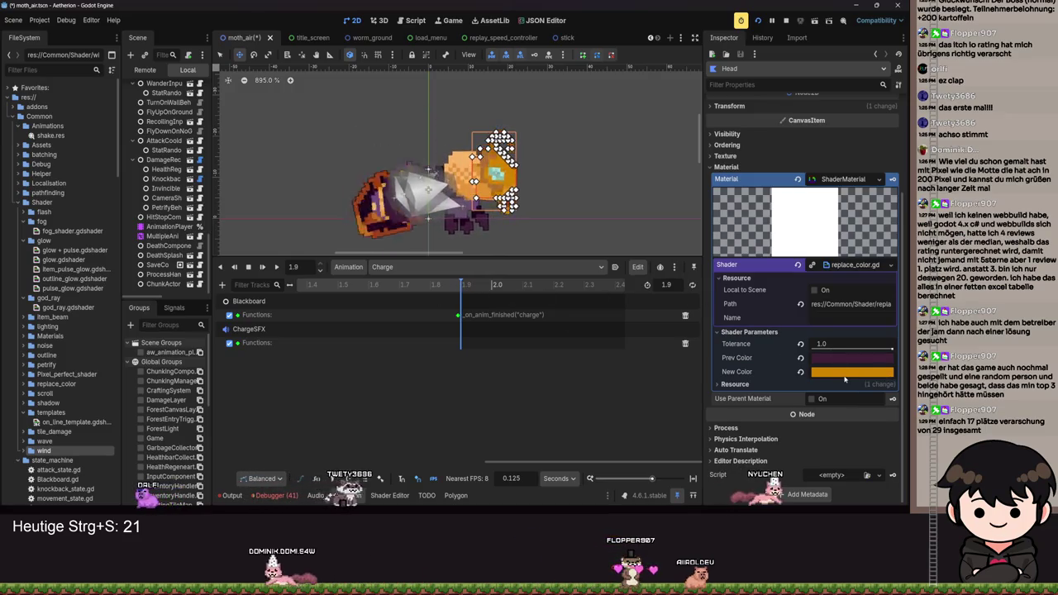
left_click(231, 495)
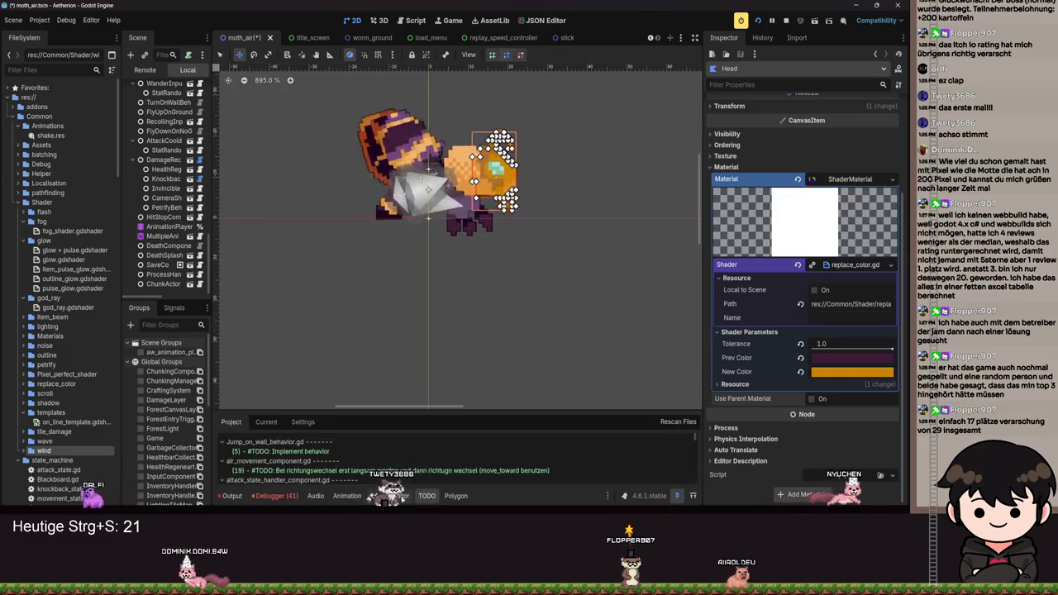
left_click(390, 495)
left_click(347, 495)
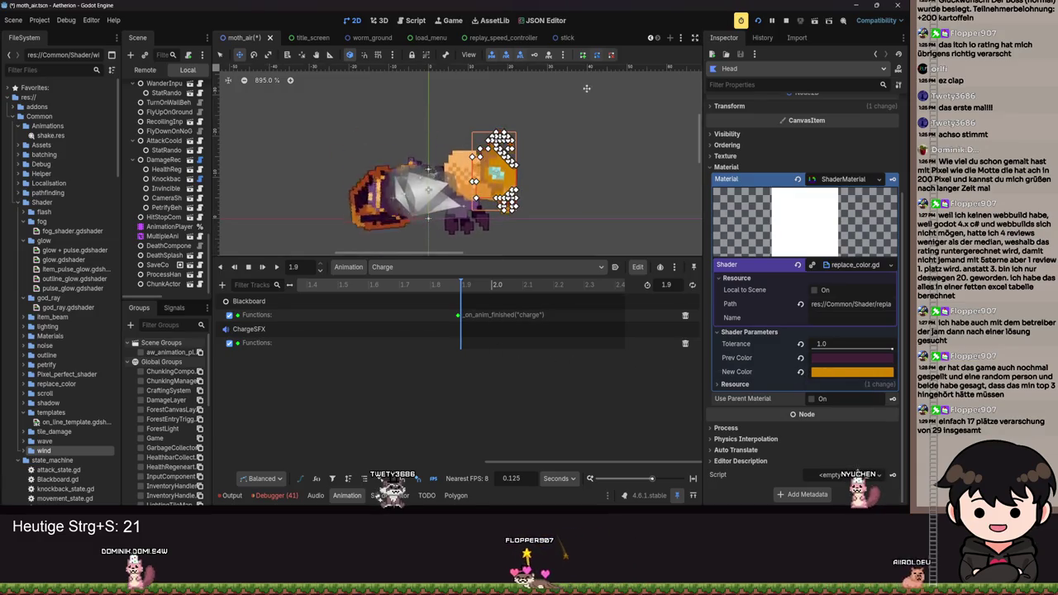
left_click(562, 54)
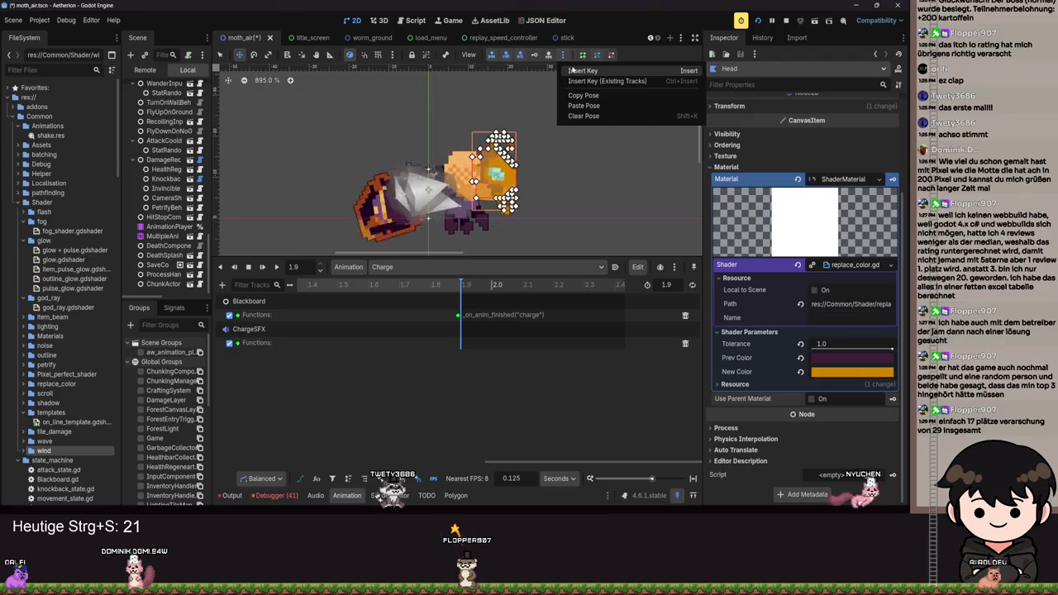
left_click(581, 71)
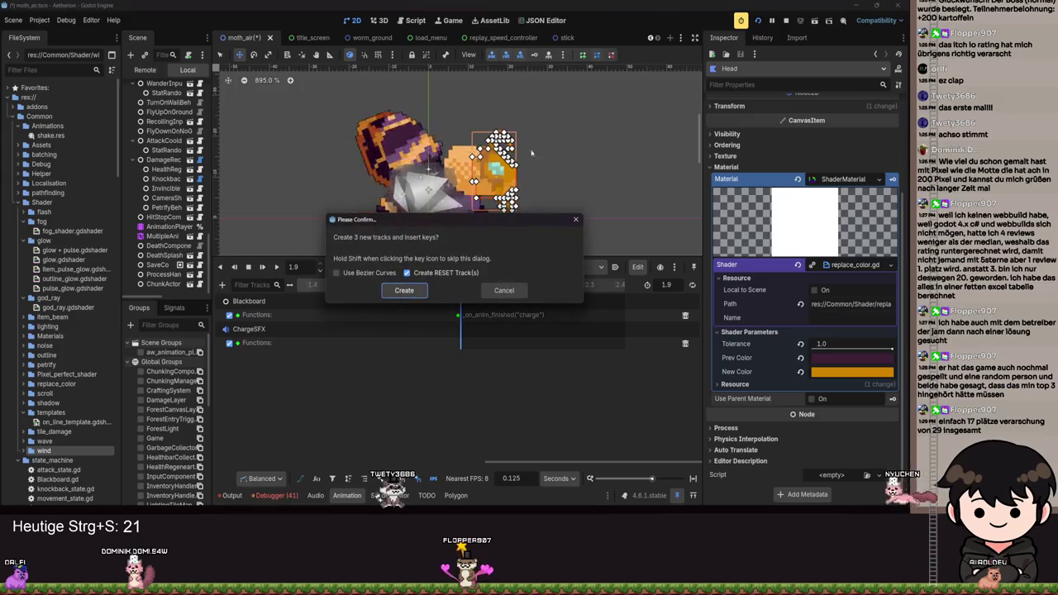
left_click(500, 292)
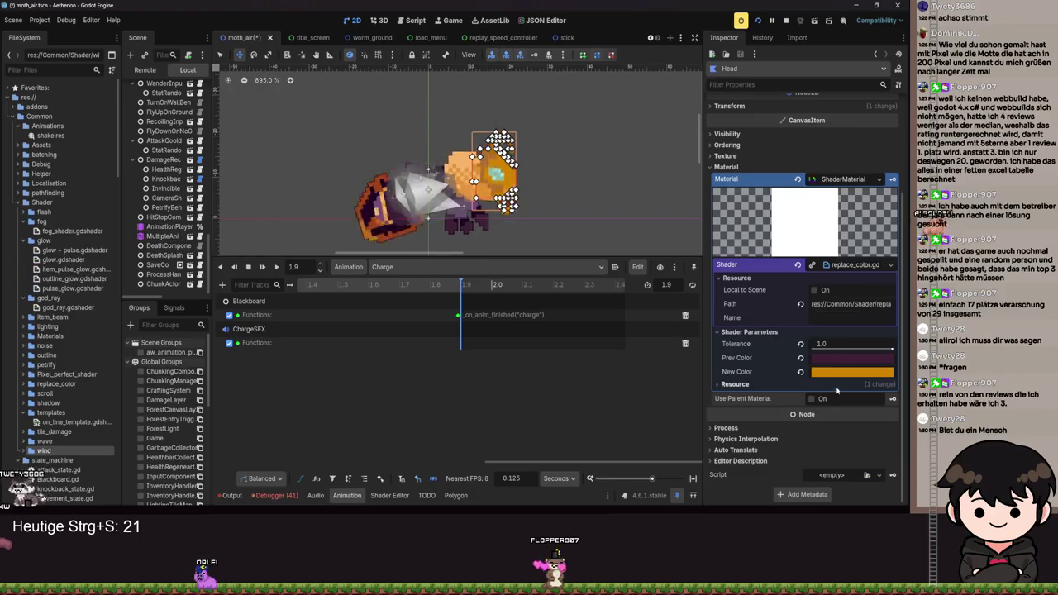
left_click(891, 265)
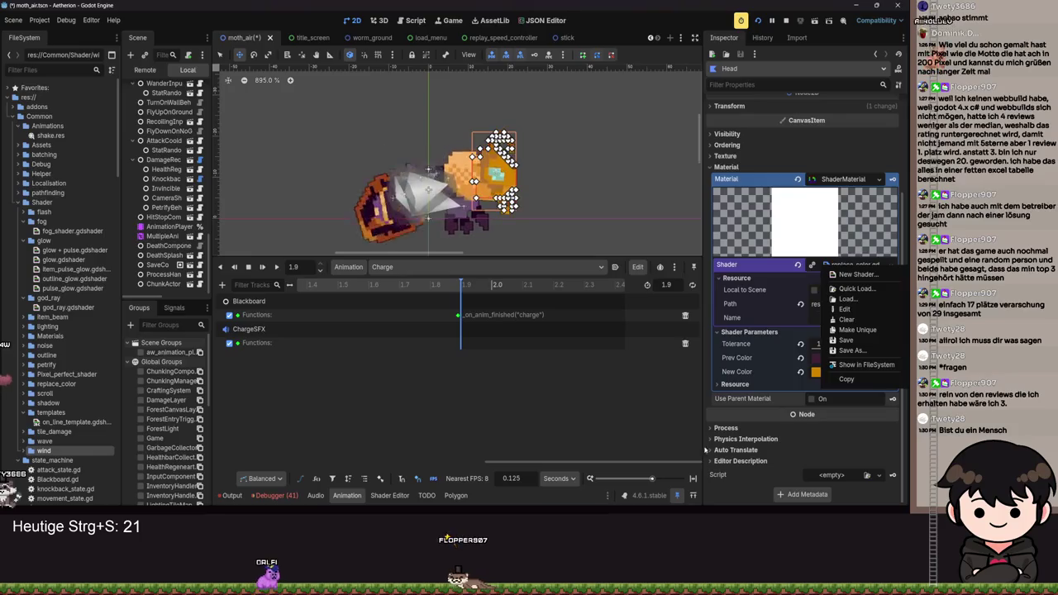
left_click(732, 419)
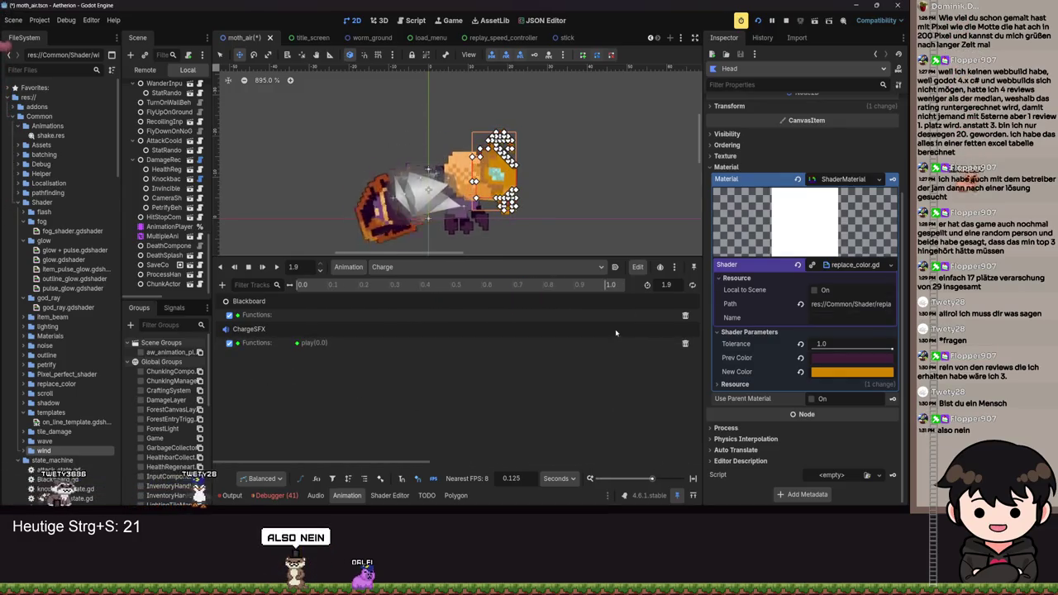
left_click(637, 267)
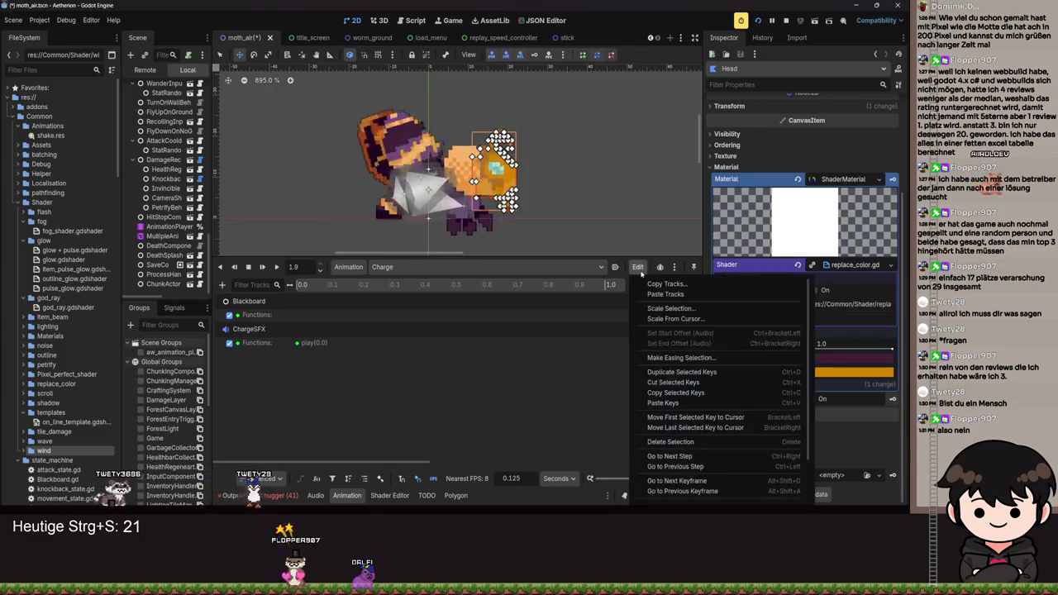
left_click(638, 268)
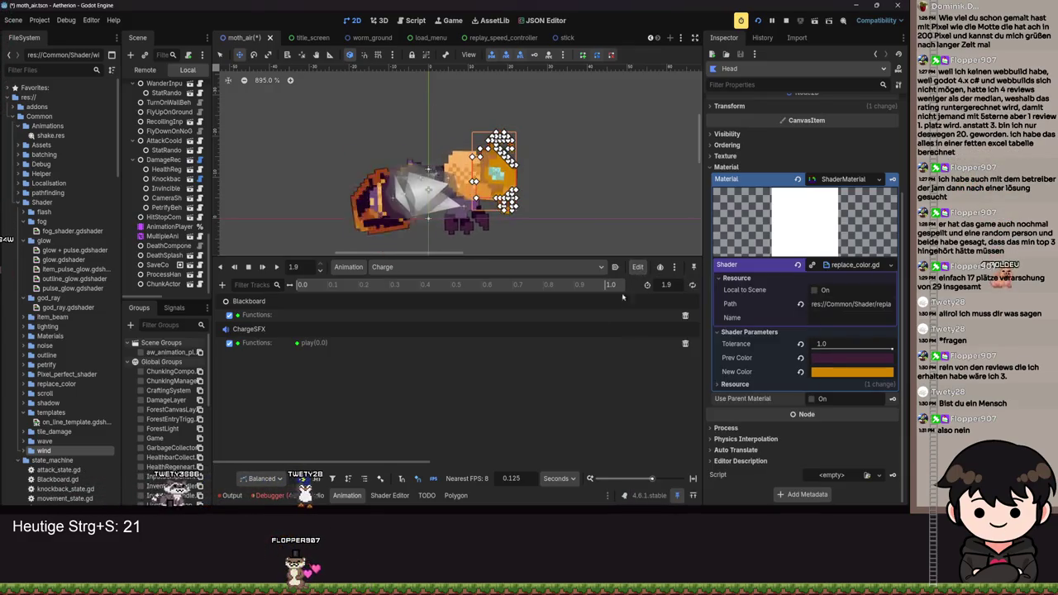
left_click_drag(411, 464, 642, 451)
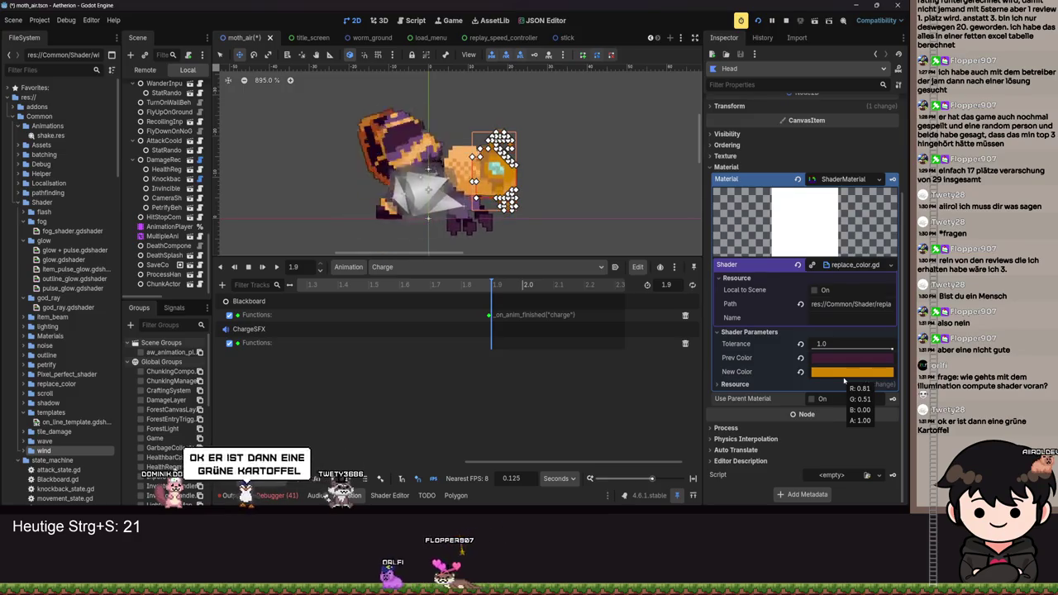
left_click(844, 373)
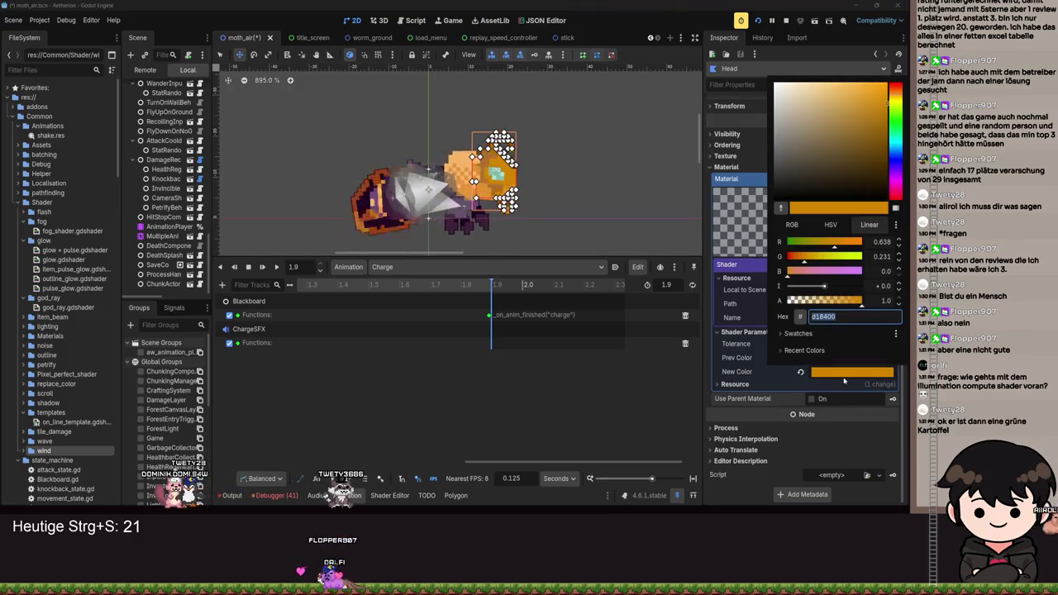
left_click(844, 380)
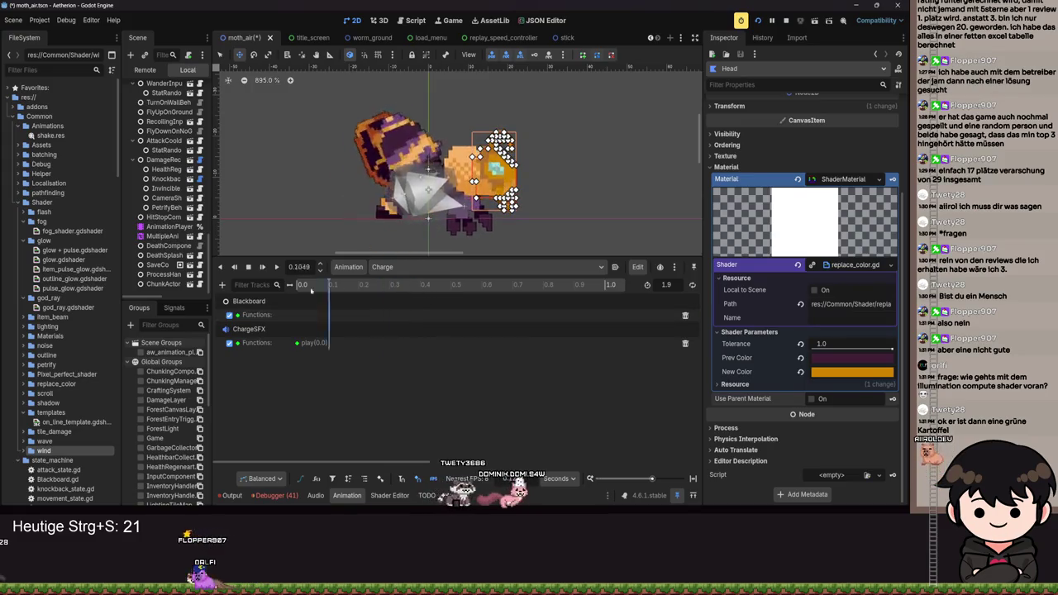
scroll(170, 222, "up", 10)
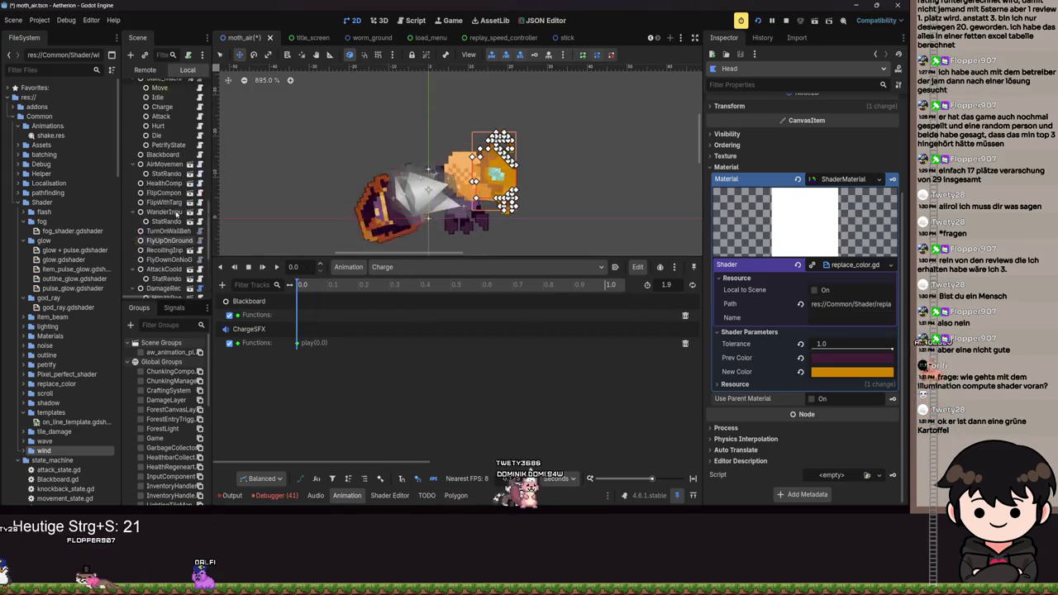
Key Head's orange New Color onto a new Head shader-parameter track and rewind the playhead to 0.0.
scroll(169, 221, "up", 5)
left_click(171, 237)
left_click(169, 246)
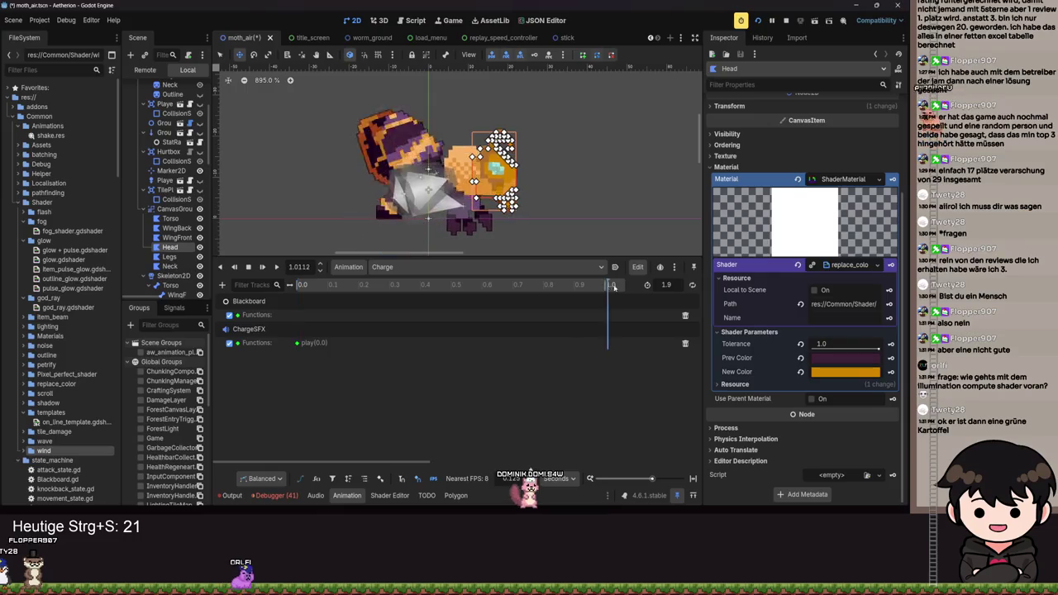
scroll(472, 304, "right", 5)
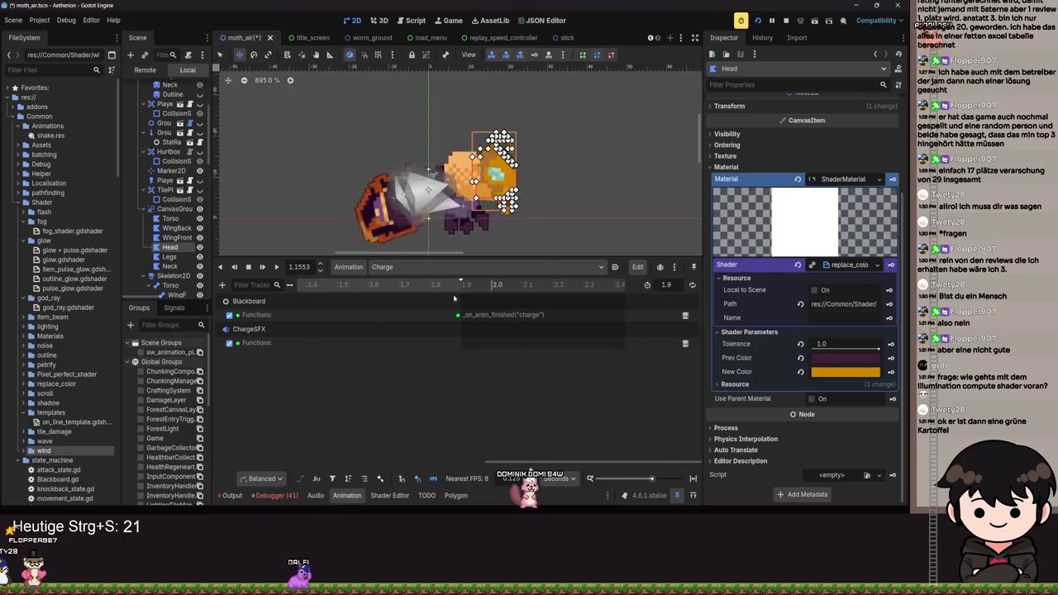
left_click(890, 372)
left_click(405, 290)
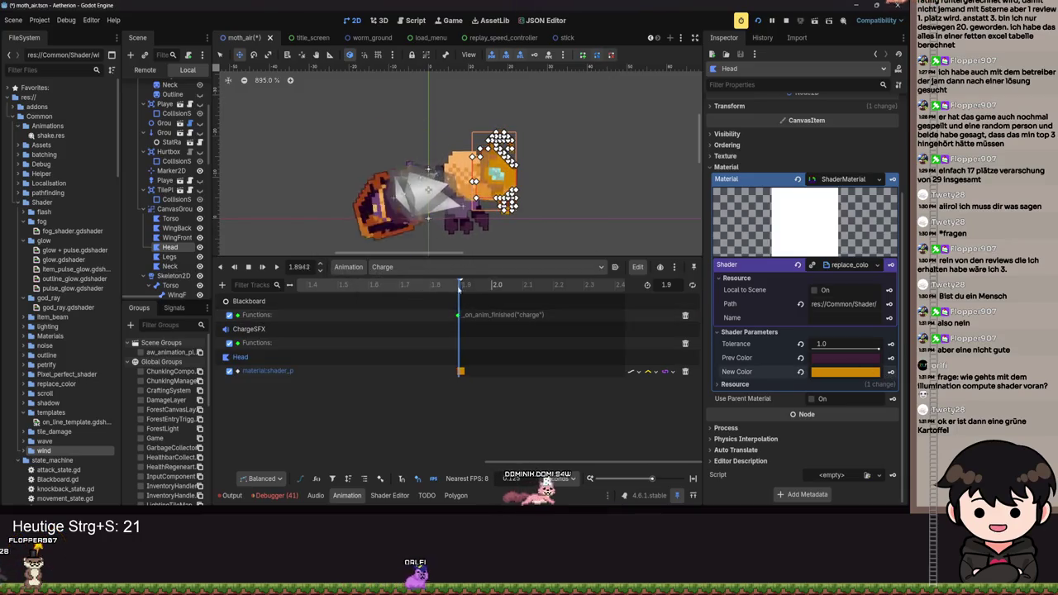
scroll(373, 348, "left", 9)
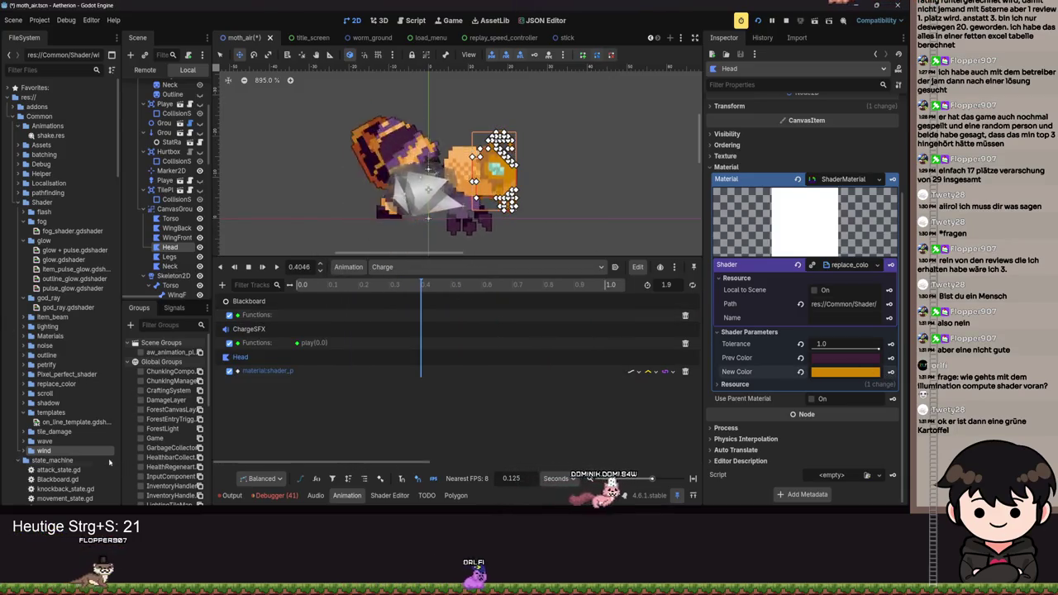
left_click(234, 266)
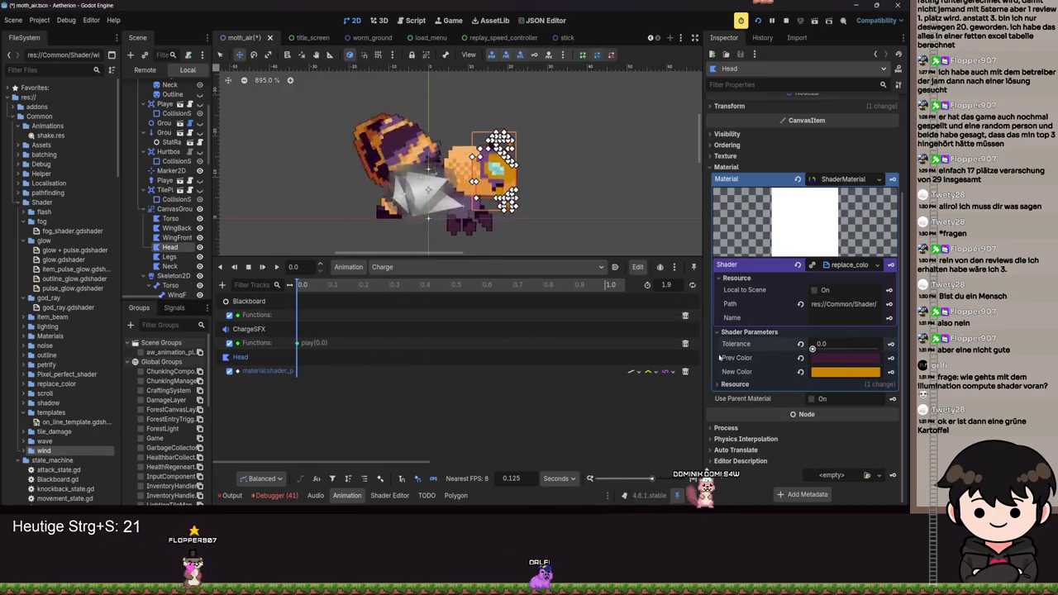
left_click(838, 374)
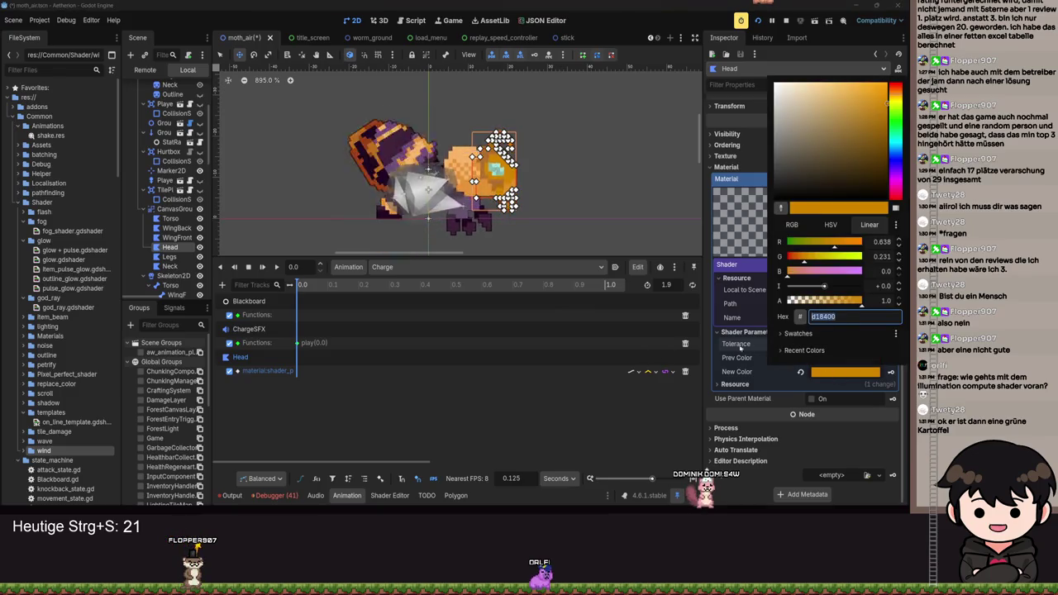
left_click(782, 210)
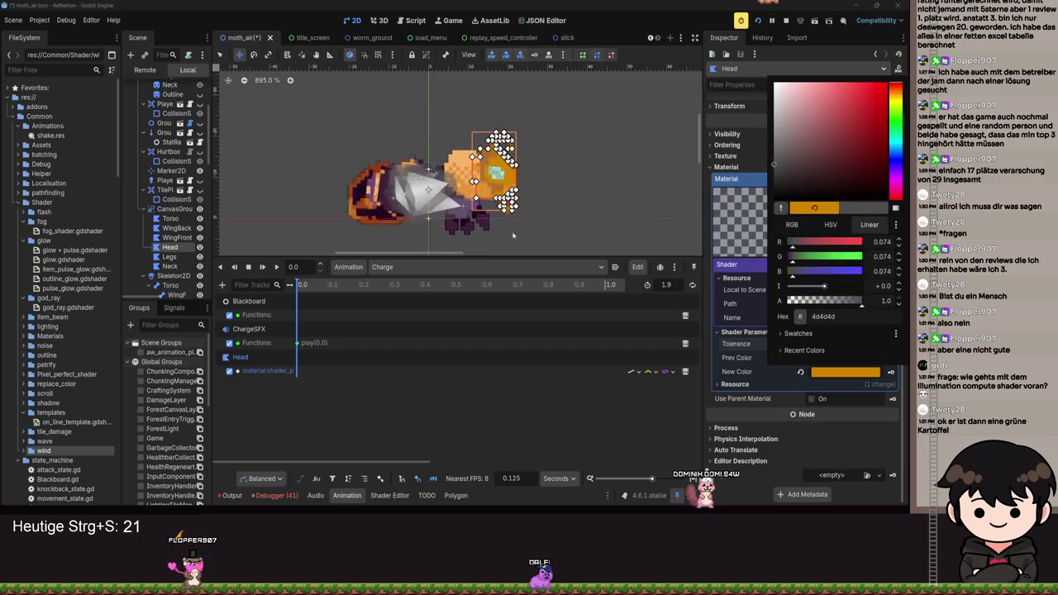
key("Escape")
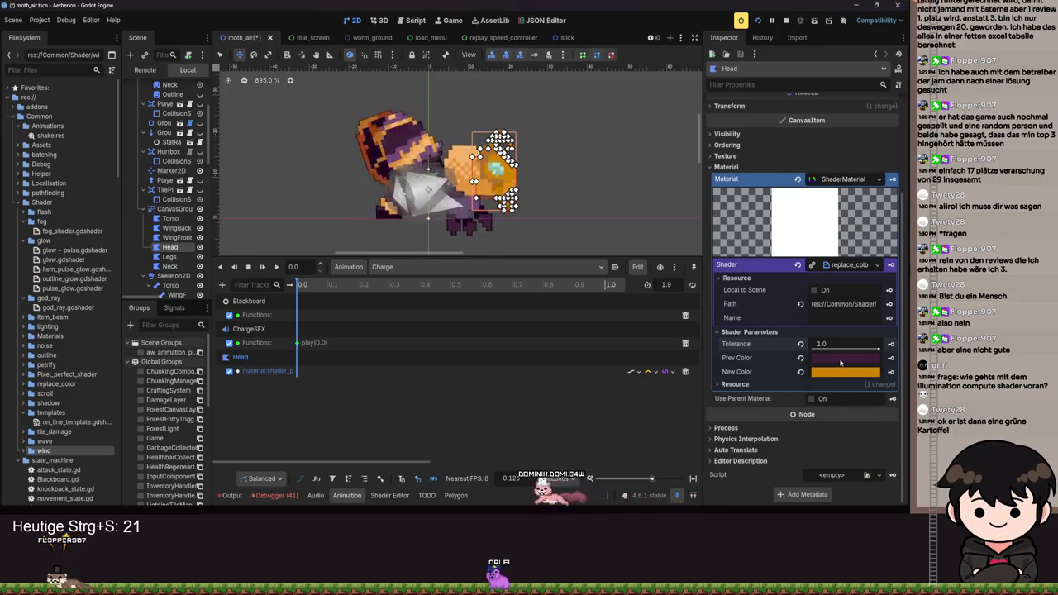
left_click(800, 359)
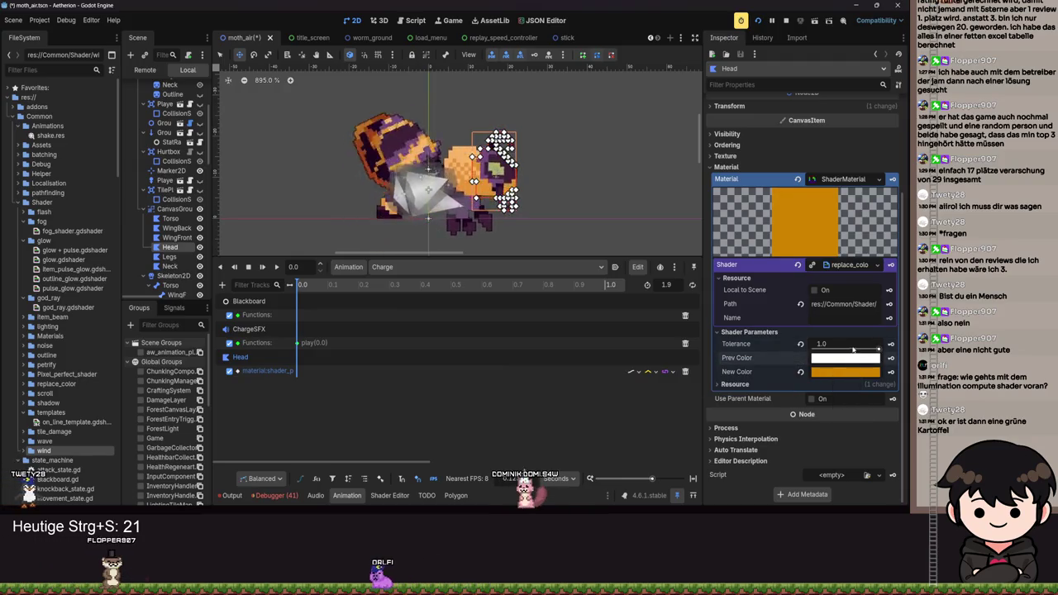
left_click_drag(879, 349, 853, 348)
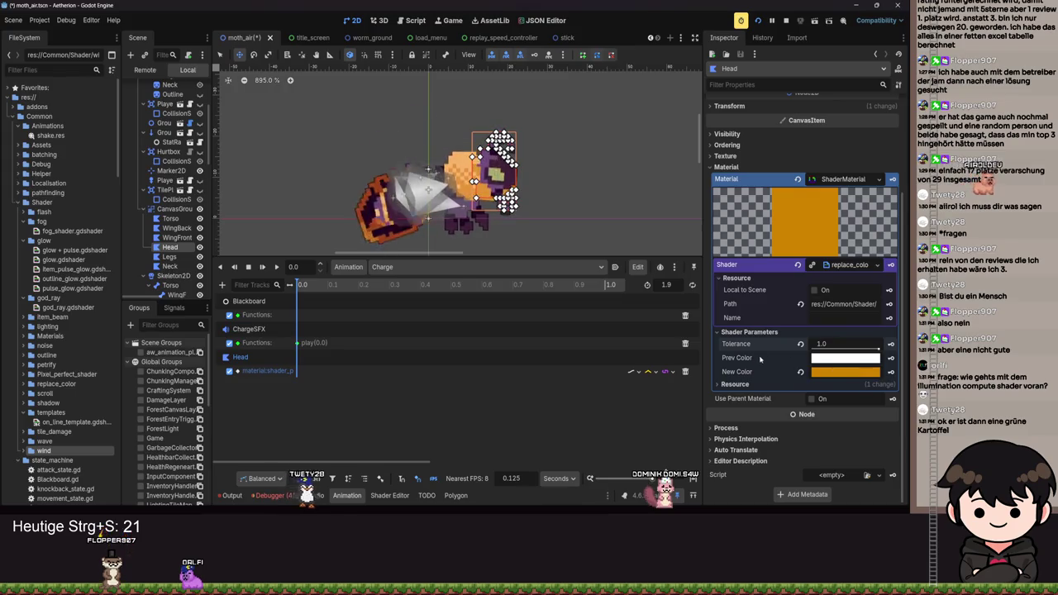
left_click(876, 373)
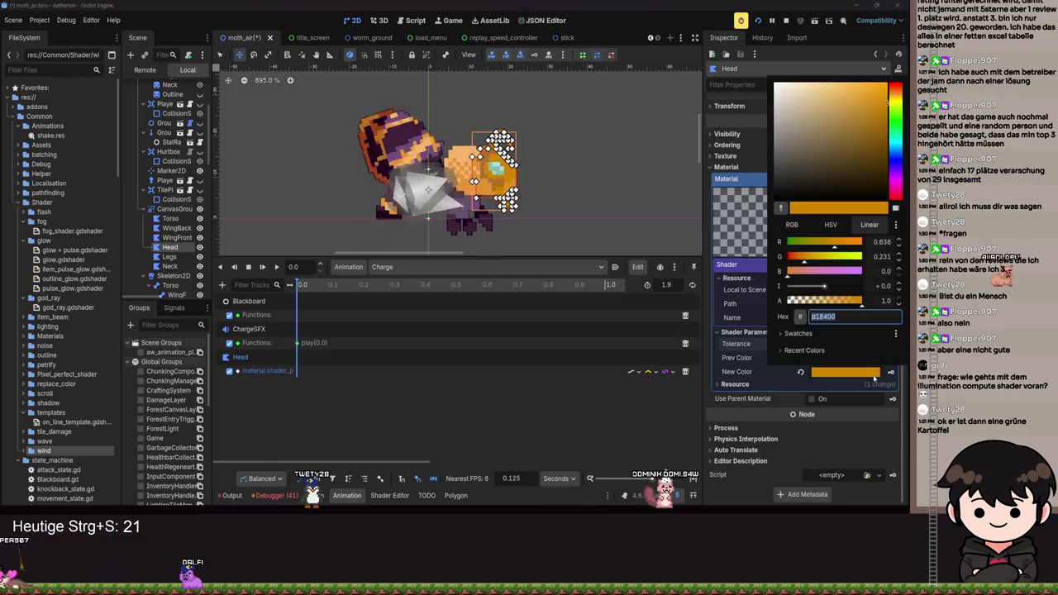
type("d18400d1")
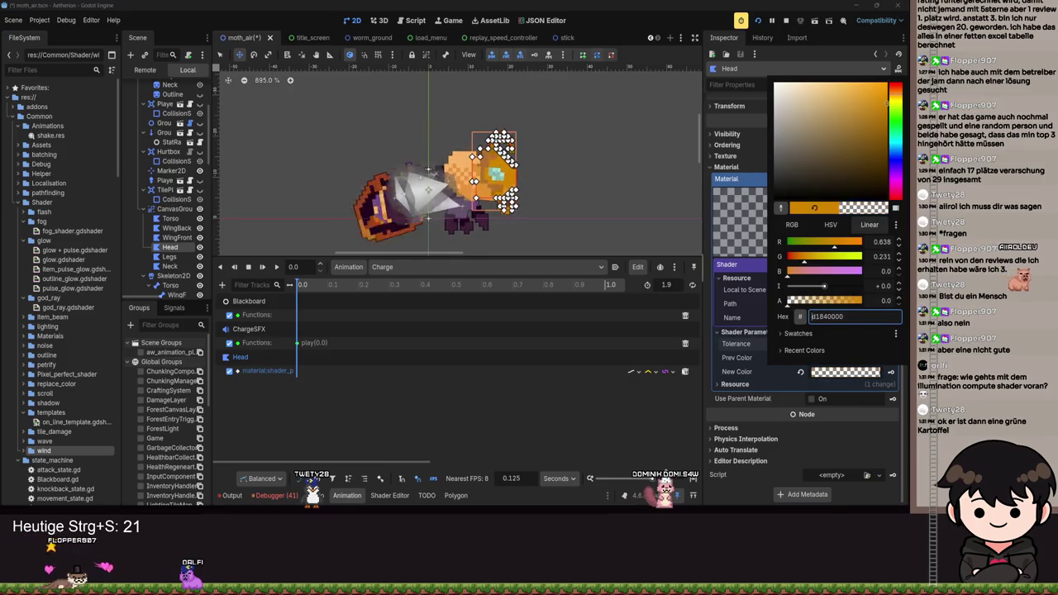
left_click(566, 403)
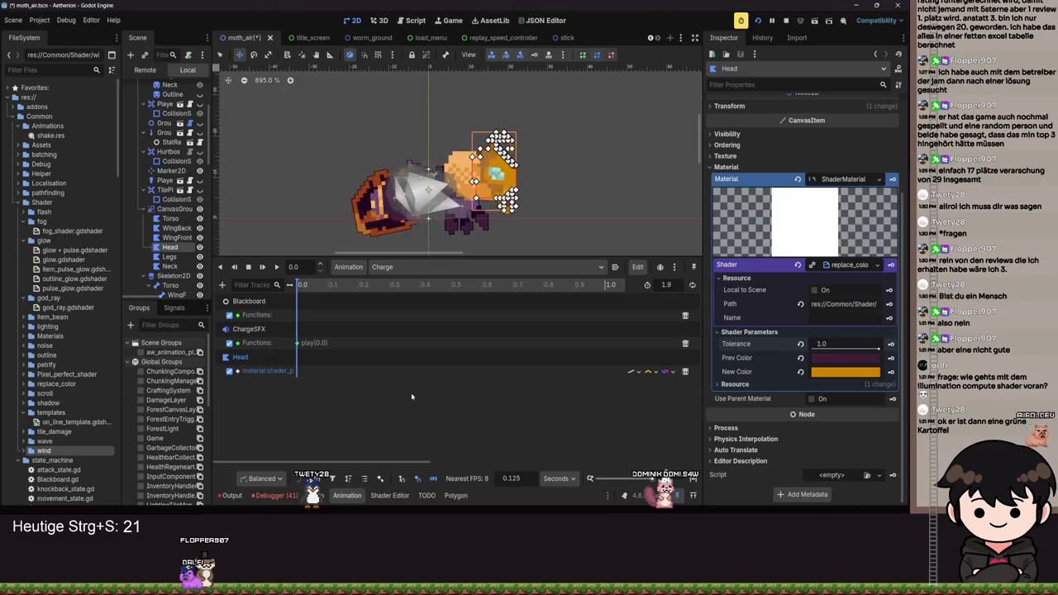
scroll(176, 225, "down", 10)
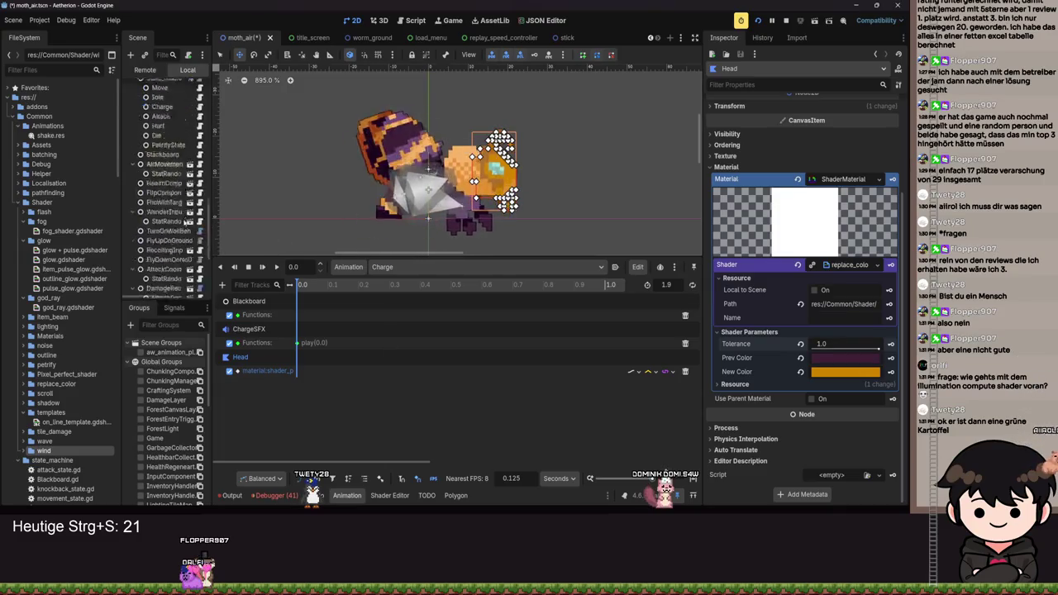
left_click(163, 235)
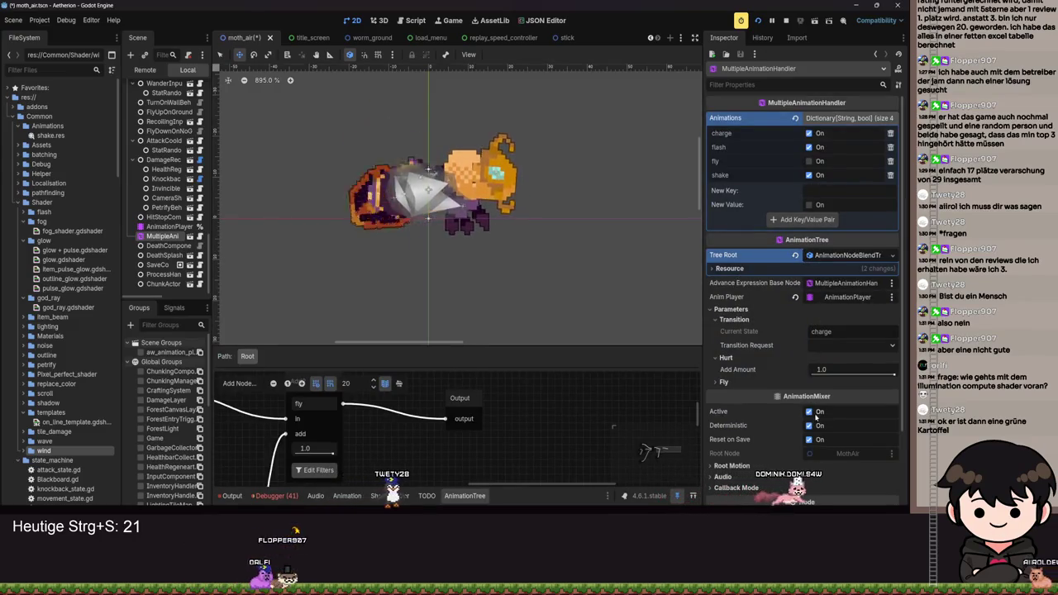
Deactivate the moth's AnimationTree and select the AnimationPlayer holding Charge.
left_click(809, 412)
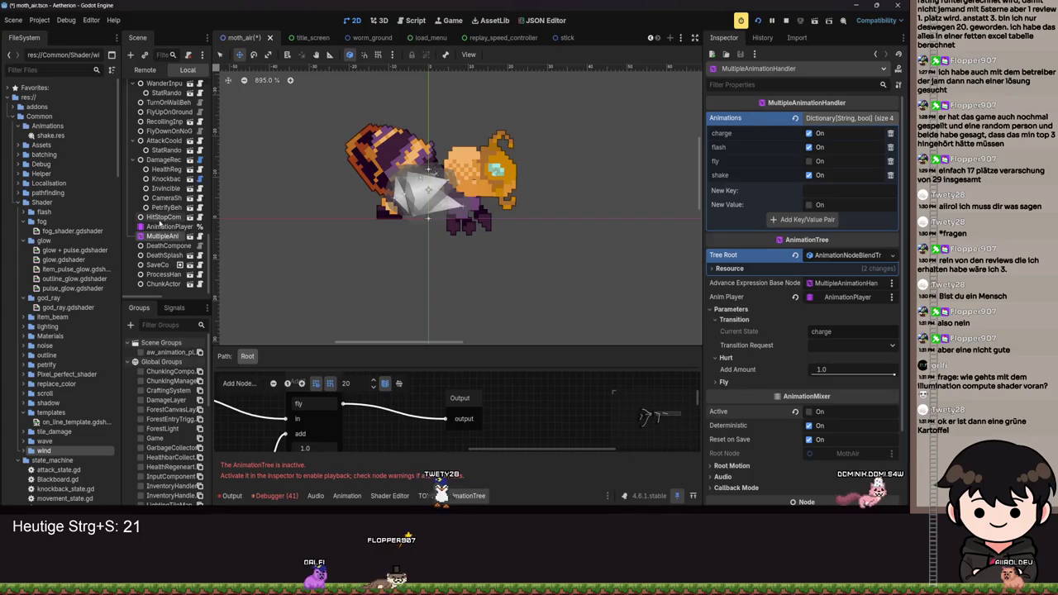
left_click(163, 216)
left_click(150, 228)
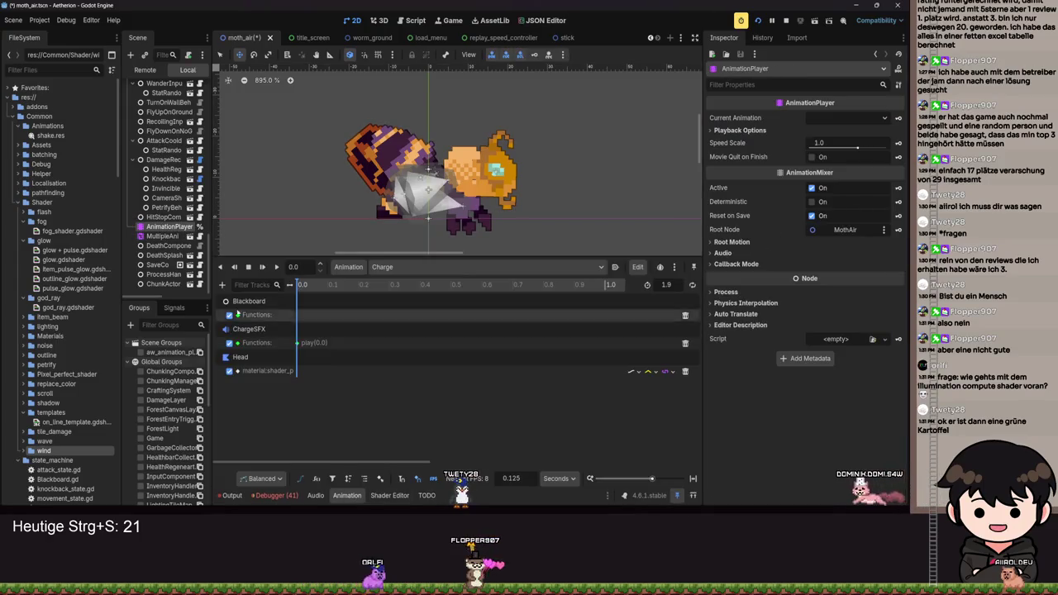
scroll(174, 197, "up", 5)
scroll(174, 196, "up", 10)
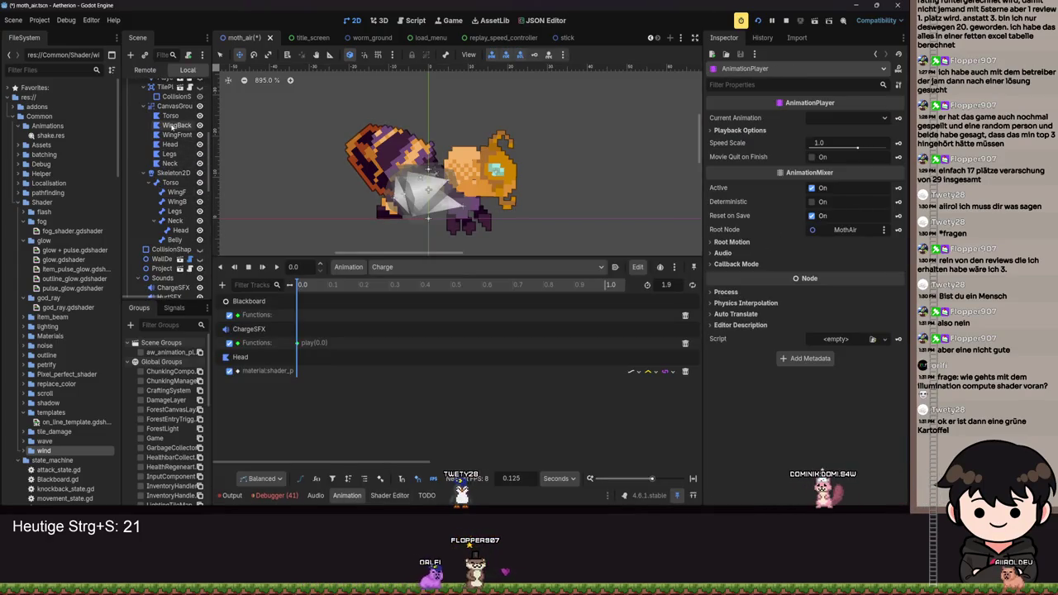
Set the Head's New Color to a dark purple hex value and bring back the Charge timeline.
left_click(171, 144)
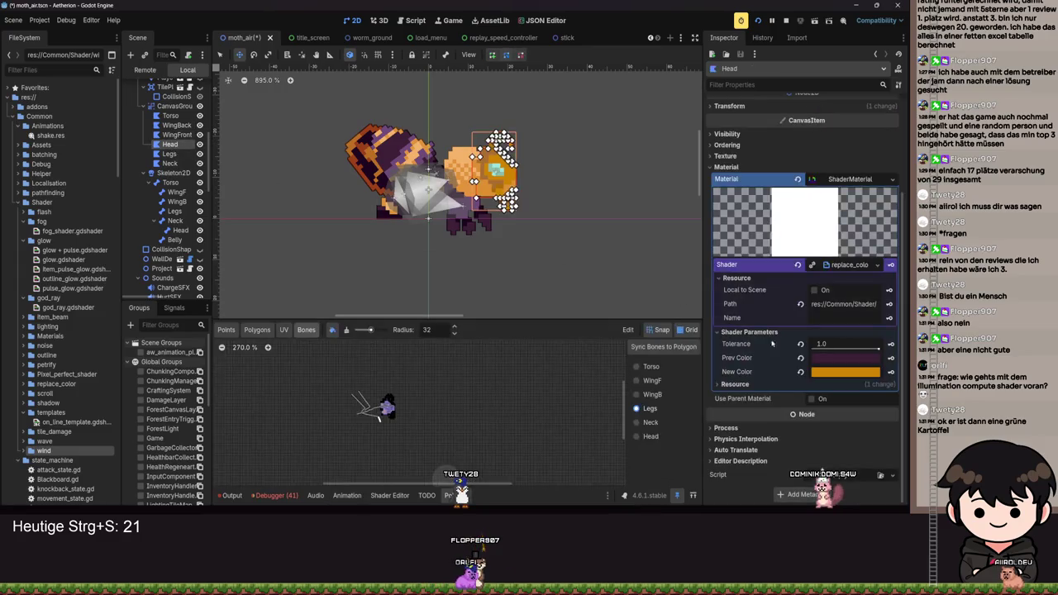
left_click(837, 374)
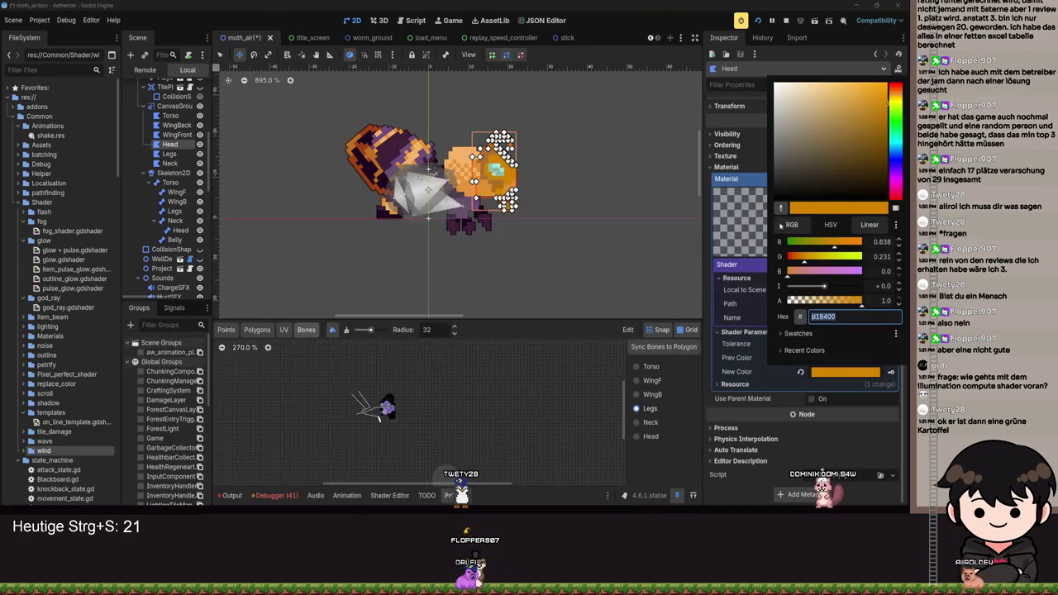
type("714c7a")
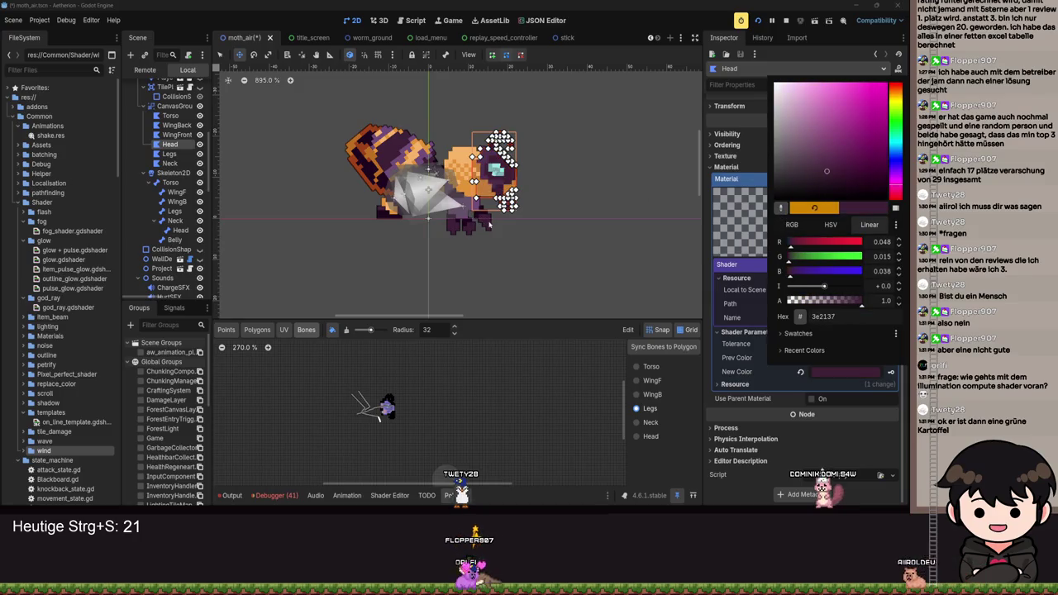
left_click(889, 382)
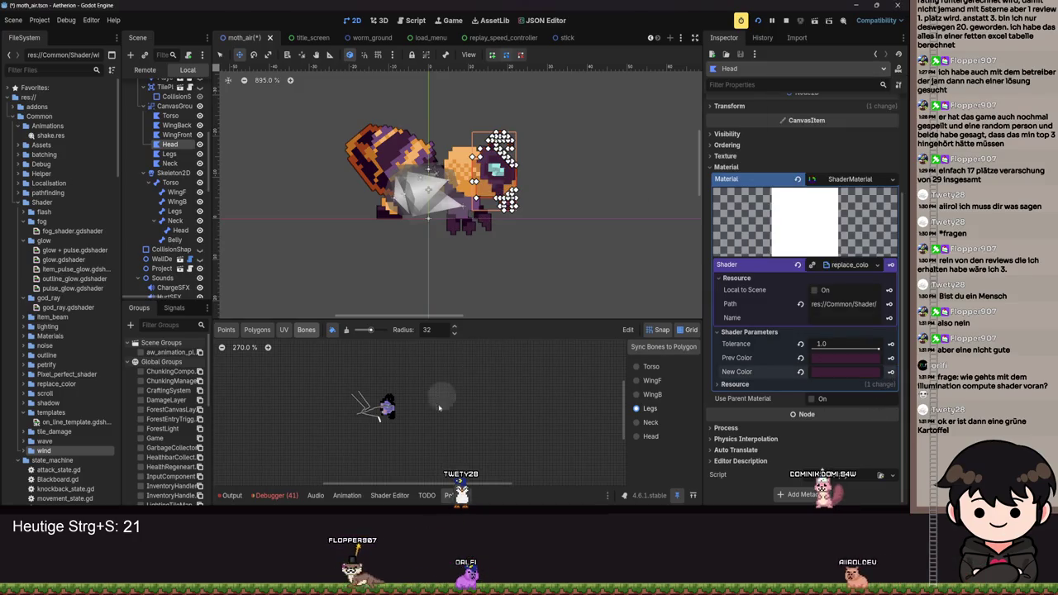
left_click(389, 495)
left_click(348, 496)
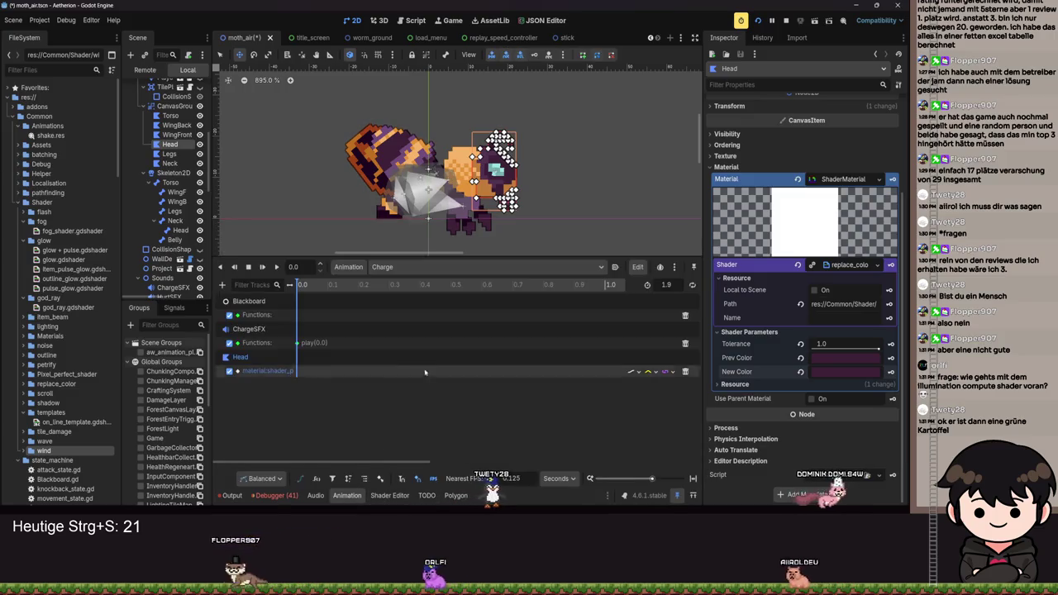
Scrub the Charge timeline to preview the Head's colour mid-animation.
left_click_drag(334, 290, 734, 295)
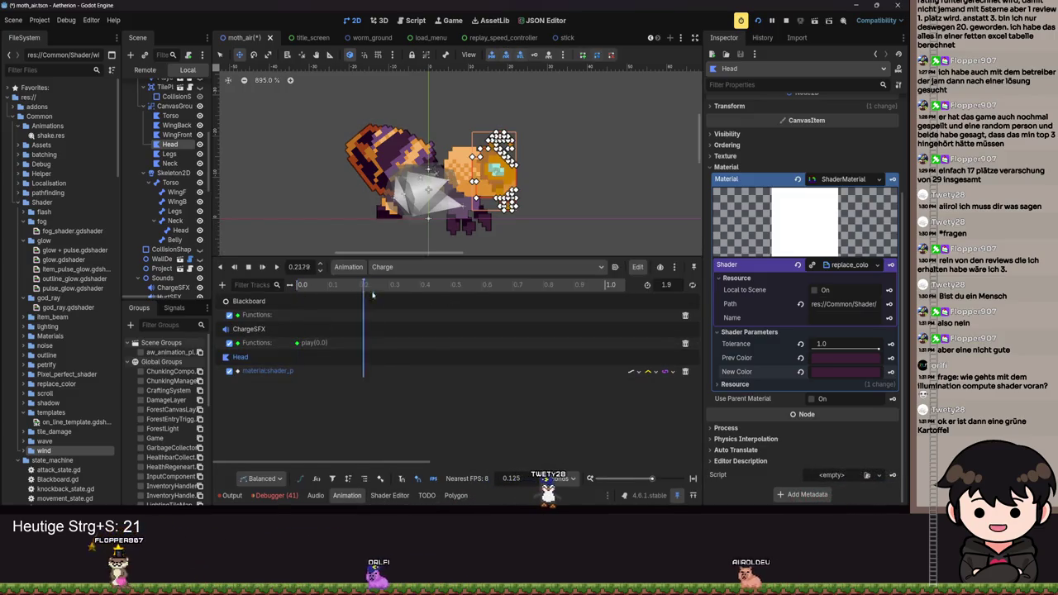
scroll(445, 409, "down", 5, "ctrl")
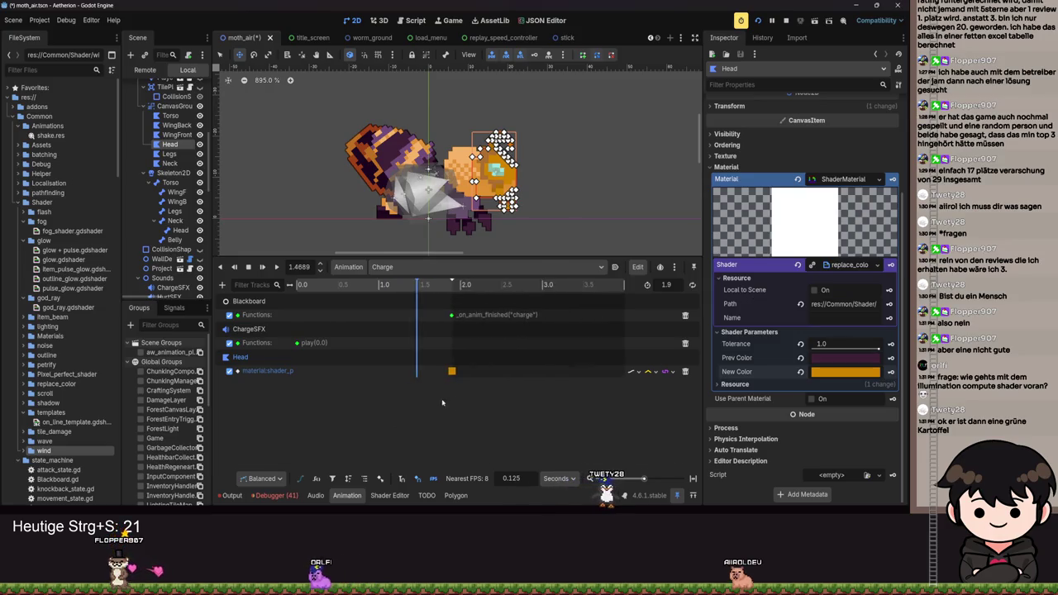
scroll(352, 363, "up", 2, "ctrl")
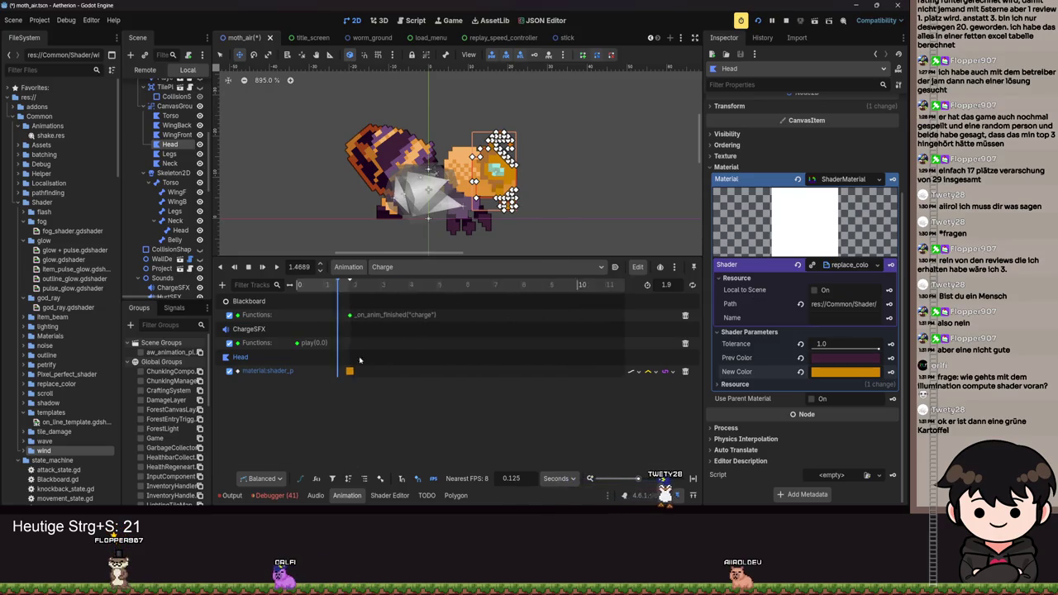
Sample a sprite colour into New Color, play Charge, and rewind to its start.
left_click(825, 375)
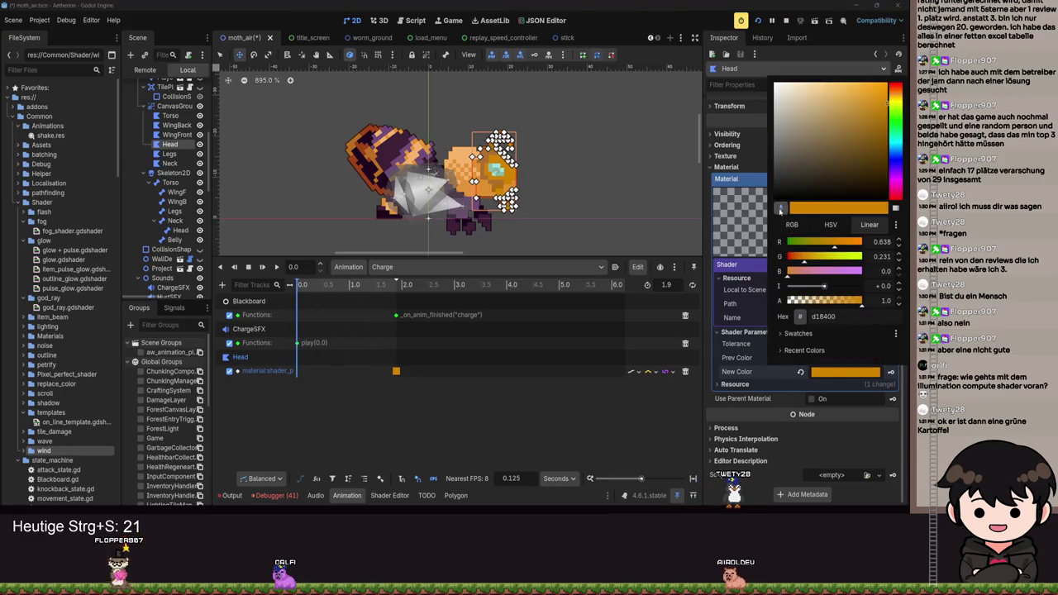
left_click(780, 211)
left_click(496, 173)
left_click(751, 374)
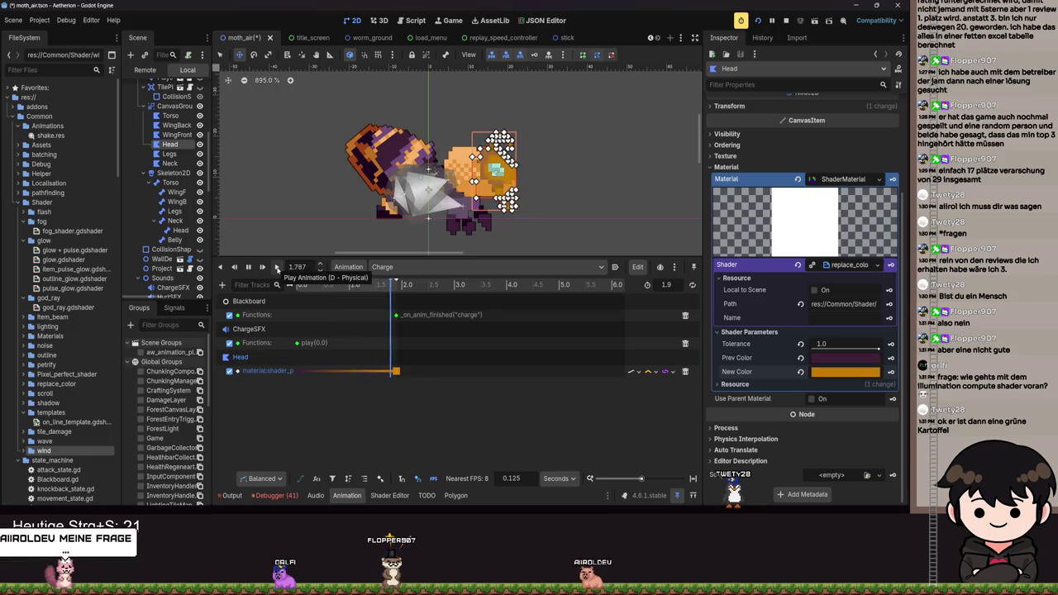
key("s")
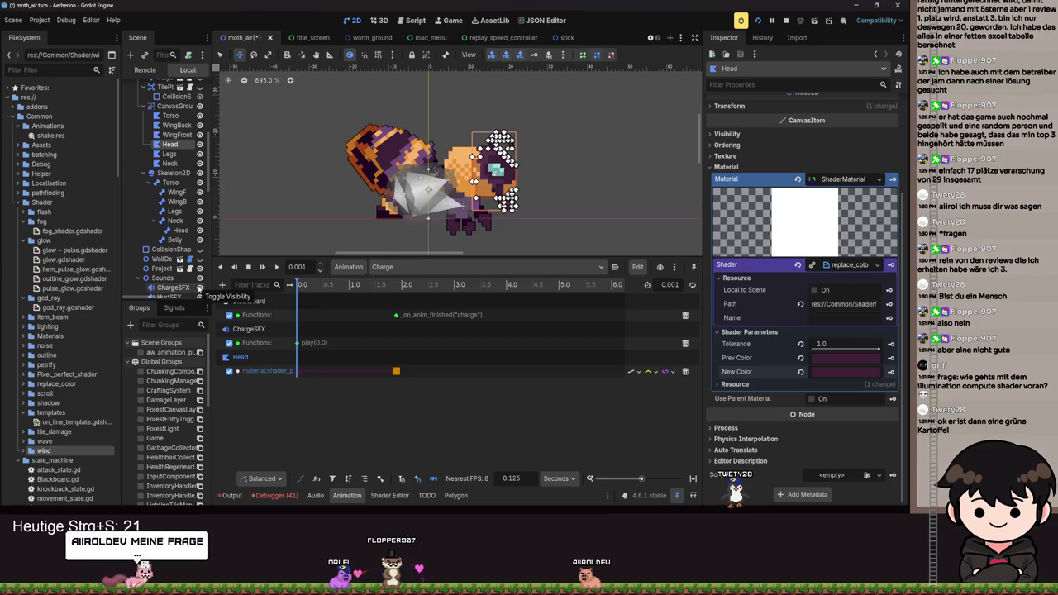
scroll(169, 165, "up", 1)
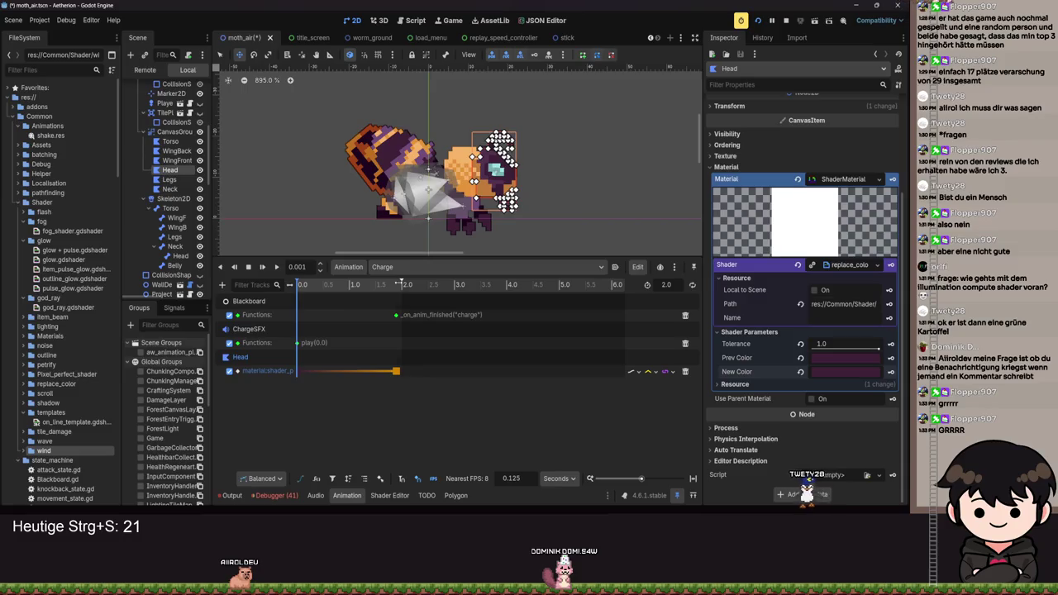
Play the Charge animation twice to preview it, then save moth_air.
left_click(276, 267)
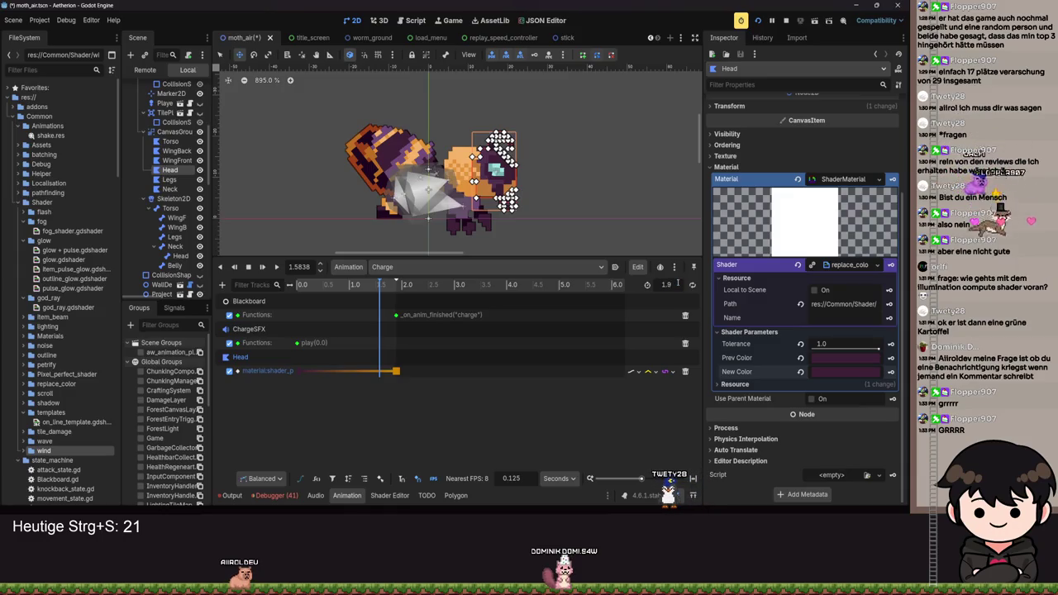
left_click(277, 267)
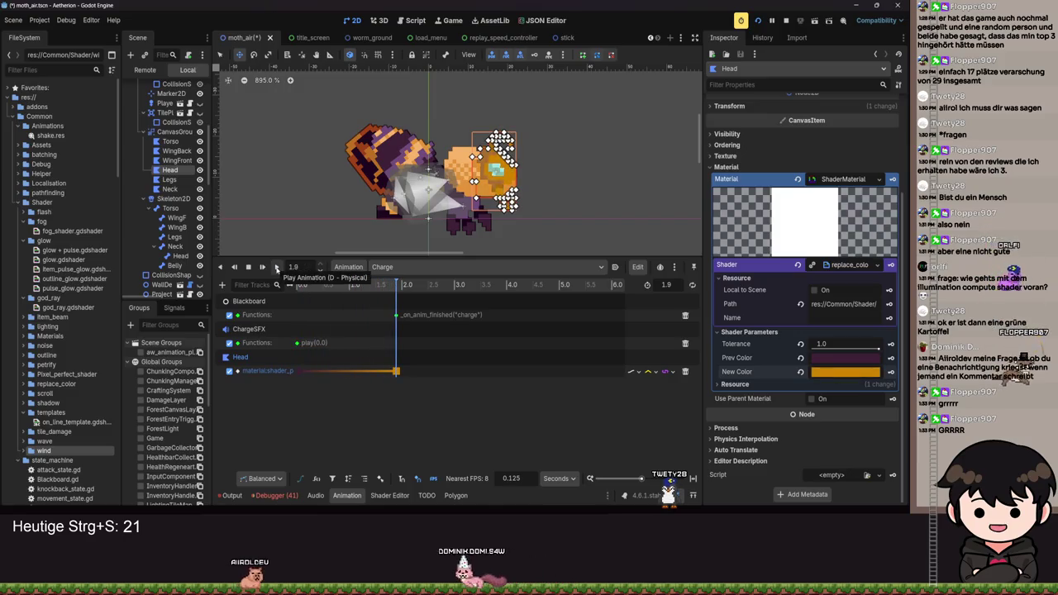
key("ctrl+s")
Select the Head bone under Skeleton2D > Torso > Neck in the Scene dock.
scroll(553, 163, "up", 2)
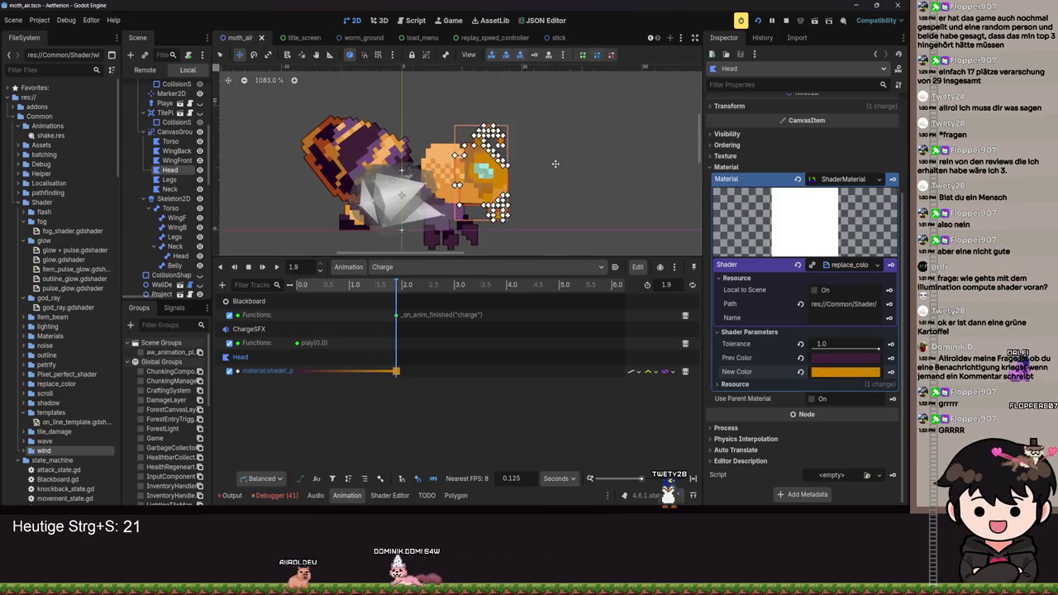
scroll(189, 253, "down", 3)
scroll(189, 252, "down", 2)
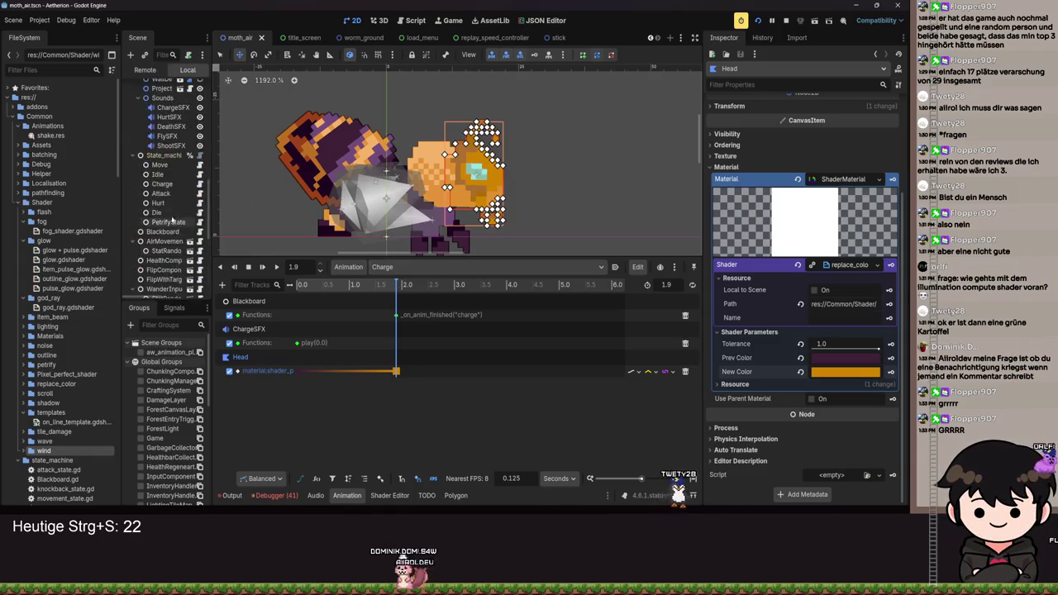
scroll(165, 212, "up", 4)
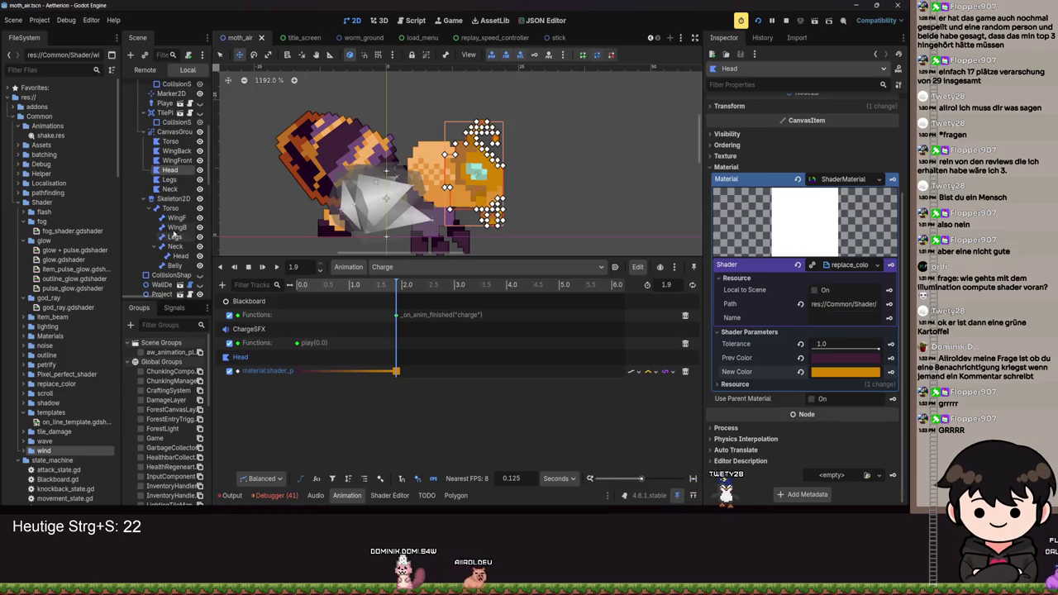
left_click(176, 257)
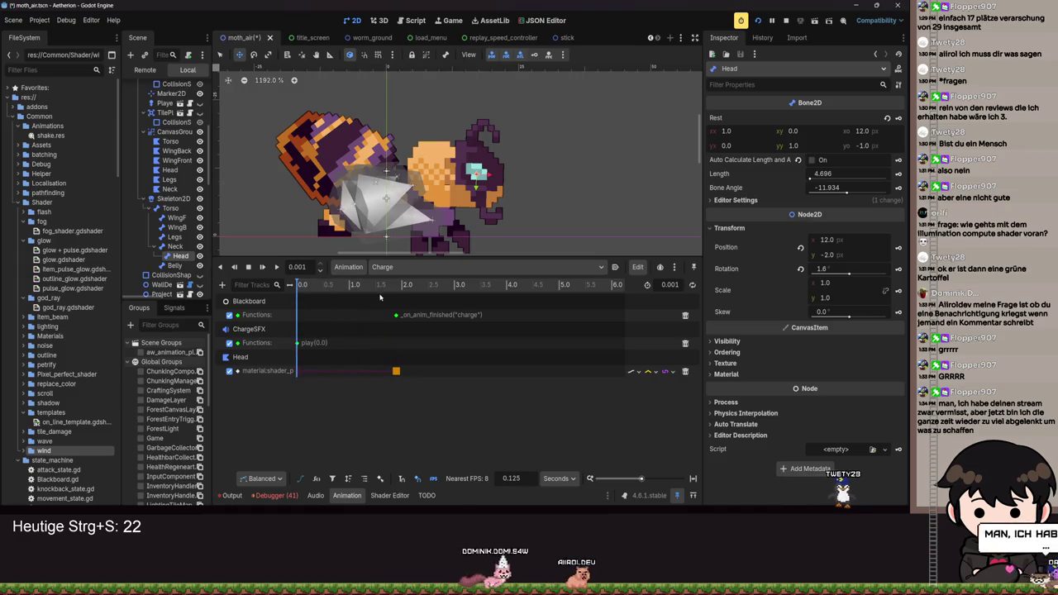
Key the Head bone's position, rotation and scale at 0 s, creating three Charge tracks.
key("ctrl+z")
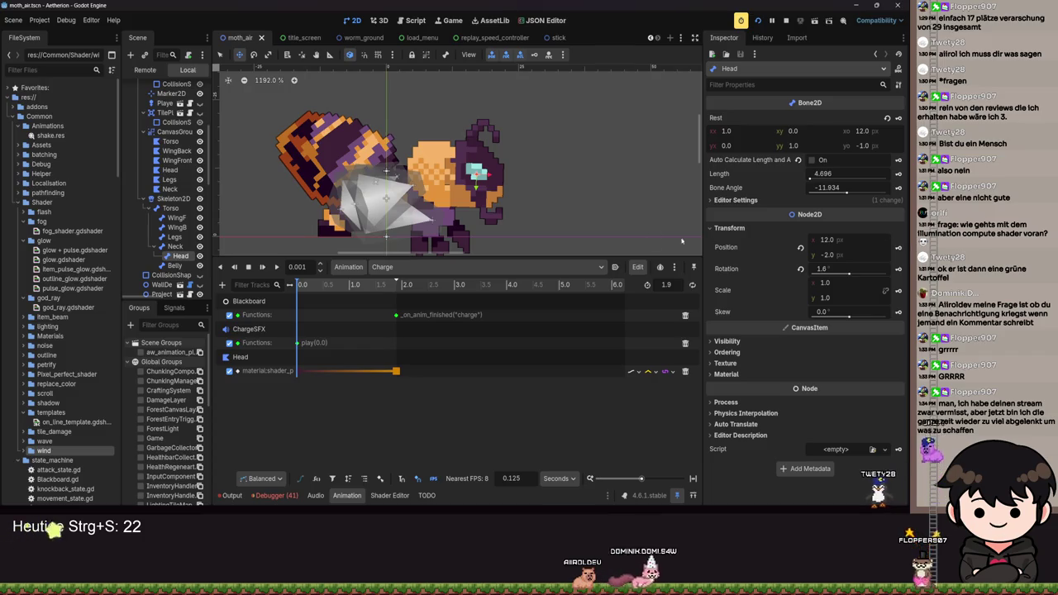
left_click(546, 54)
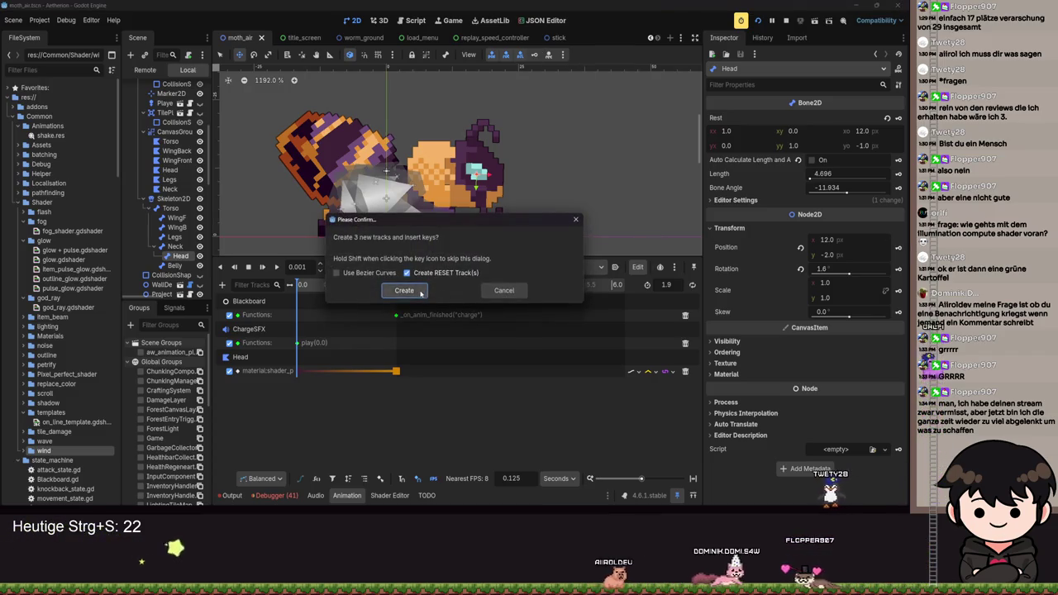
key("Return")
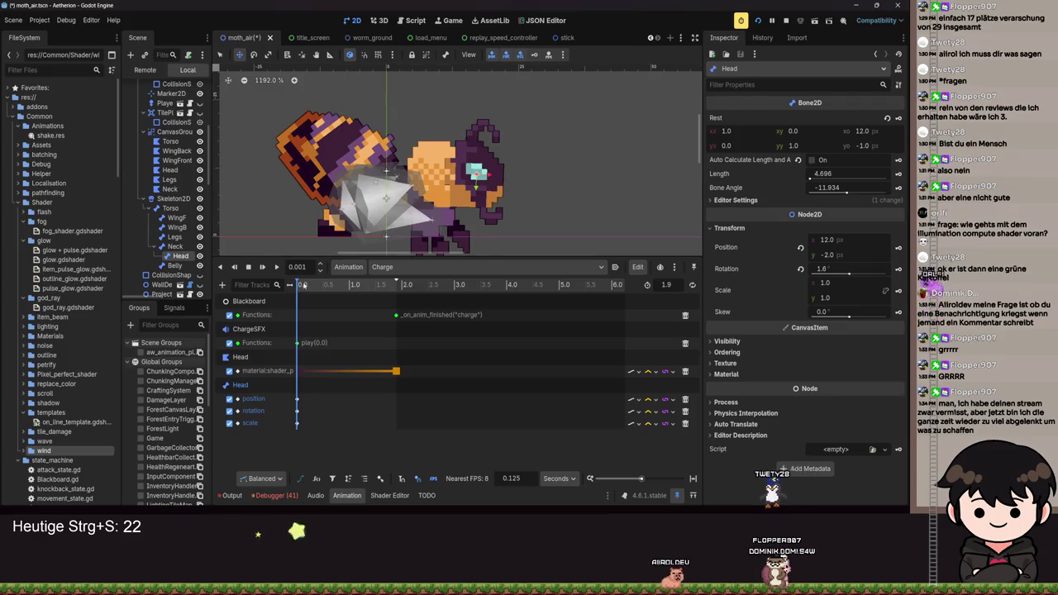
key("shift+d")
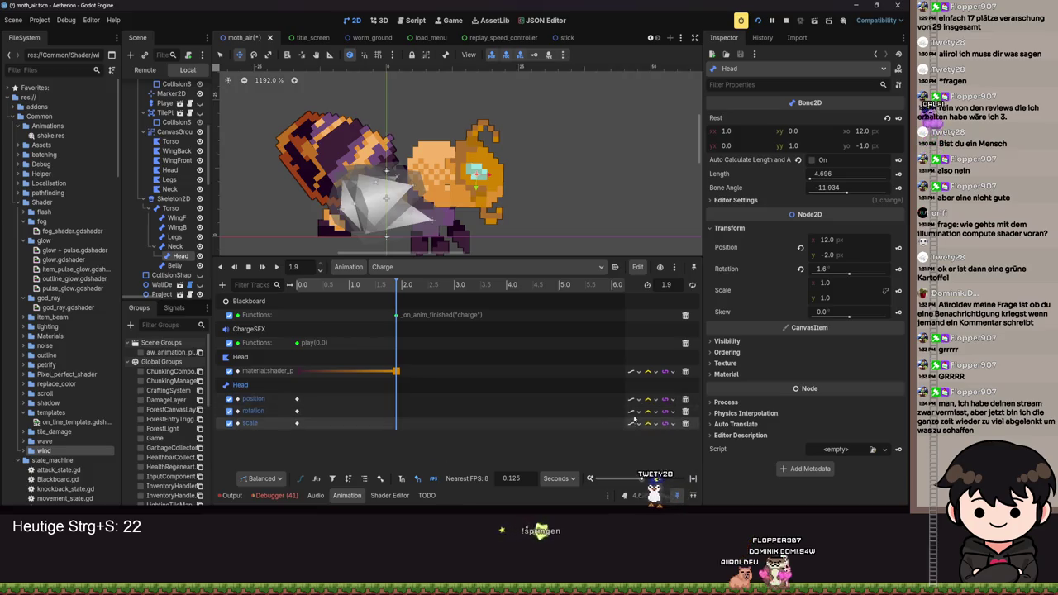
Inspect the rotation track's update and interpolation modes and the animation editing options.
left_click(649, 410)
left_click(663, 412)
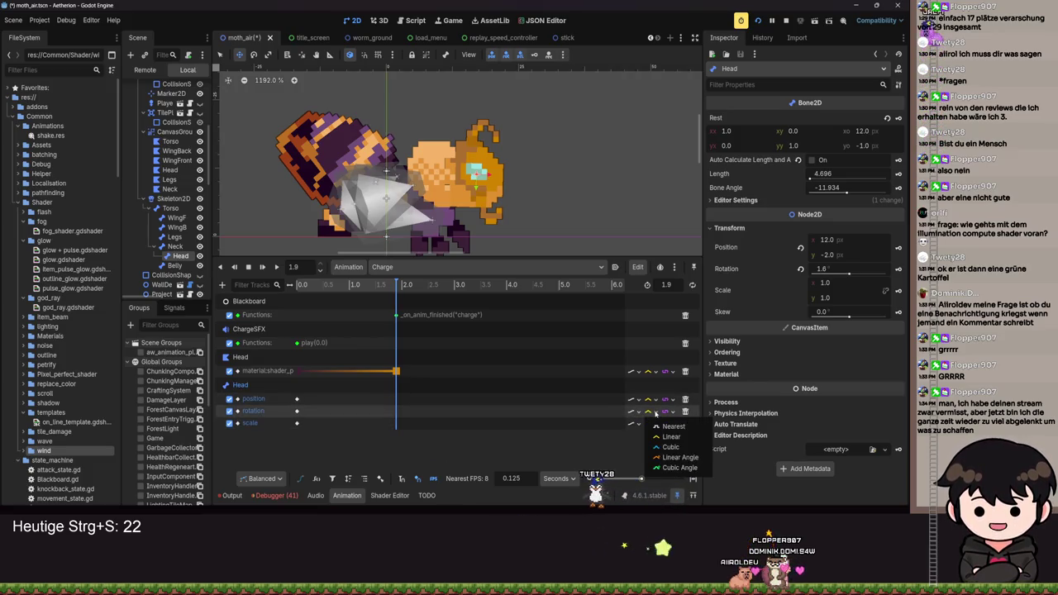
left_click(661, 415)
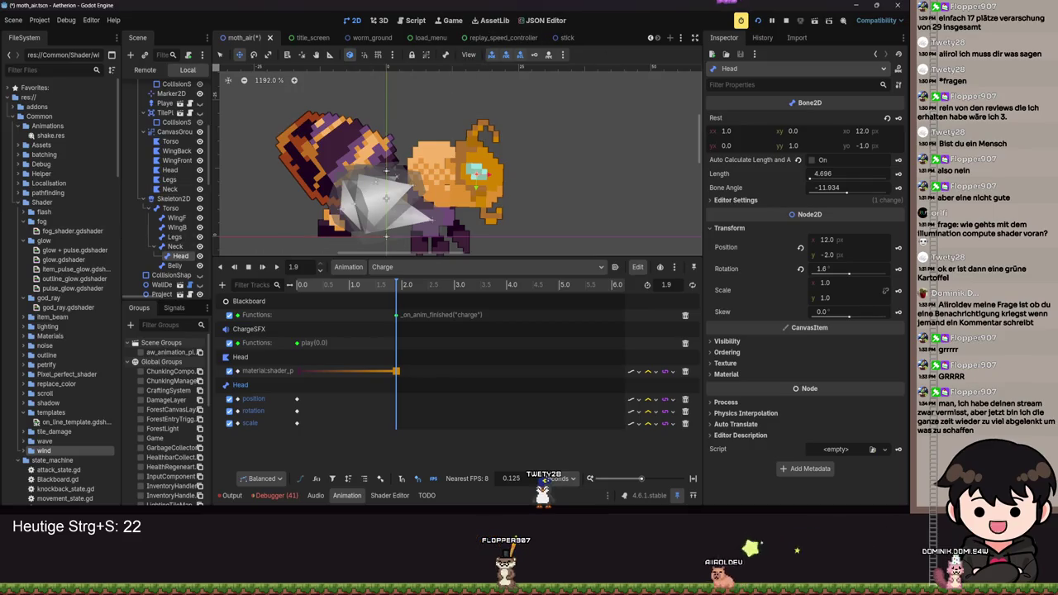
left_click(635, 268)
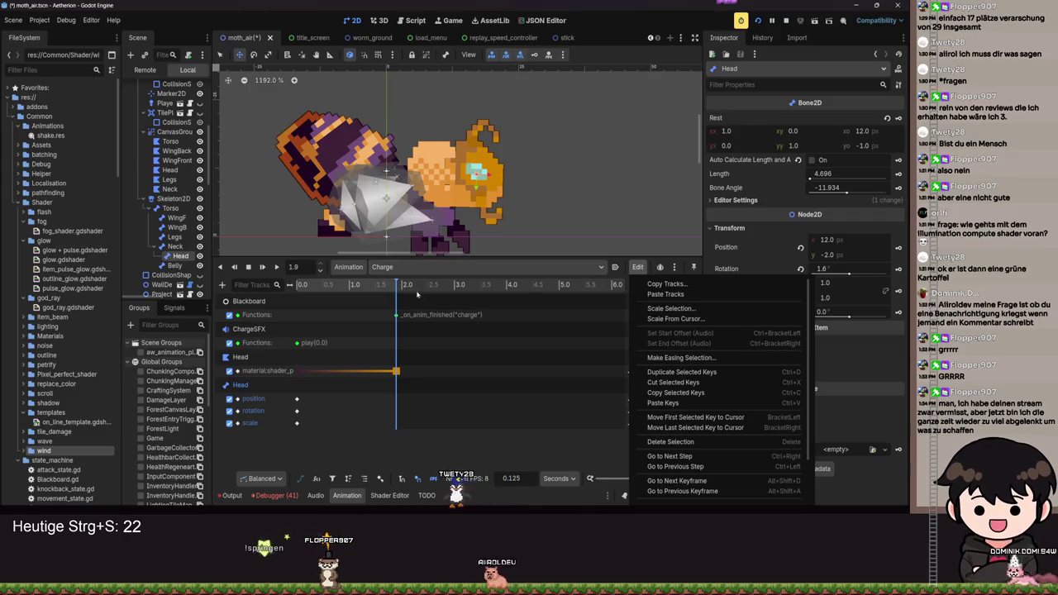
left_click(391, 285)
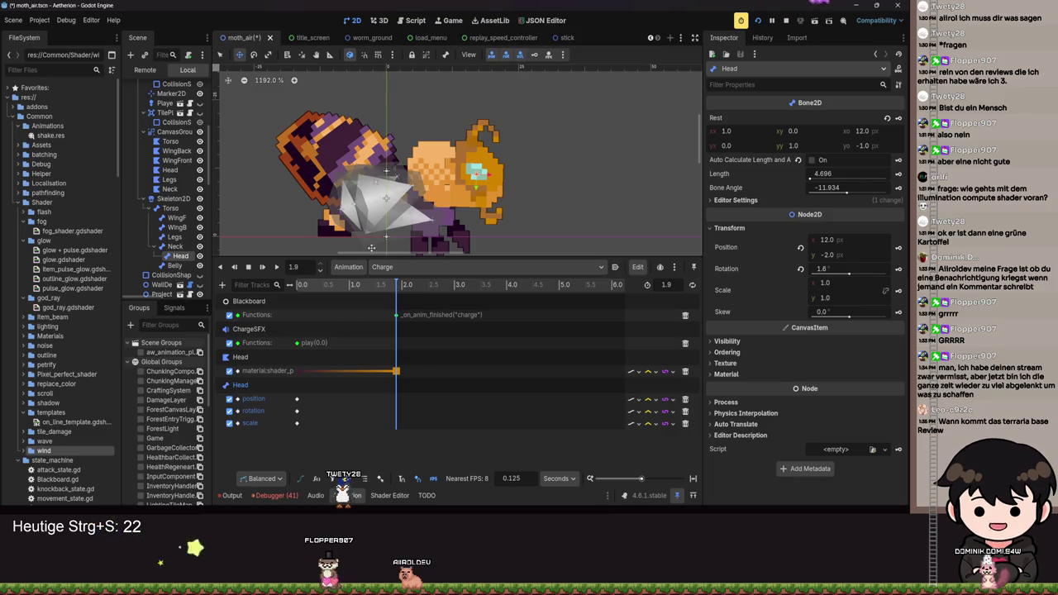
Nudge the Head up and left, then replay Charge to preview the pose.
left_click_drag(470, 187, 462, 174)
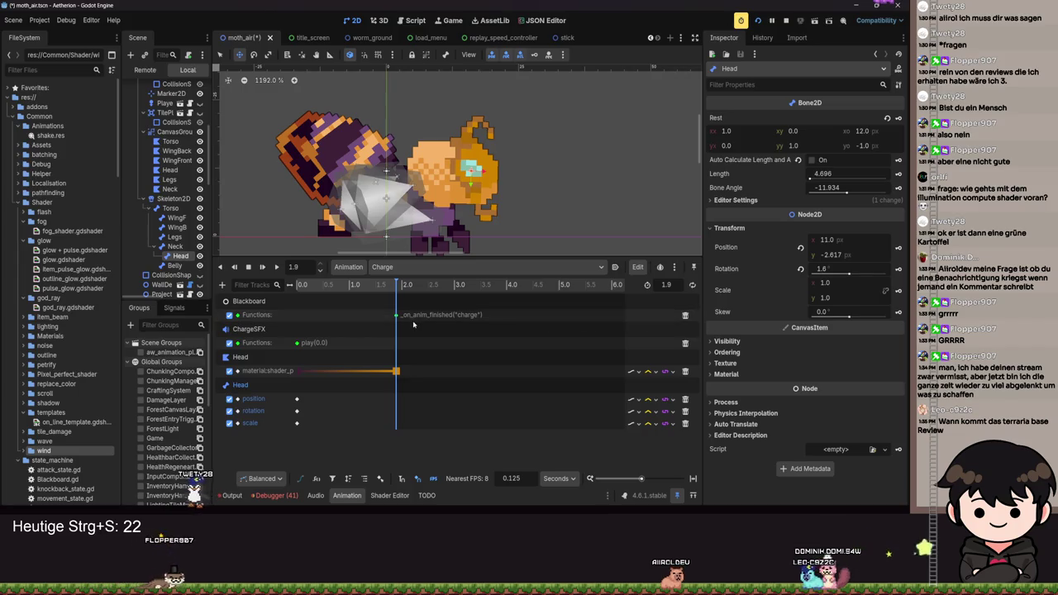
key("shift+d")
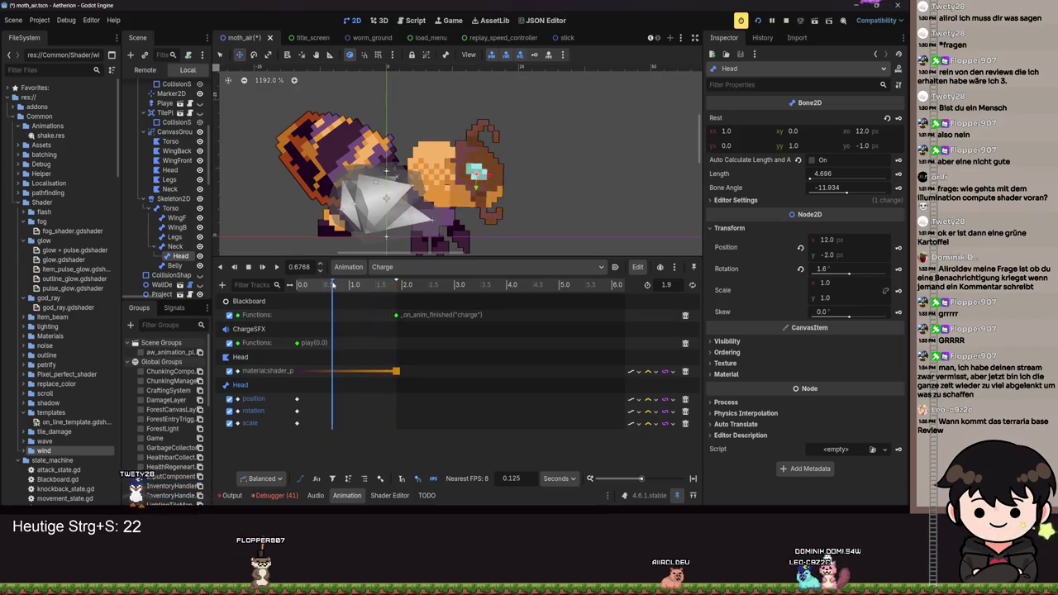
mouse_move(327, 285)
left_mouse_down()
mouse_move(347, 314)
mouse_move(289, 308)
mouse_move(375, 324)
mouse_move(301, 324)
mouse_move(376, 319)
left_mouse_up()
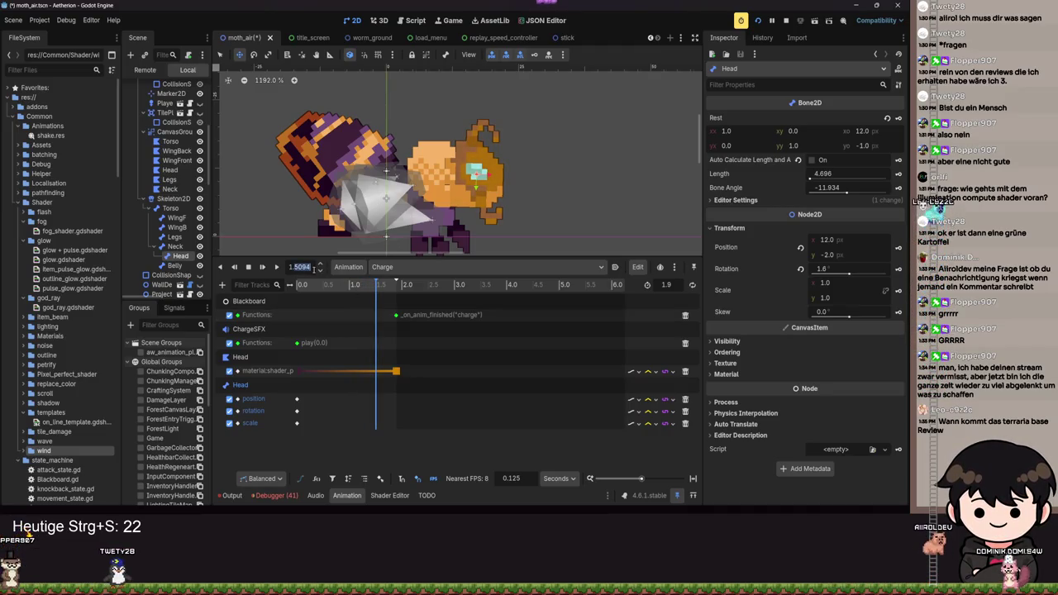
At 1.5 s, move the Head to (10, -2.617), adjust its x scale, and key all three.
type("1.5")
key("Return")
left_click_drag(477, 173, 468, 171)
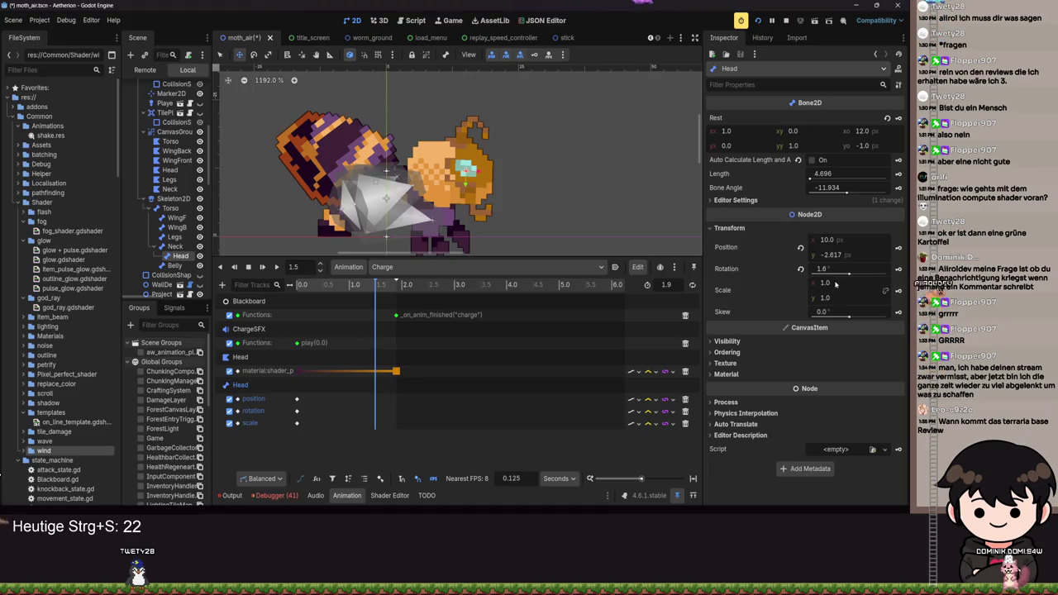
left_click_drag(831, 287, 814, 287)
key("Insert")
left_click_drag(381, 285, 397, 286)
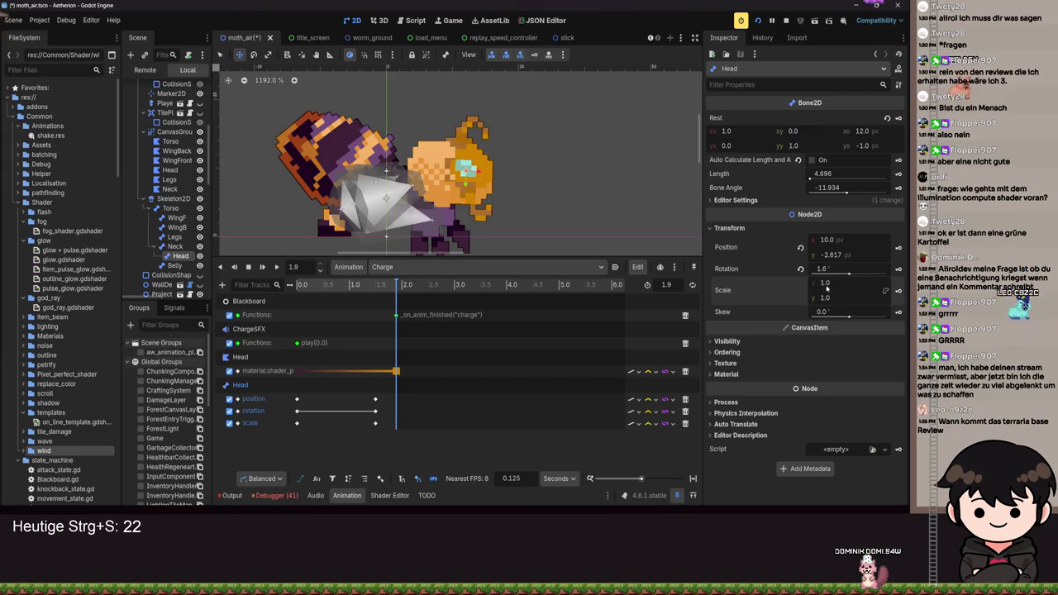
Set the Head's x position back to 12 and key it at the animation end.
left_click(297, 398)
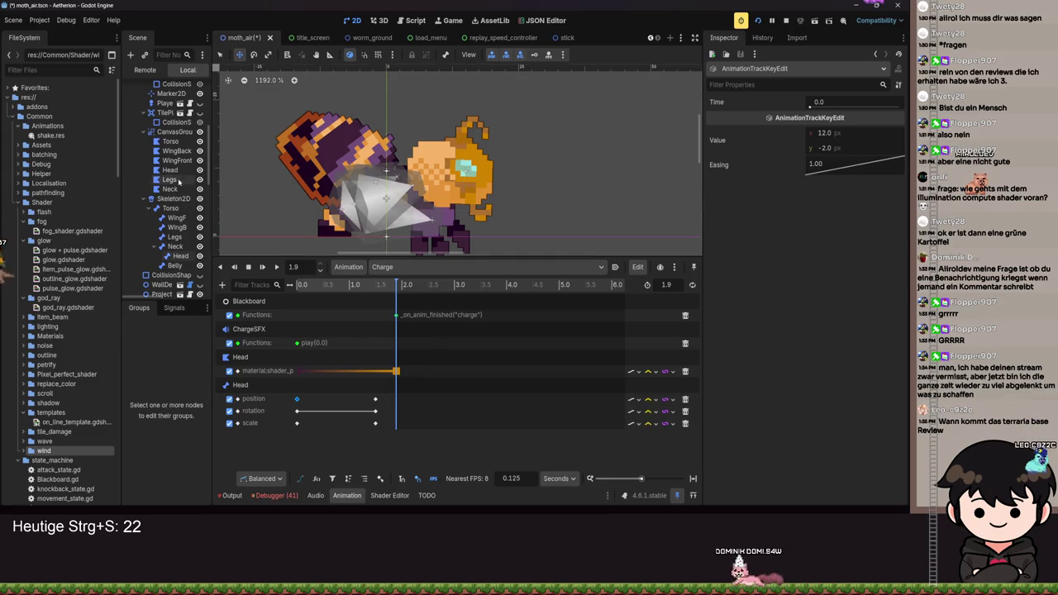
left_click(176, 255)
left_click(838, 238)
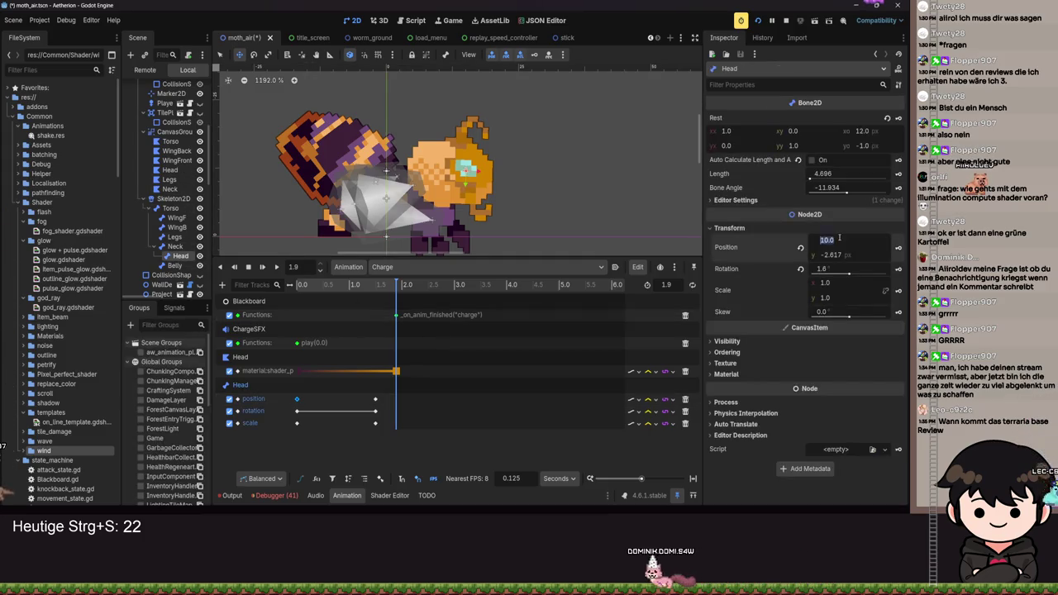
type("12")
key("Return")
left_click(899, 247)
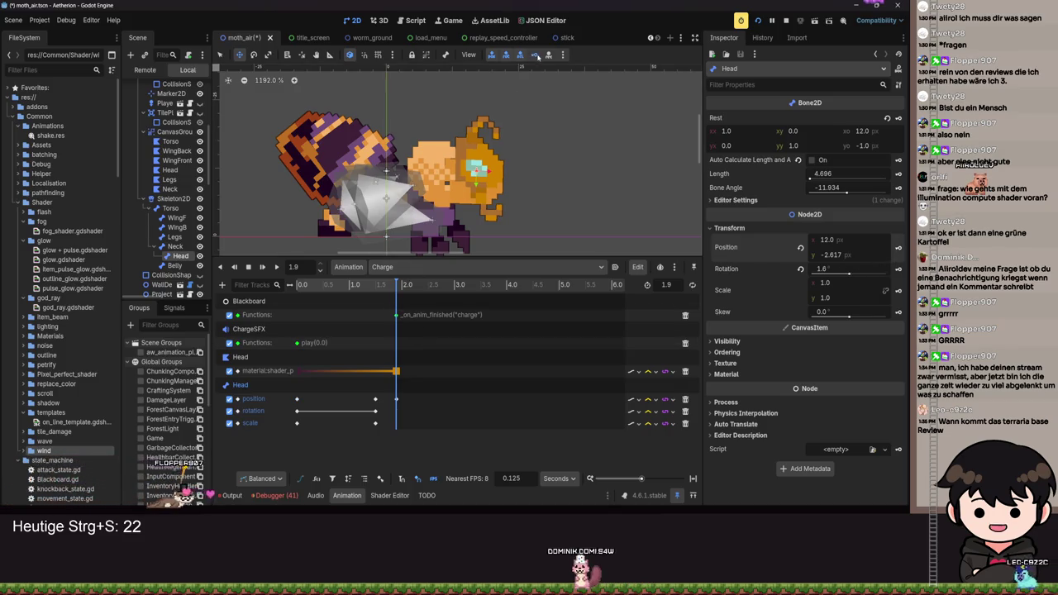
Choose an interpolation mode for the Head scale track.
left_click_drag(397, 287, 286, 272)
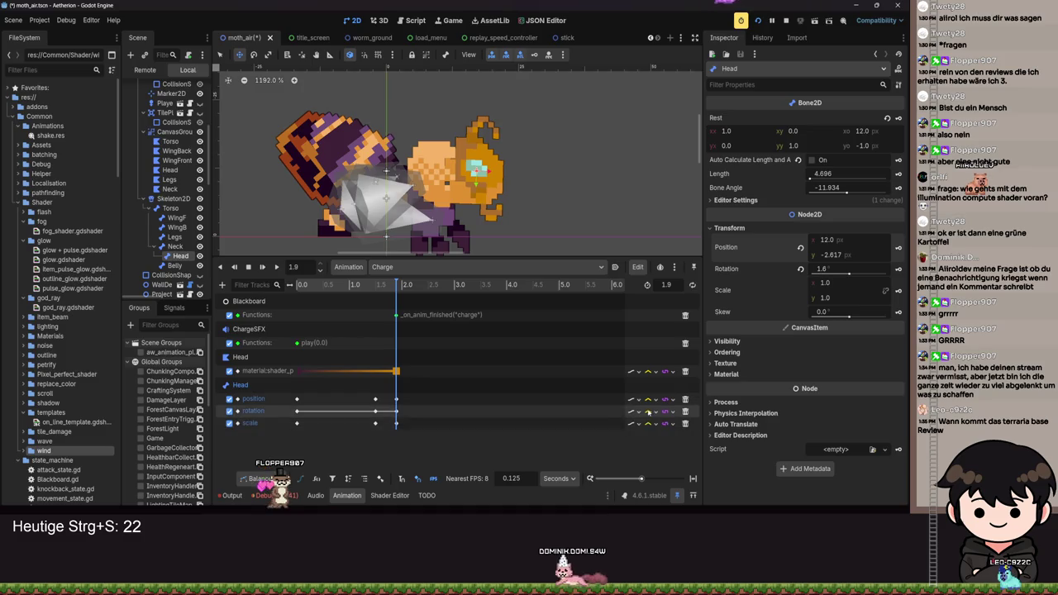
left_click(648, 424)
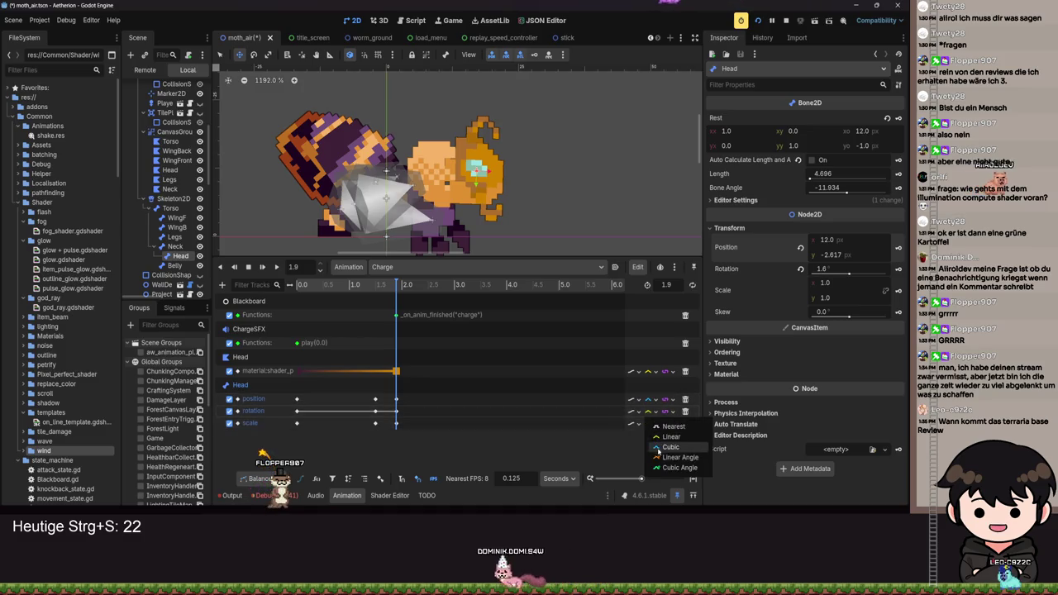
left_click(657, 447)
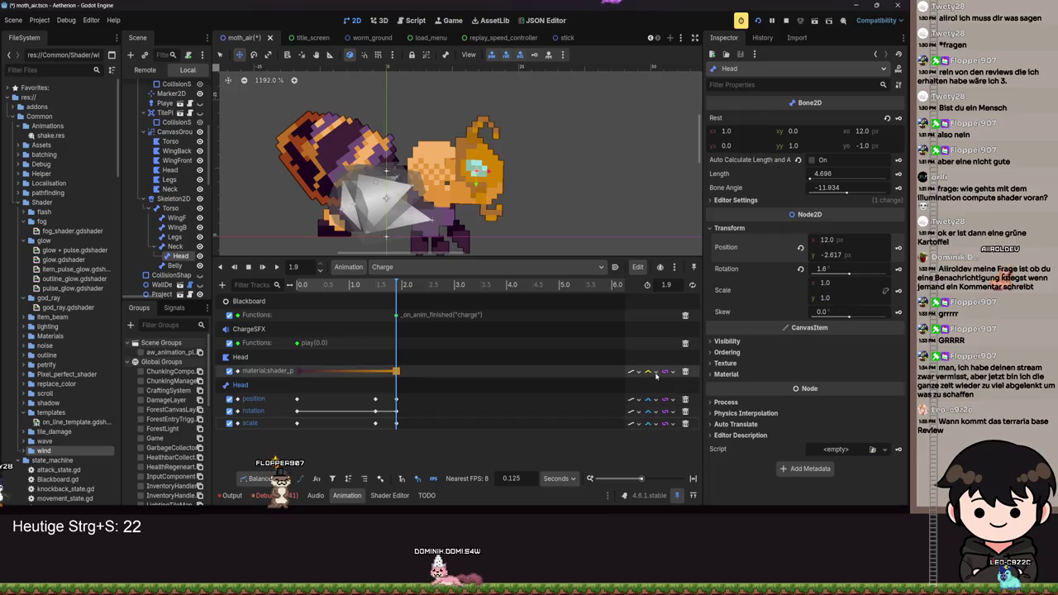
Play Charge twice to check the motion, then save moth_air.
left_click(276, 266)
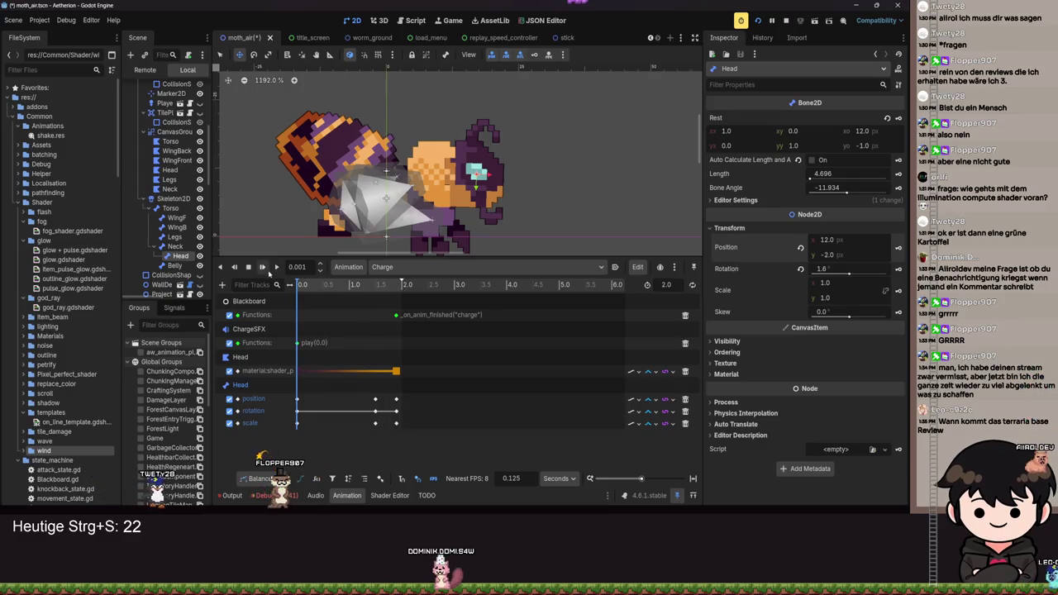
left_click(276, 267)
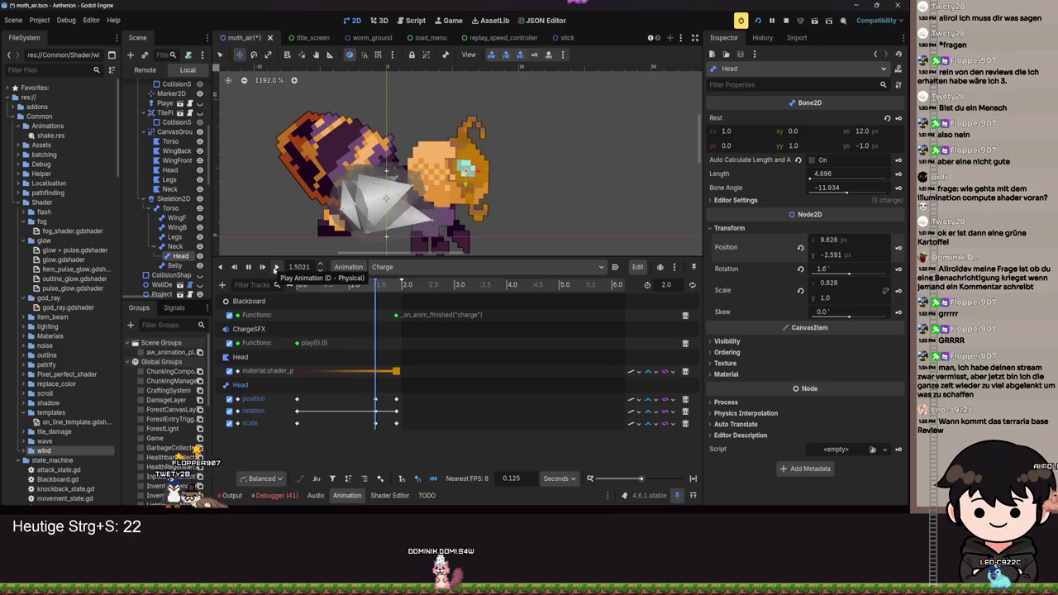
key("ctrl+s")
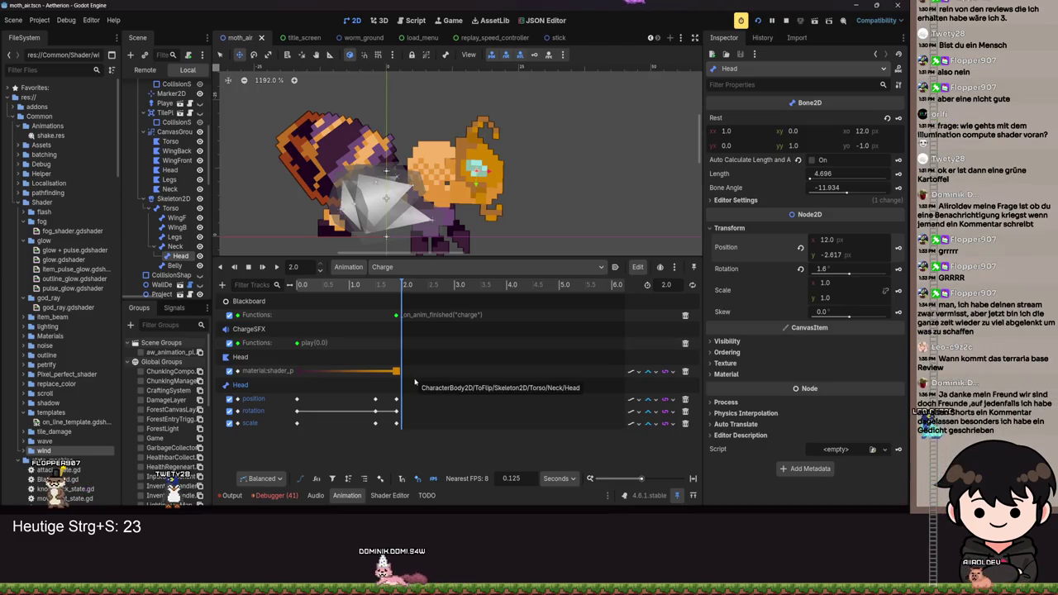
Bake an Expo Ease Out transition into the two final Head position keys.
left_click(376, 399)
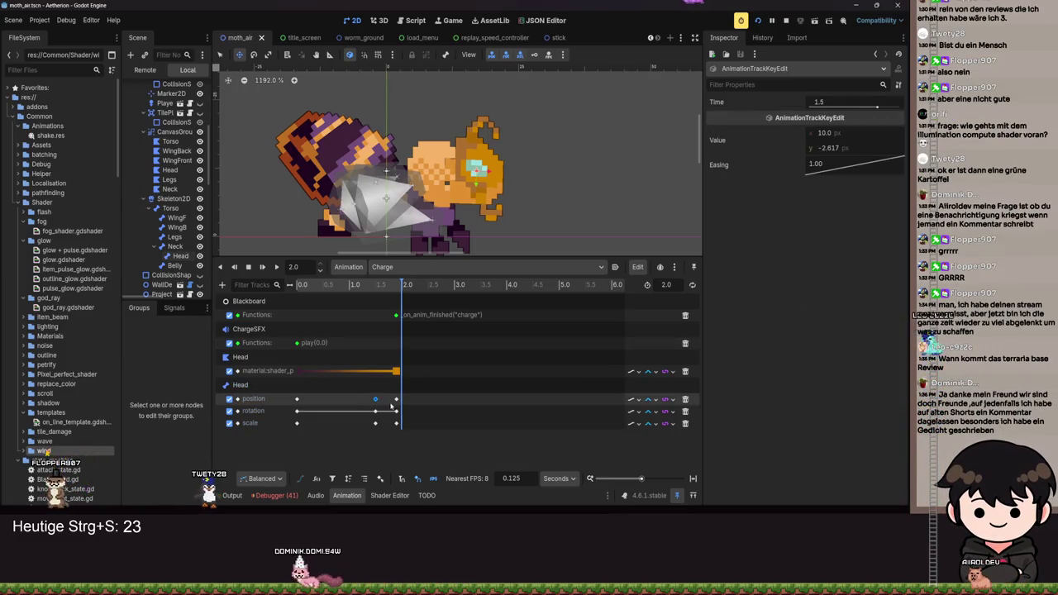
left_click(395, 400, "shift")
right_click(629, 400)
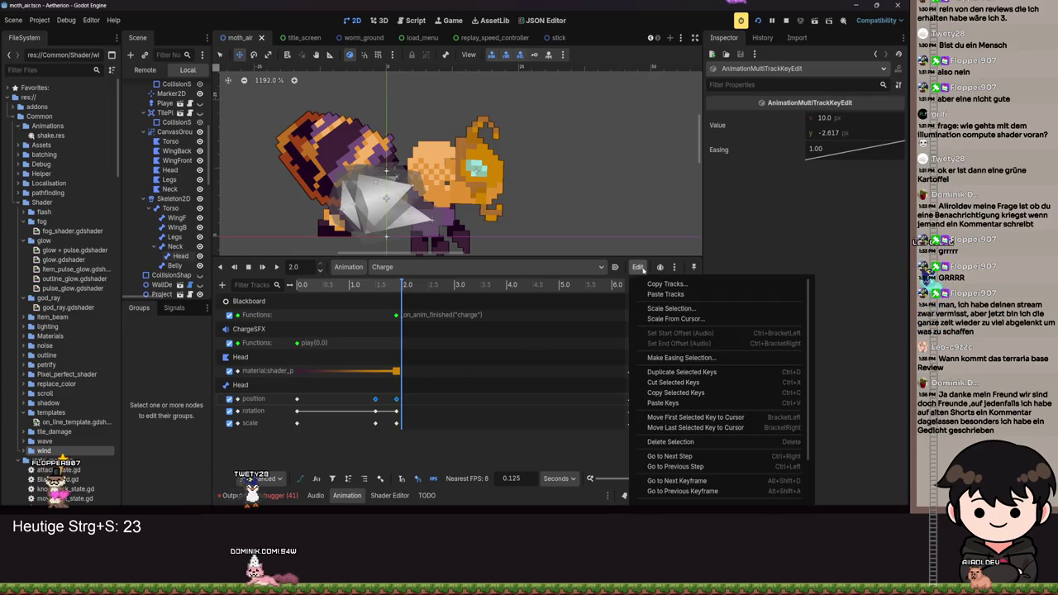
left_click(653, 360)
left_click(480, 255)
left_click(483, 277)
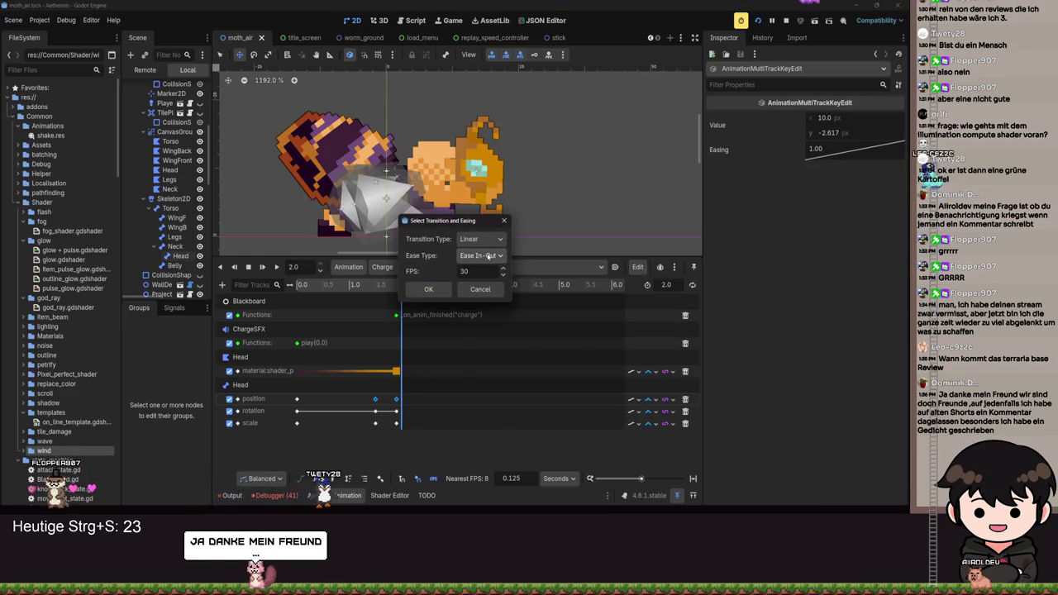
left_click(481, 240)
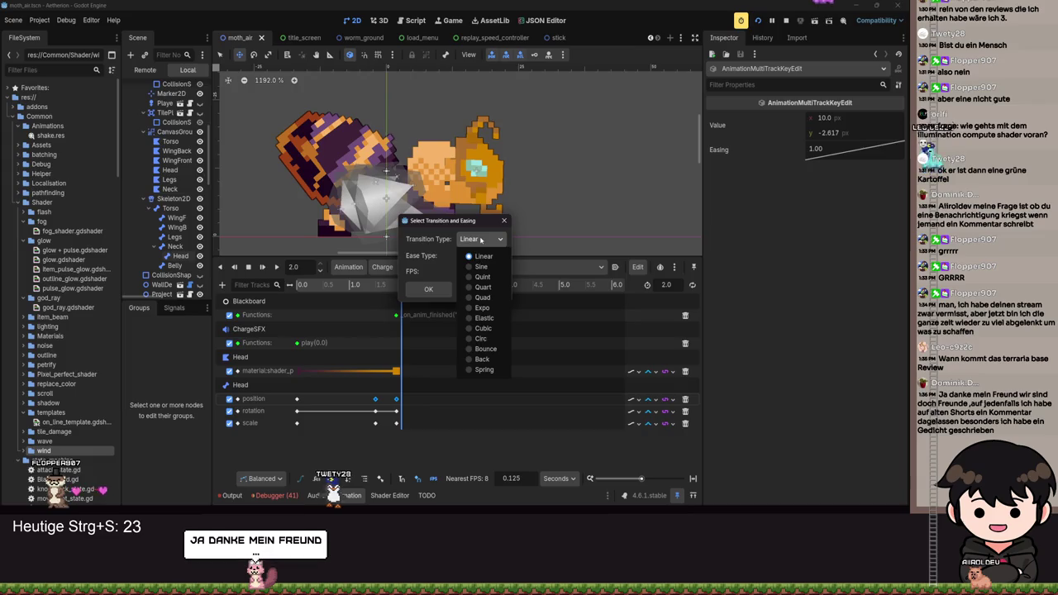
left_click(482, 307)
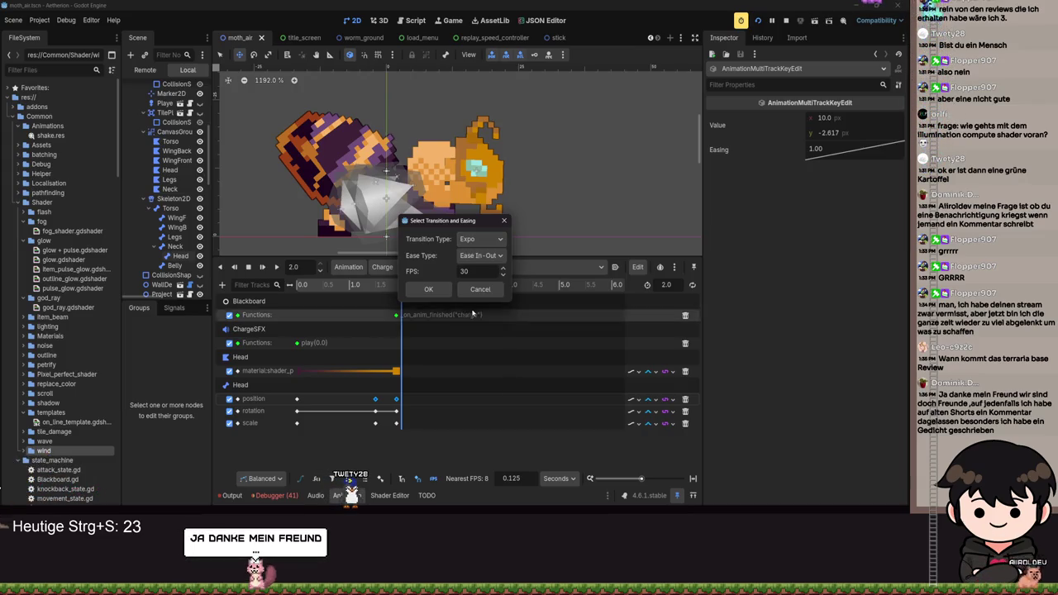
left_click(480, 256)
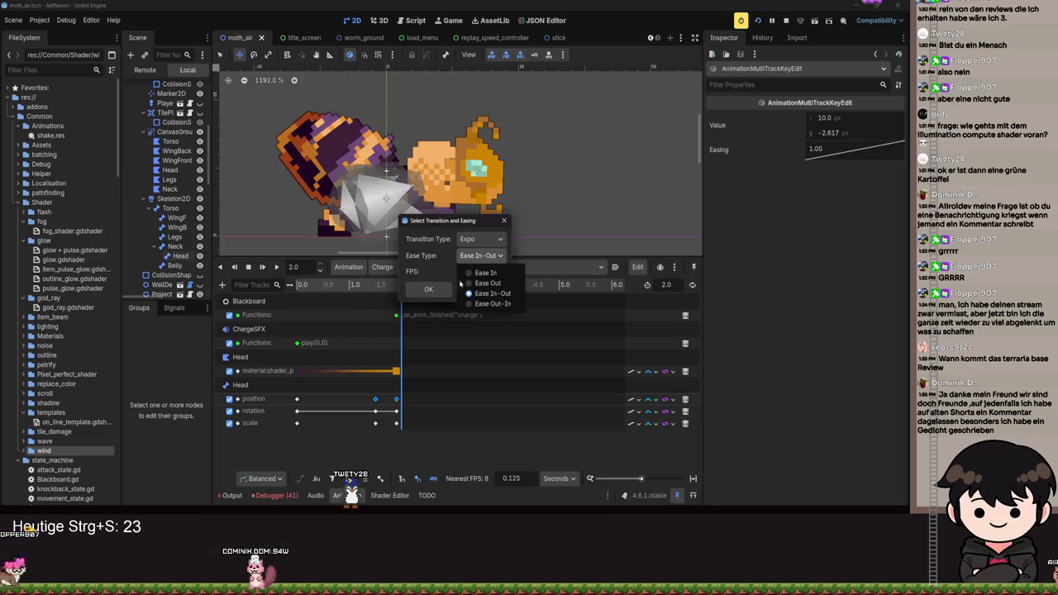
left_click(477, 282)
left_click(428, 289)
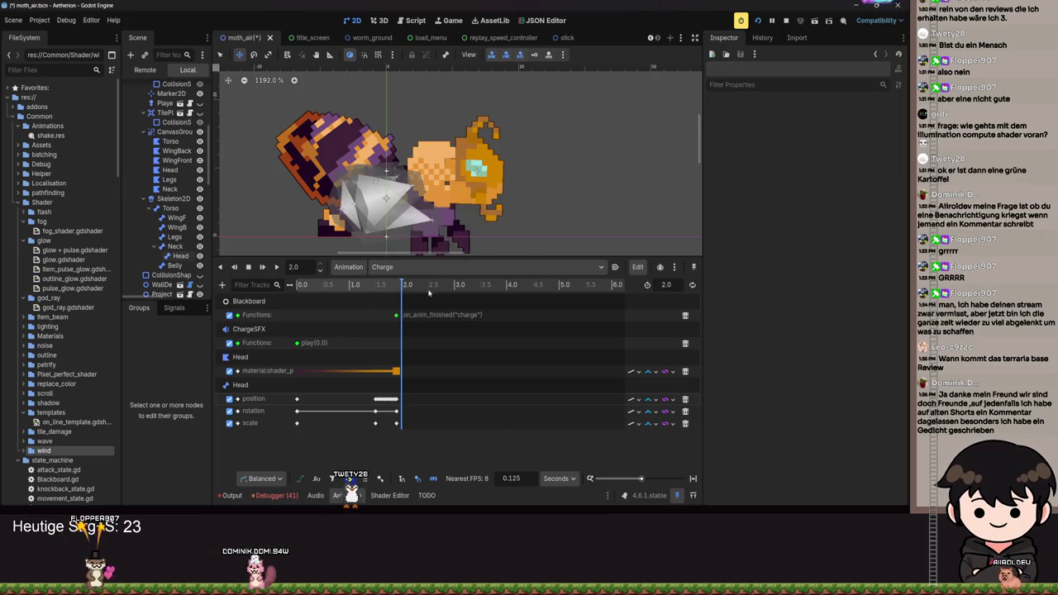
Scrub and replay the Charge animation, then save moth_air.
left_click_drag(404, 287, 363, 287)
left_click(276, 266)
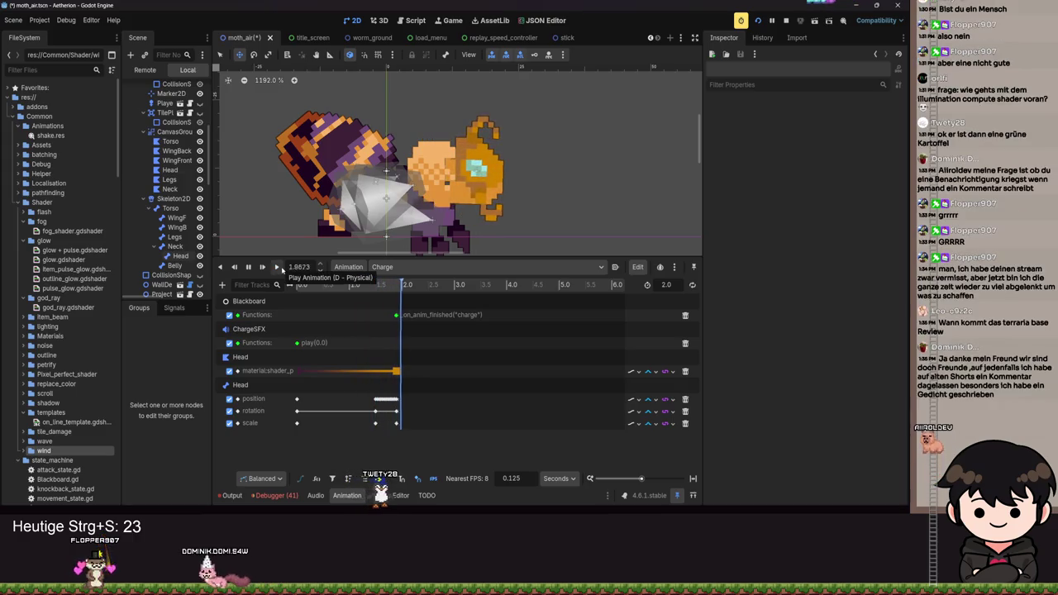
left_click(276, 267)
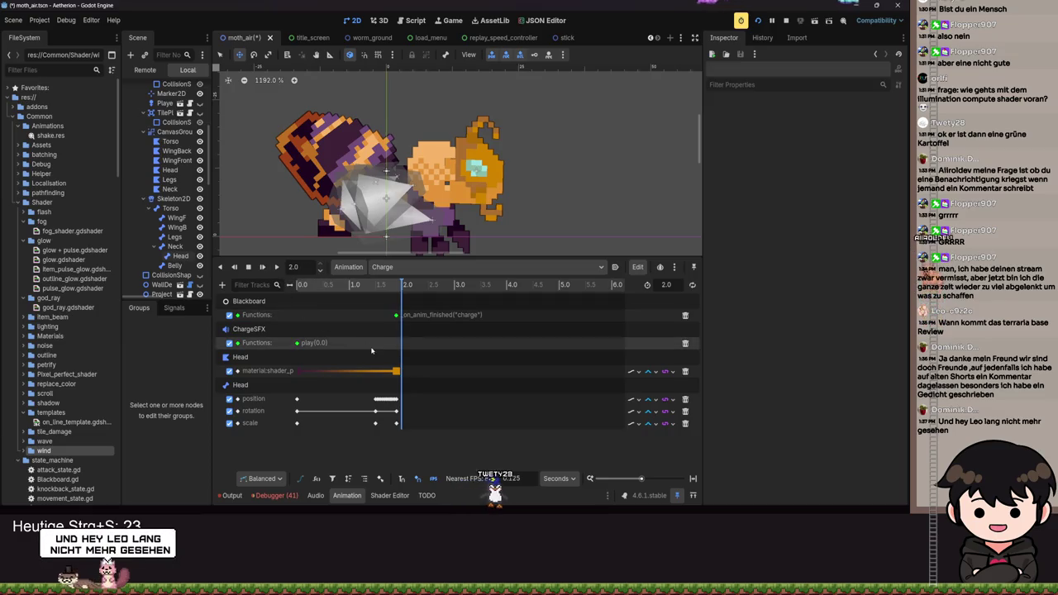
key("ctrl+s")
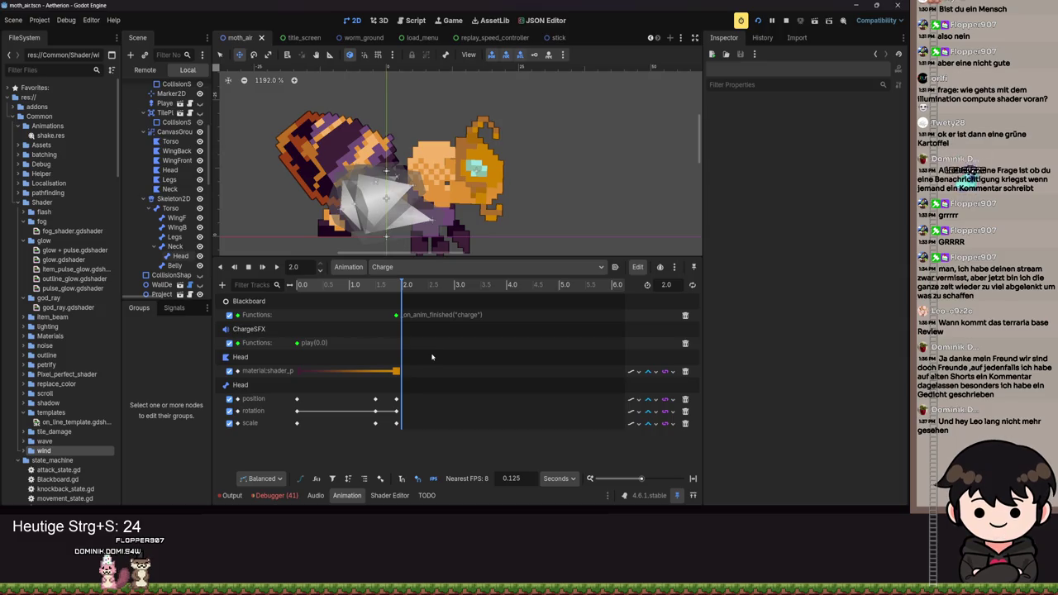
Bake a Quad ease-out transition into the selected Head keys.
left_click(375, 398)
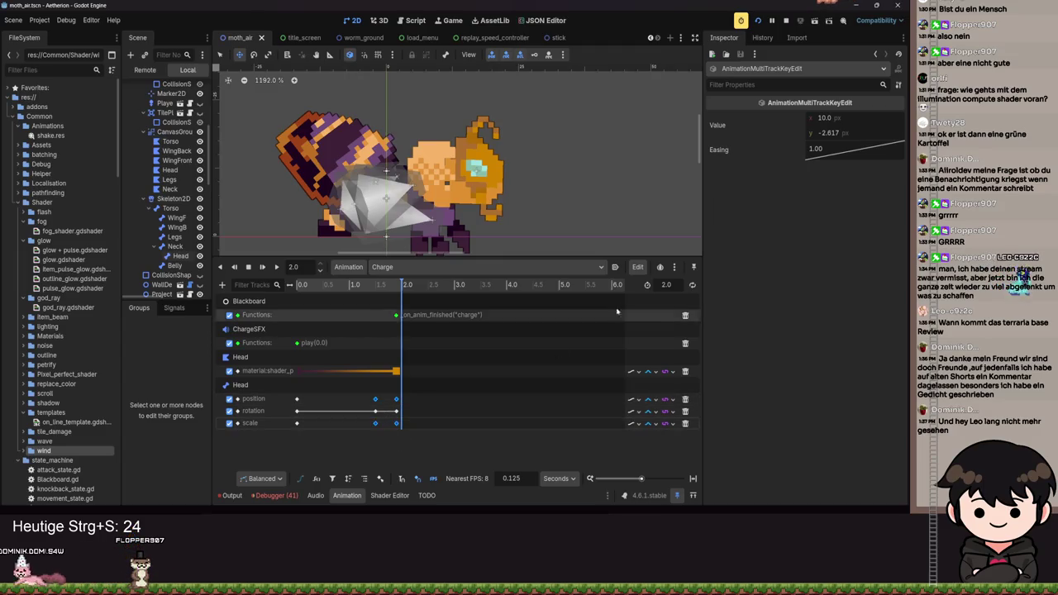
right_click(630, 380)
left_click(655, 355)
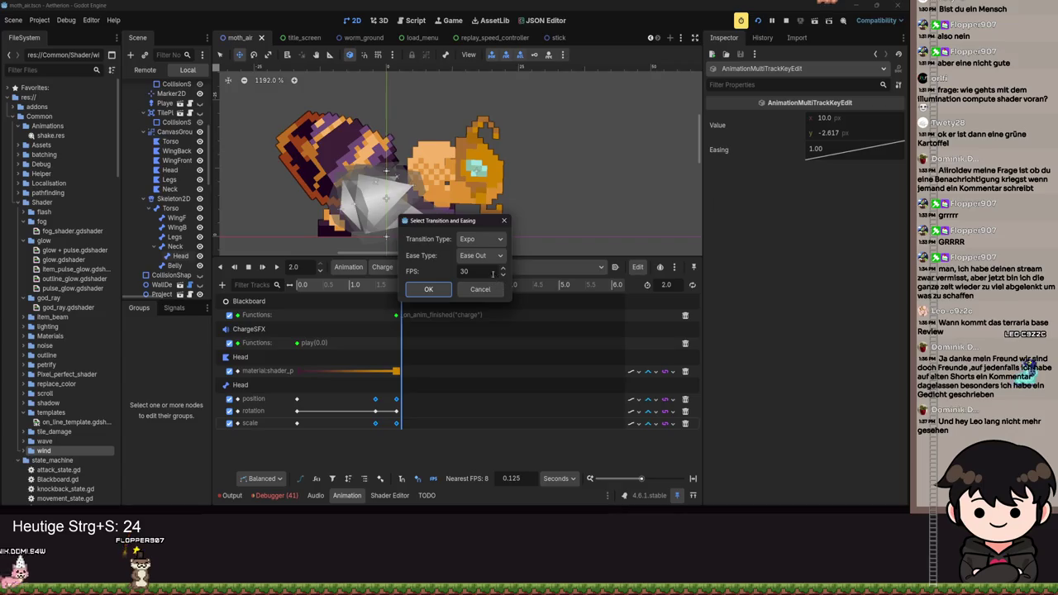
left_click(482, 239)
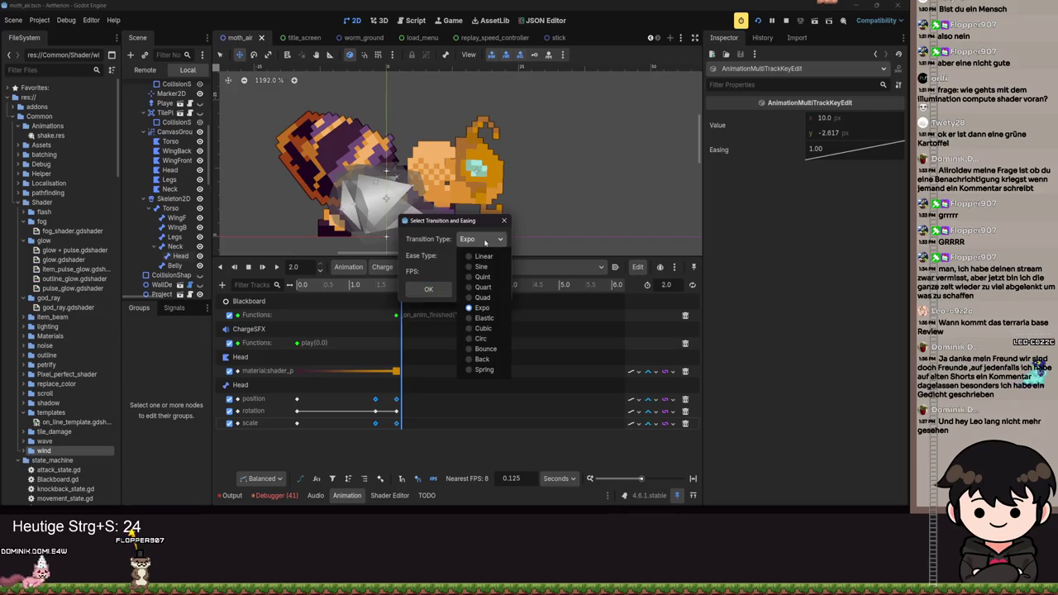
left_click(484, 297)
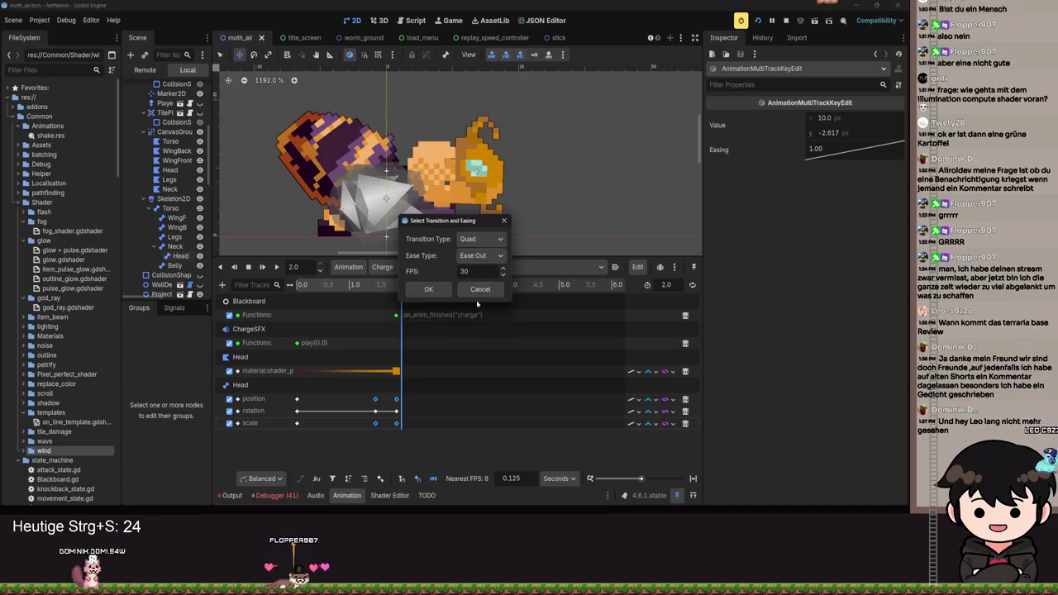
left_click(429, 290)
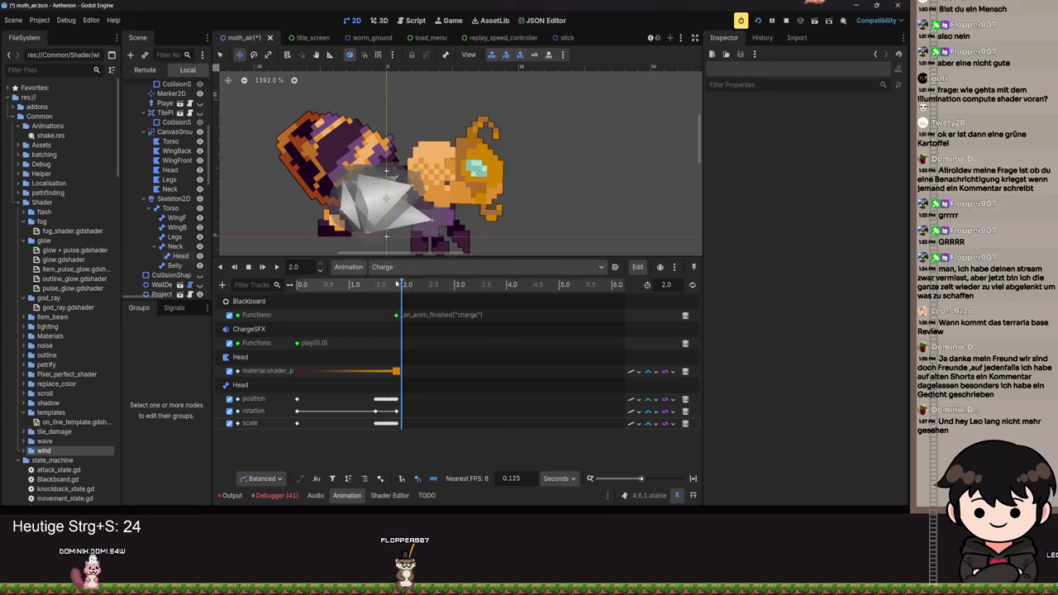
Rewind to the start, save moth_air, and play Charge to check it.
left_click_drag(397, 285, 303, 284)
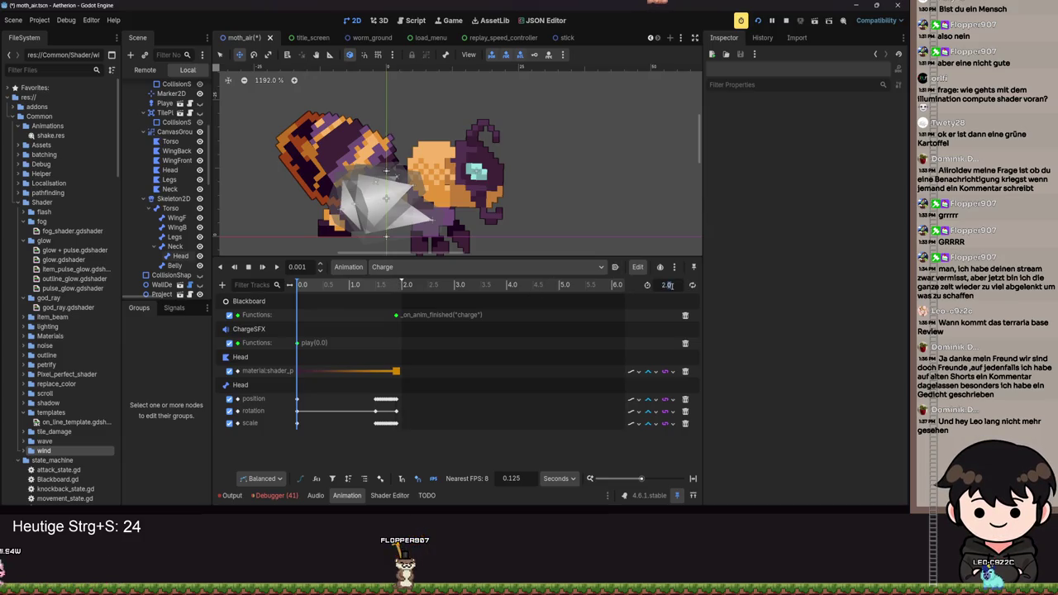
type("1.9")
key("ctrl+s")
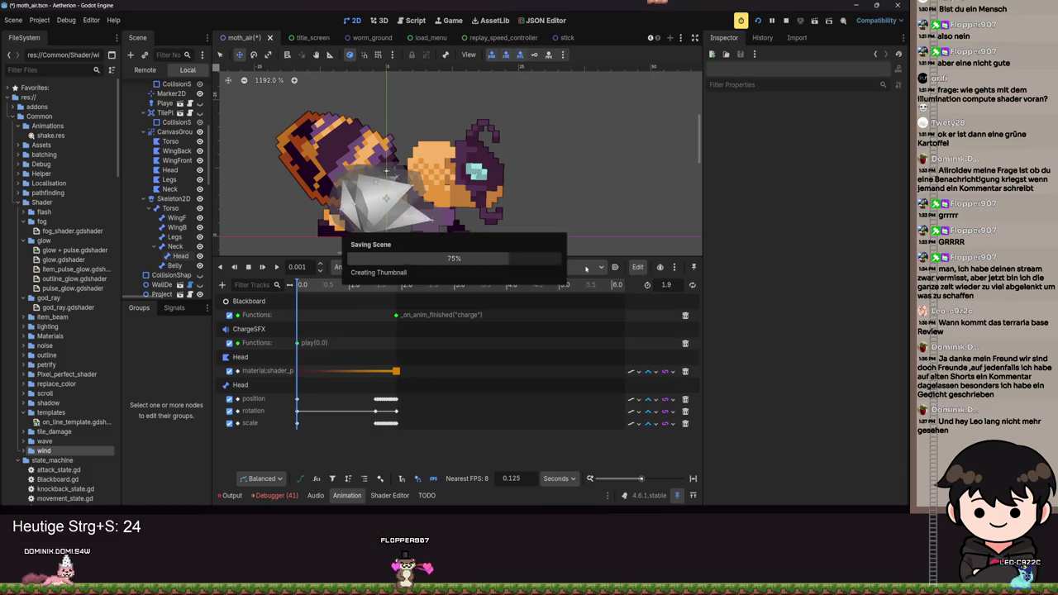
left_click(277, 267)
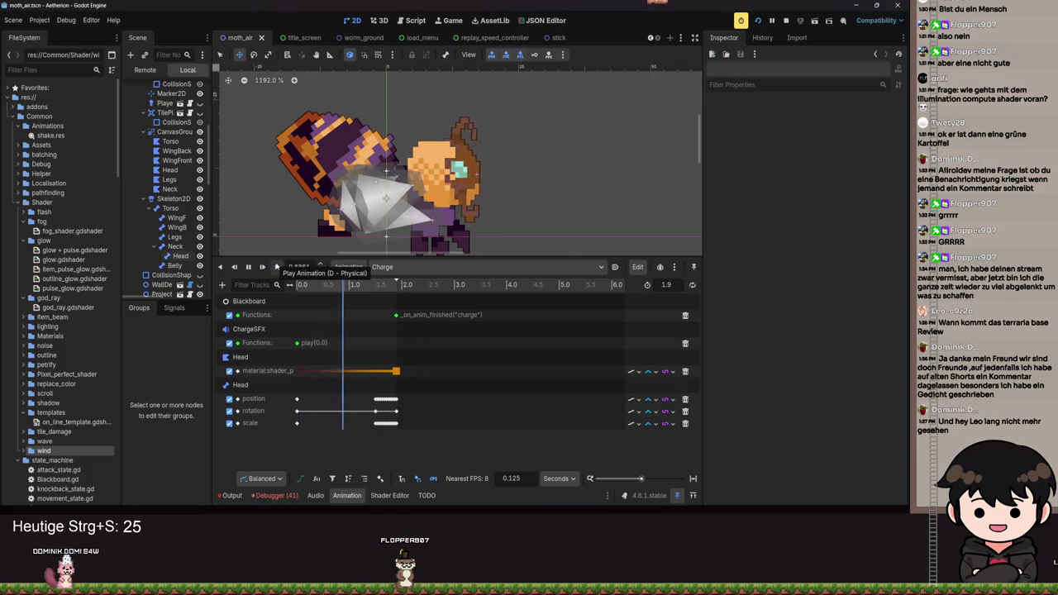
Place the playhead near 1.75 s on the Charge timeline and save.
scroll(666, 285, "up", 1)
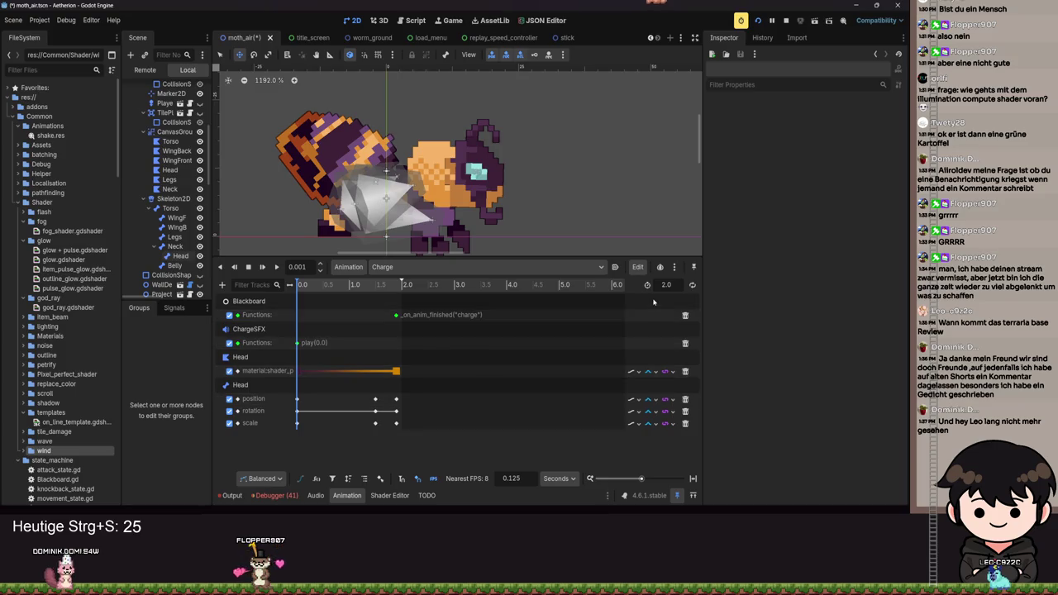
scroll(384, 418, "up", 3)
left_click(453, 285)
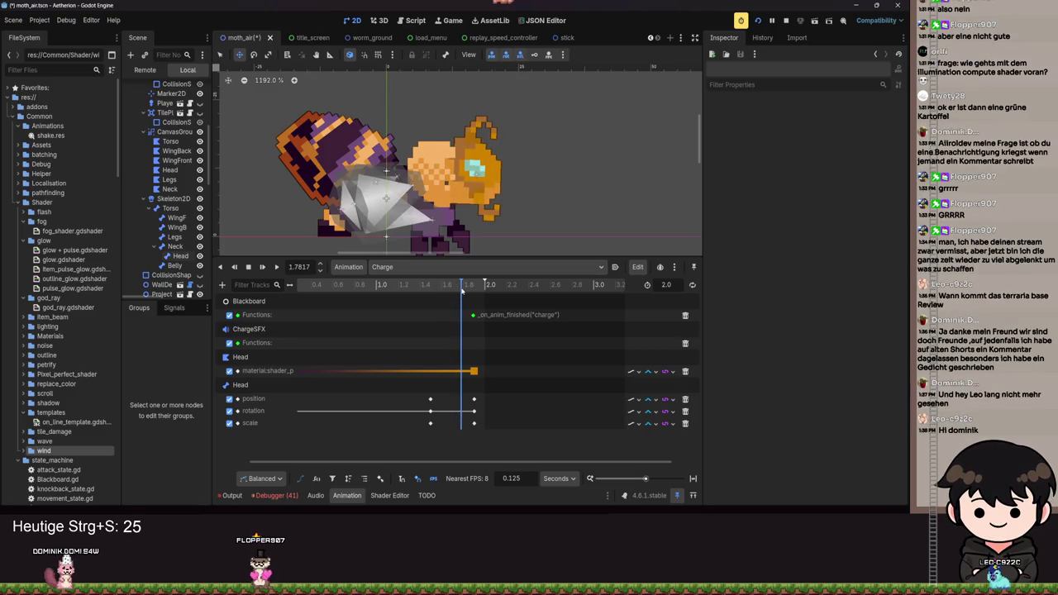
scroll(304, 267, "down", 1)
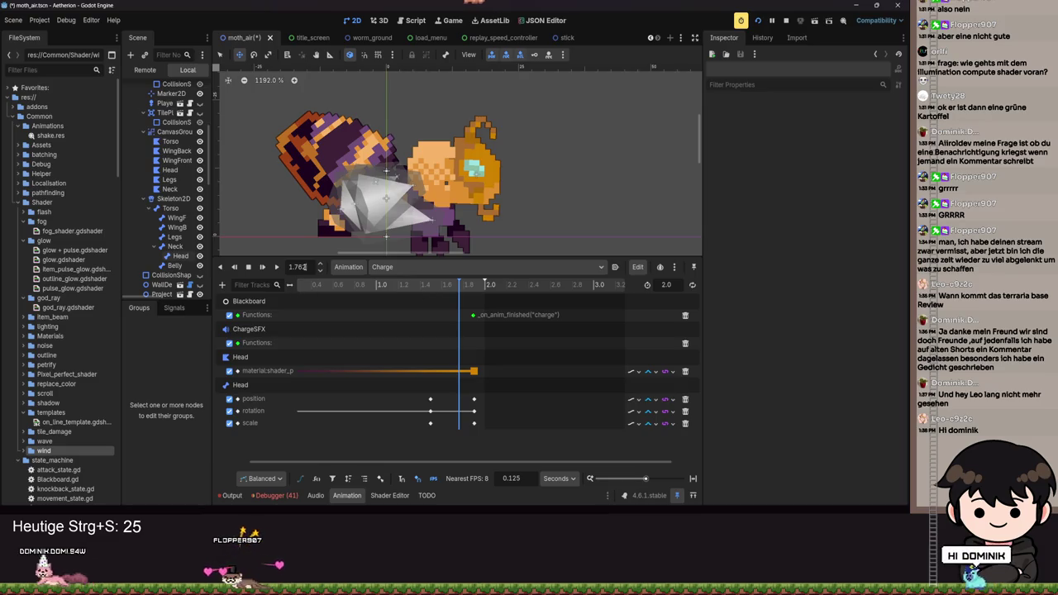
key("ctrl+s")
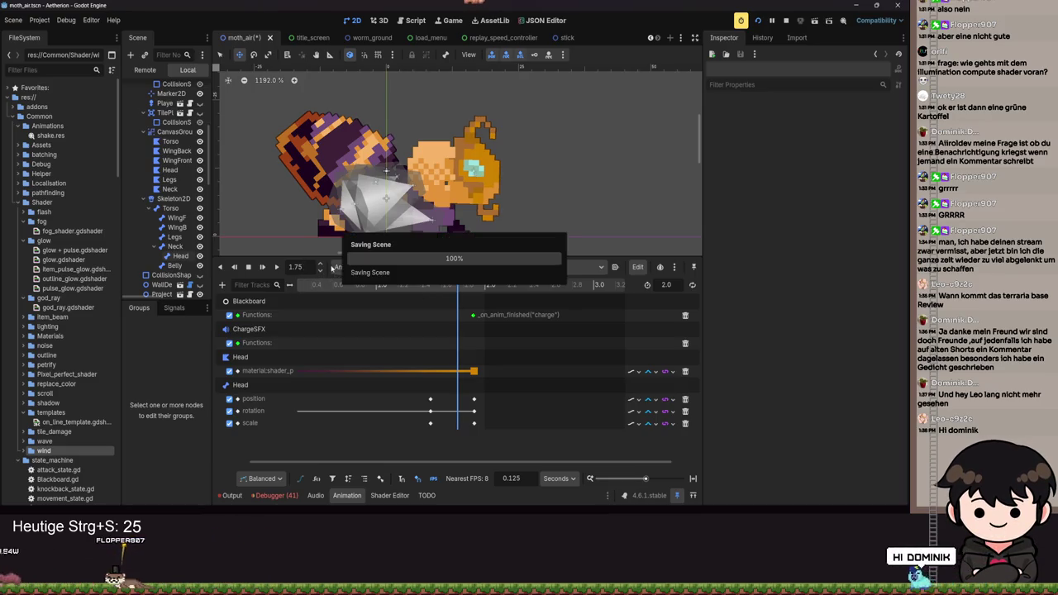
Copy the Head's 1.5 s position and rotation keys to 1.75 s.
left_click(430, 399)
left_click(429, 411, "shift")
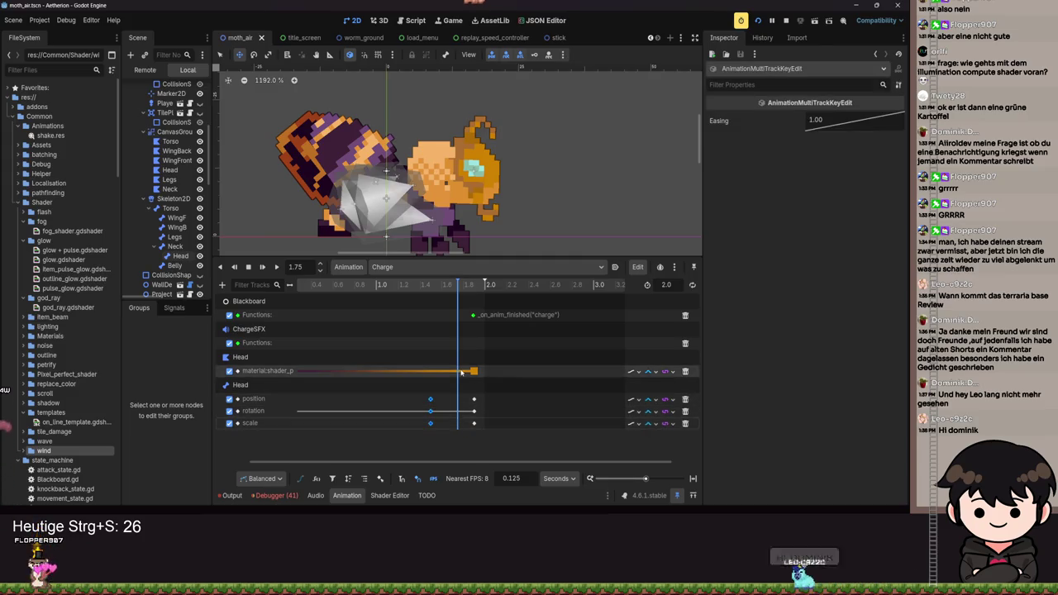
right_click(431, 404)
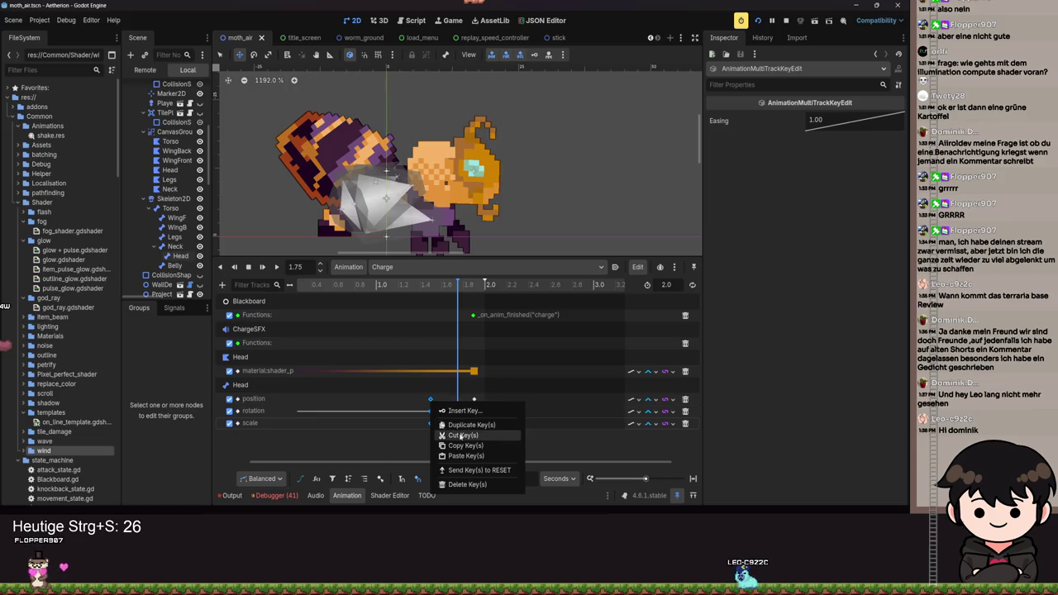
right_click(459, 404)
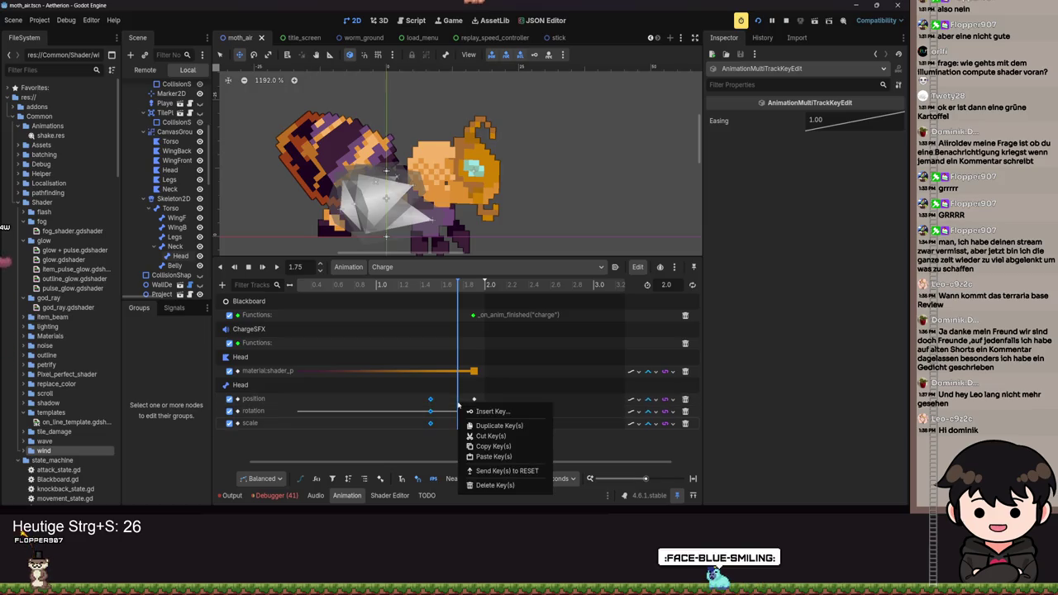
left_click(490, 456)
Replay Charge from the start to check the held pose, then save moth_air.
left_click(277, 267)
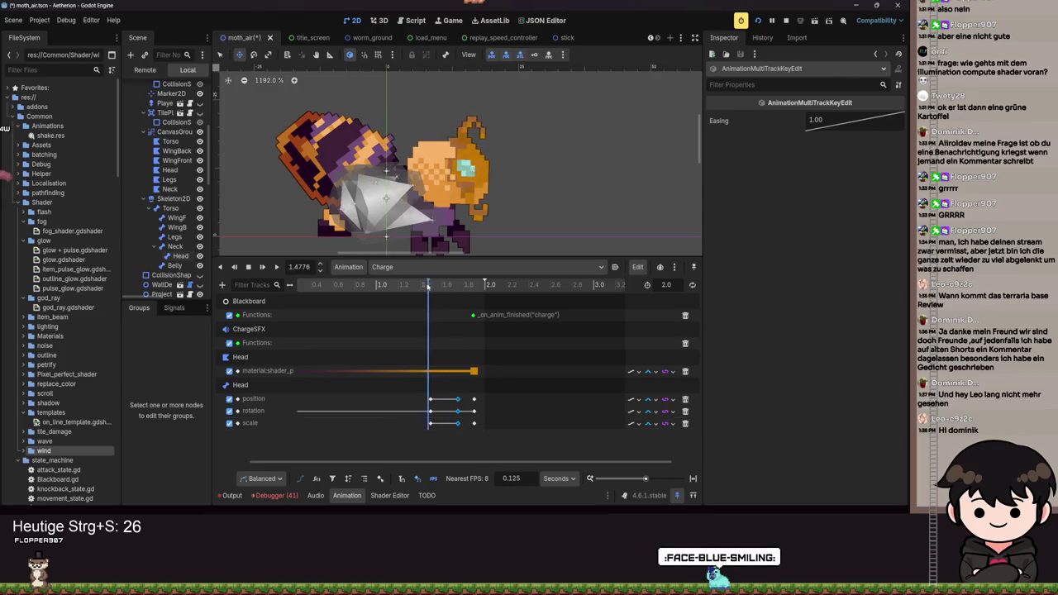
scroll(365, 306, "down", 3)
left_click(277, 267)
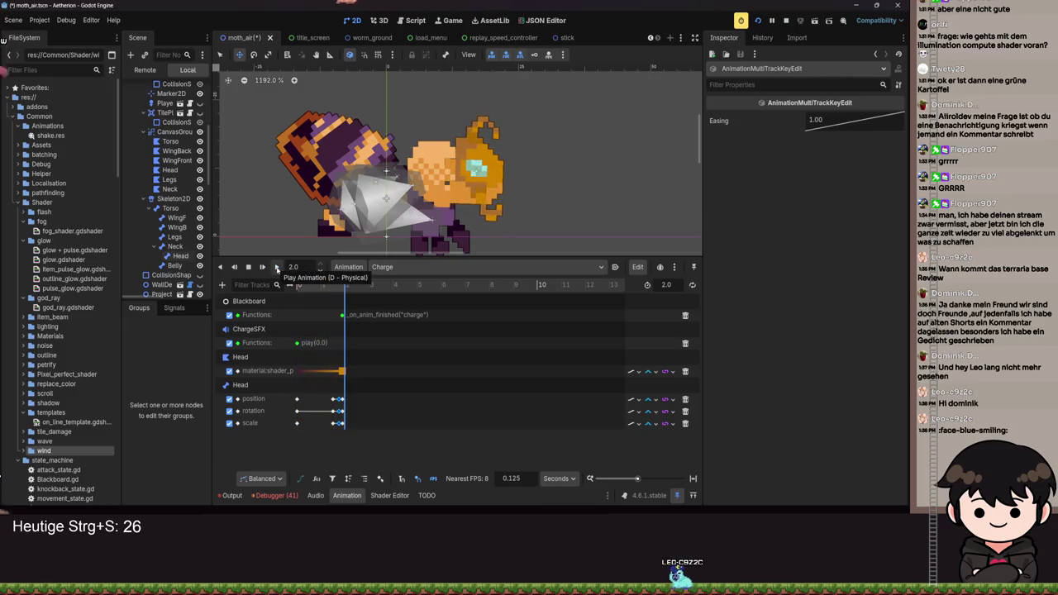
key("ctrl+s")
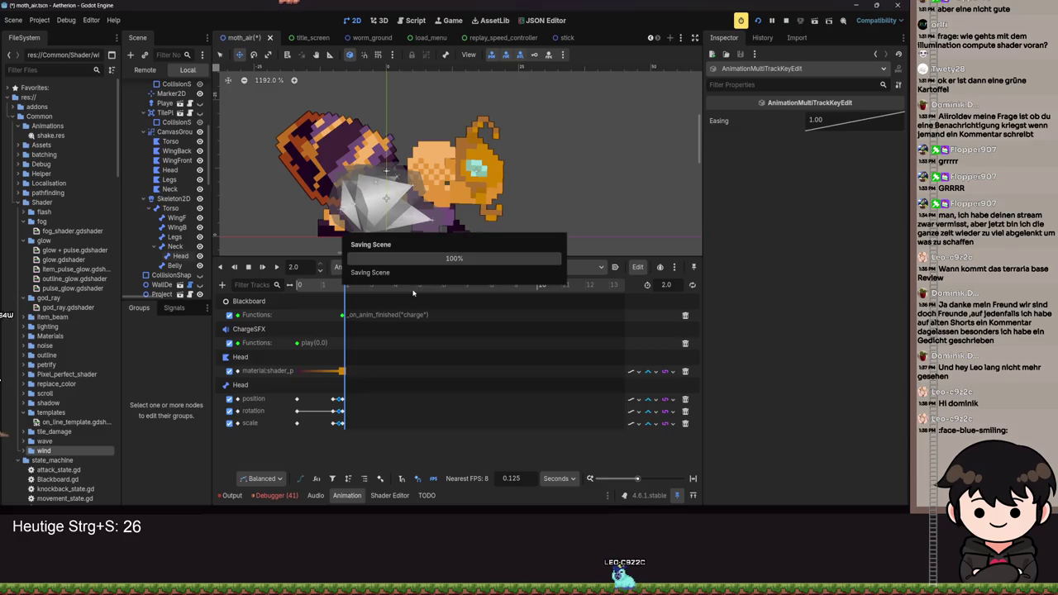
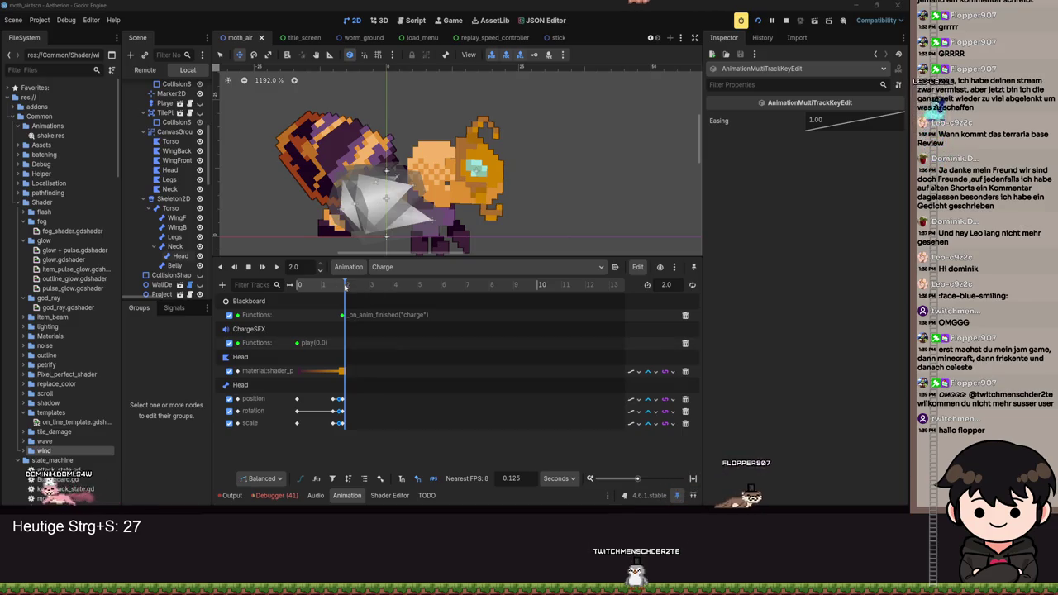
Select the Neck and key its position and rotation at 0.0 s in the Charge animation.
left_click_drag(345, 285, 264, 288)
left_click(278, 273)
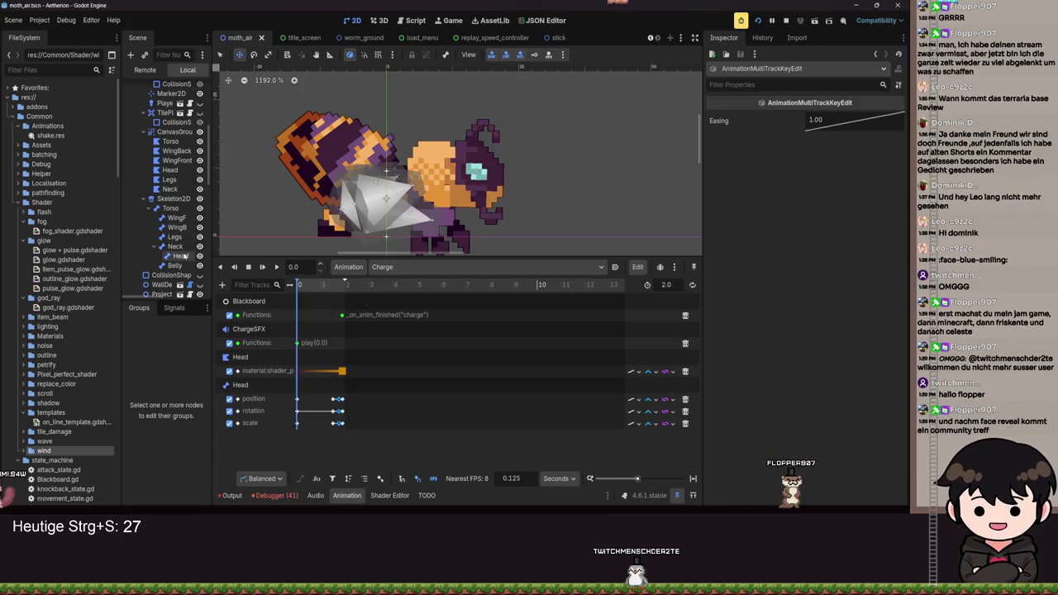
left_click(169, 189)
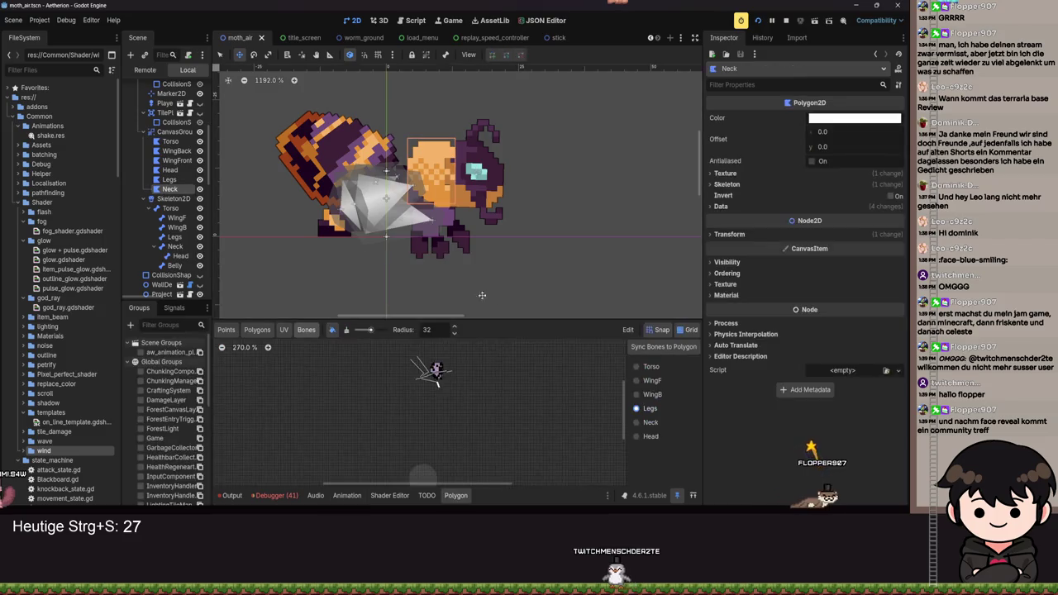
left_click(345, 495)
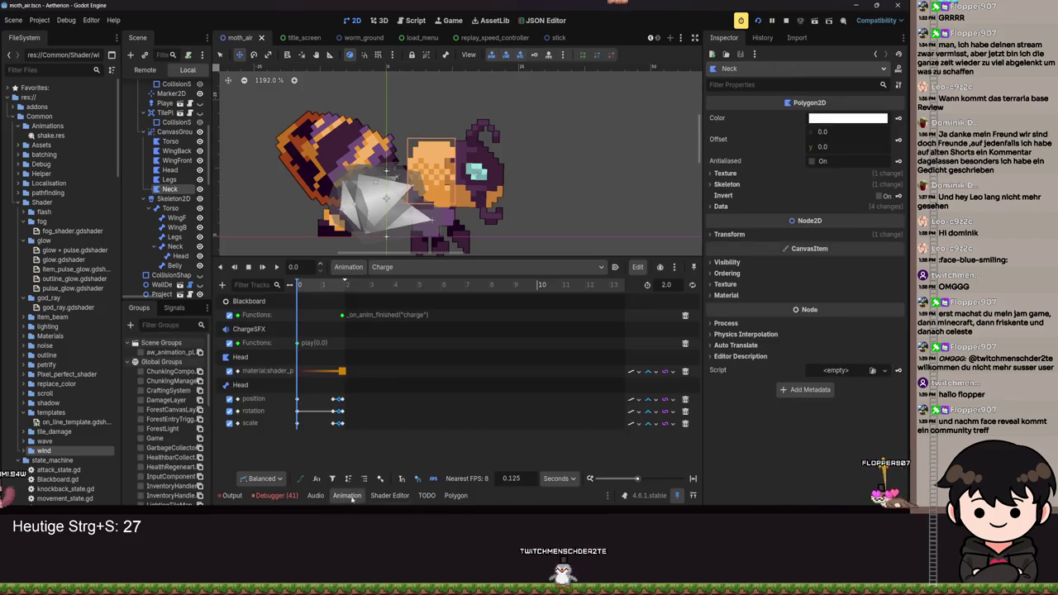
left_click(546, 58)
left_click(405, 291)
key("ctrl+s")
scroll(411, 287, "up", 5, "ctrl")
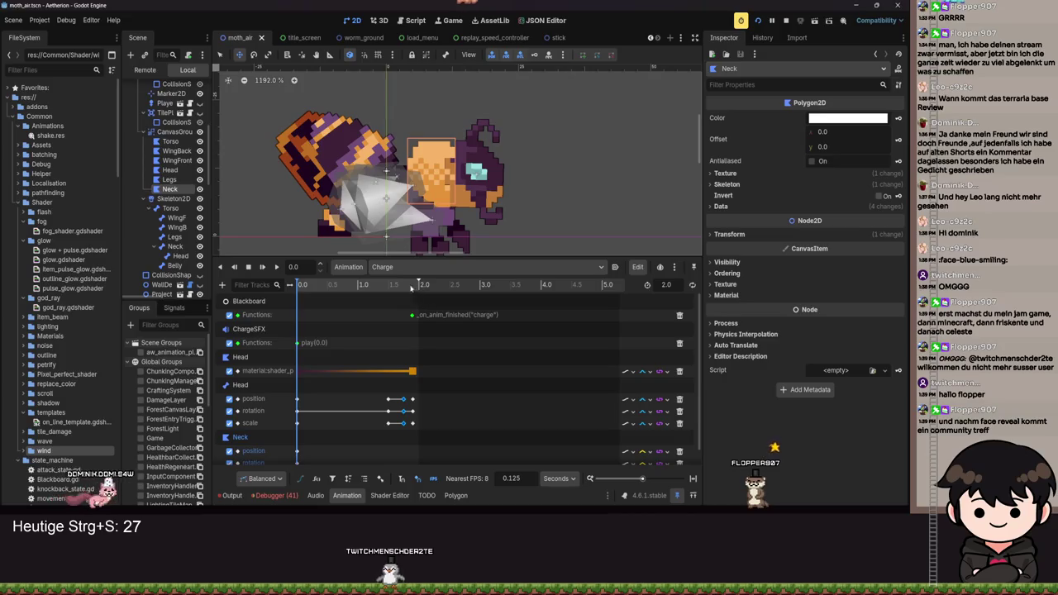
Set the Charge time to 1.9 s and key the Neck transform there, at position -55, -16.
left_click(412, 287)
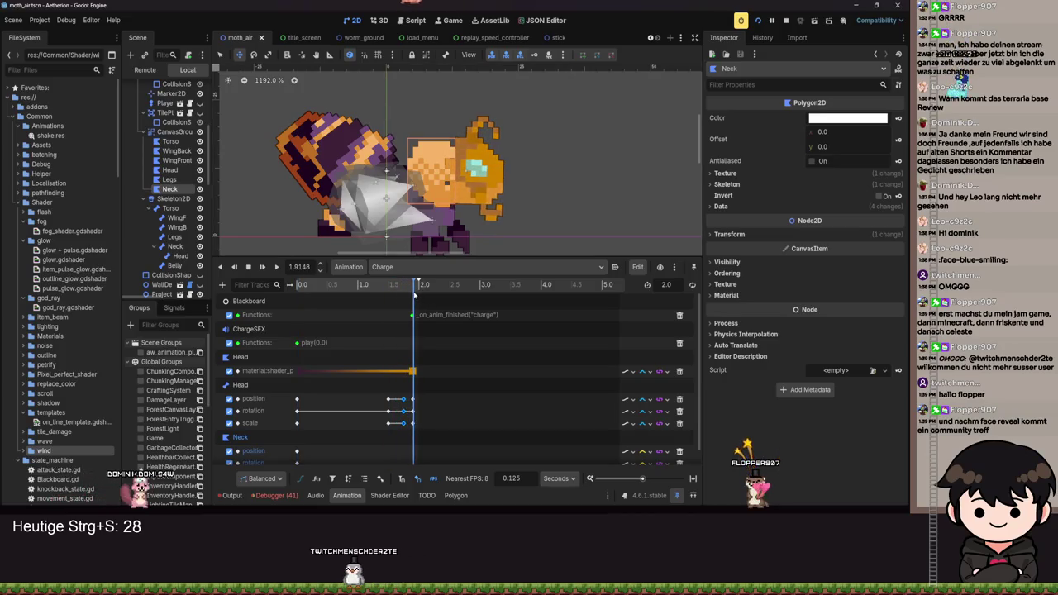
left_click_drag(414, 294, 413, 294)
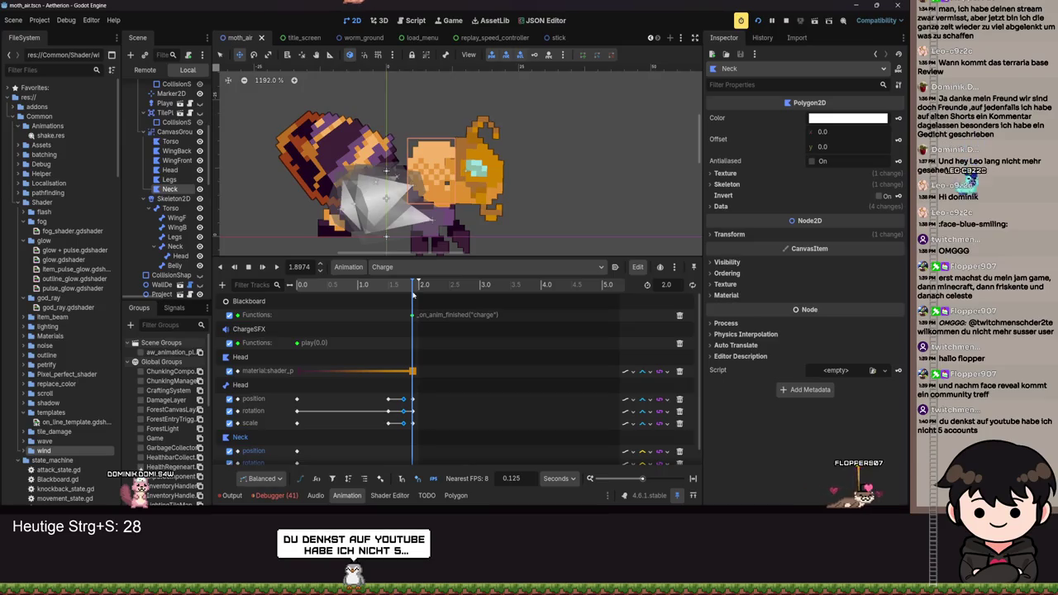
scroll(441, 392, "down", 5, "ctrl")
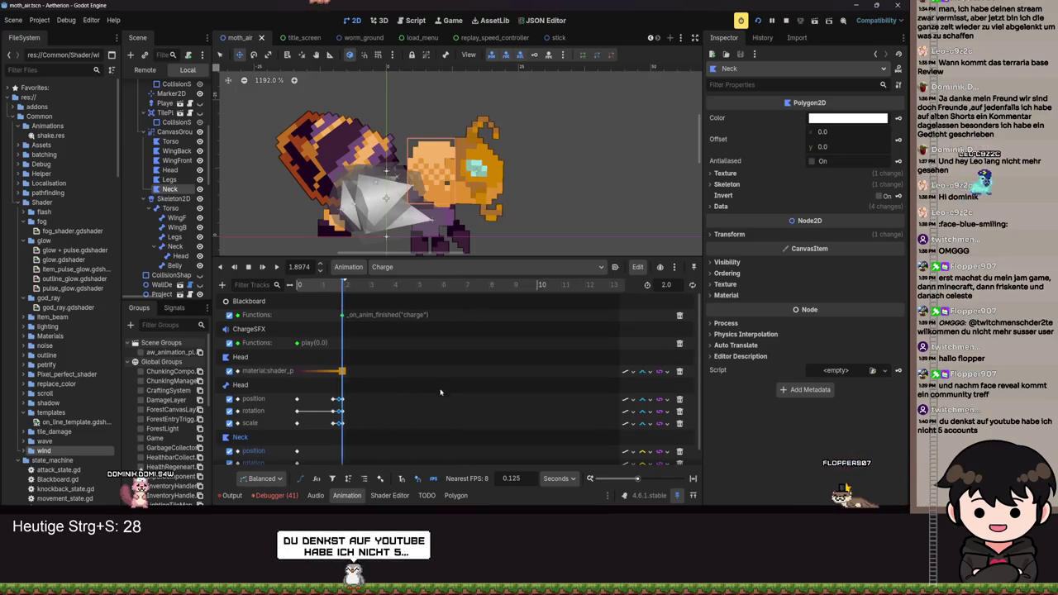
scroll(441, 392, "down", 2)
type("1.9")
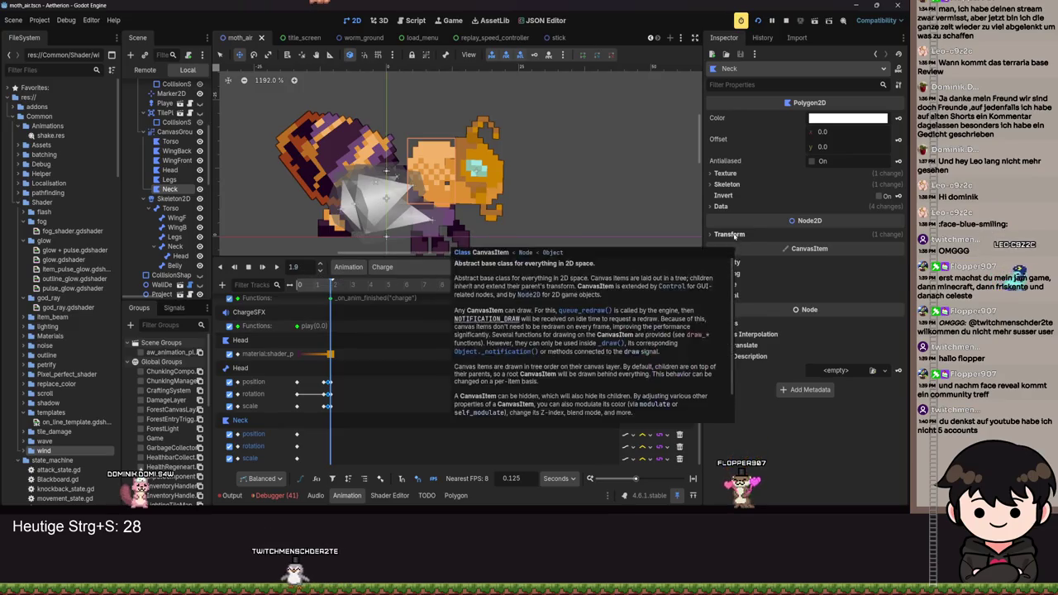
left_click(729, 234)
key("ctrl+s")
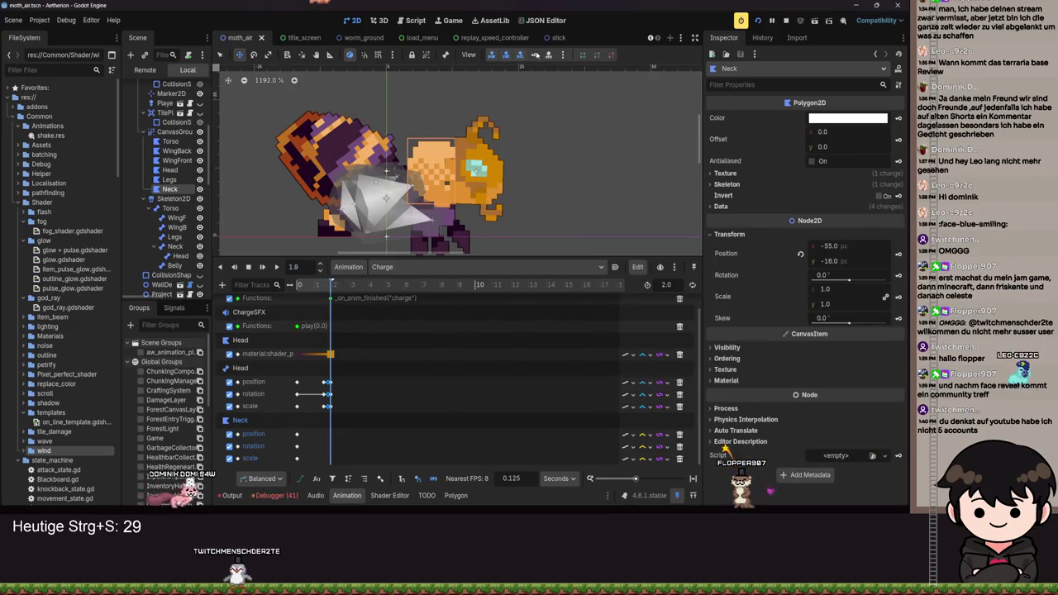
key("k")
scroll(463, 389, "up", 3, "ctrl")
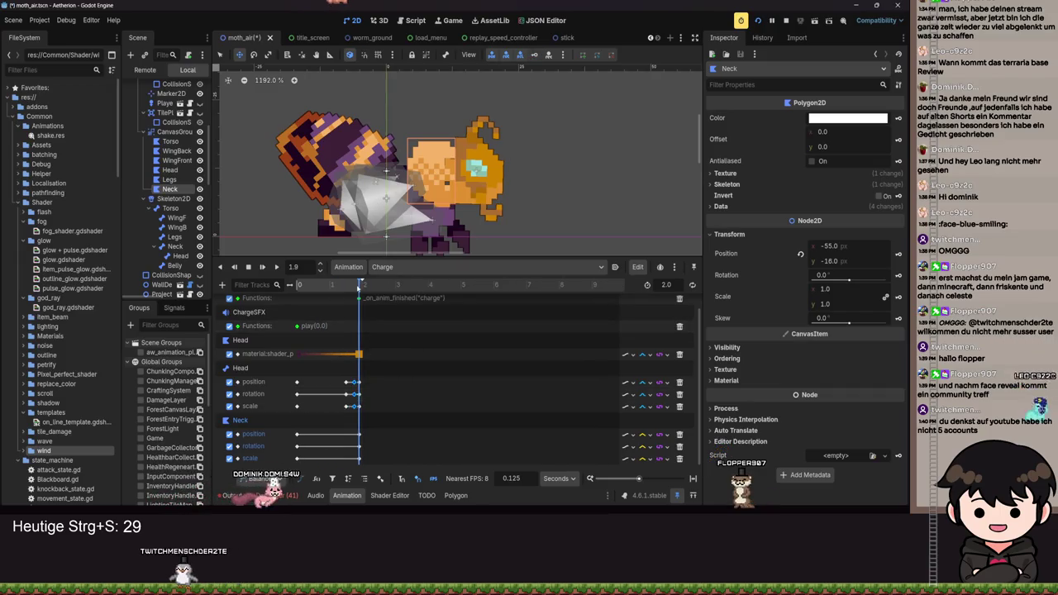
Scrub the Charge animation back to 1.5 s and save the scene.
left_click_drag(359, 287, 348, 287)
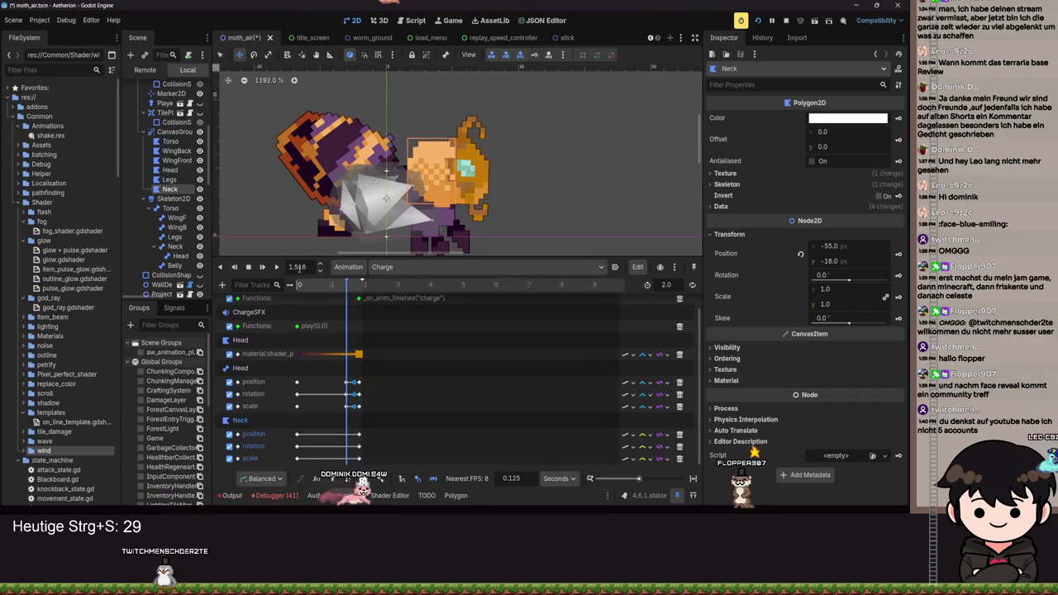
key("ctrl+s")
type(".85")
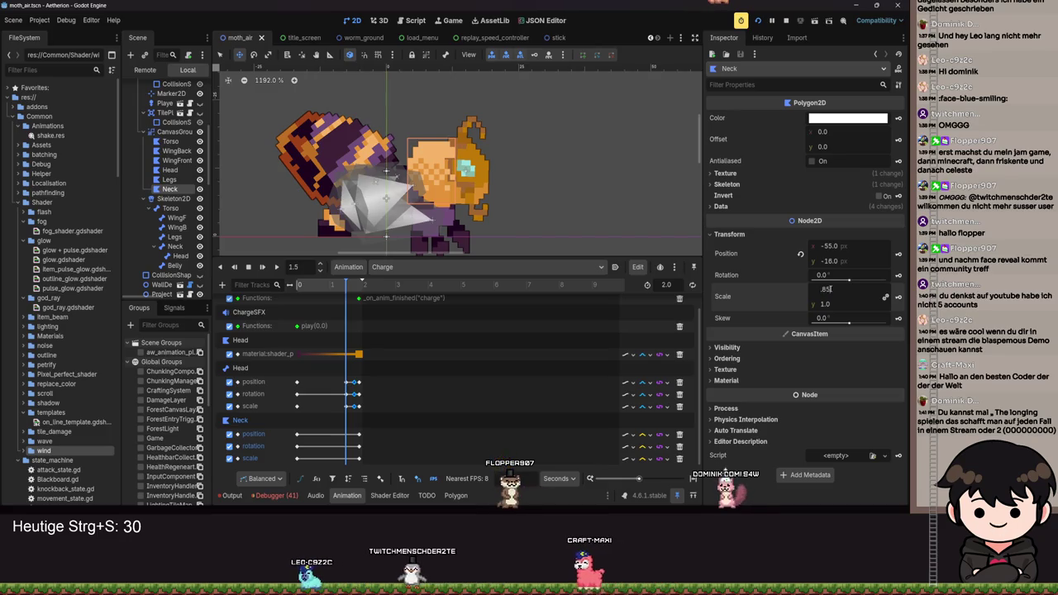
At 1.5 s, give the Neck 0.85 horizontal scale, shift it right, and save.
key("Return")
key("ctrl+z")
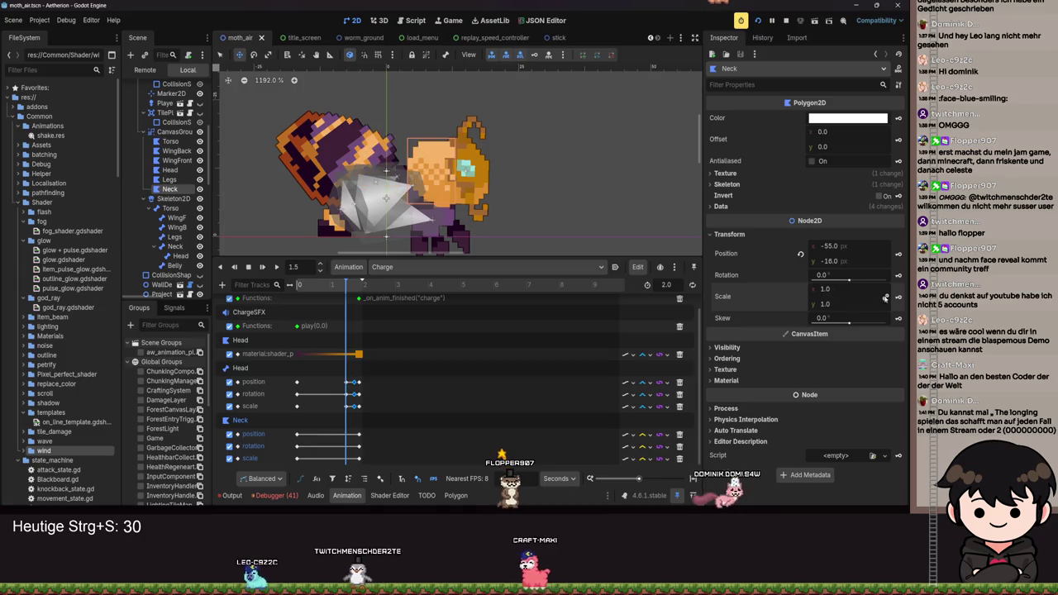
type(".")
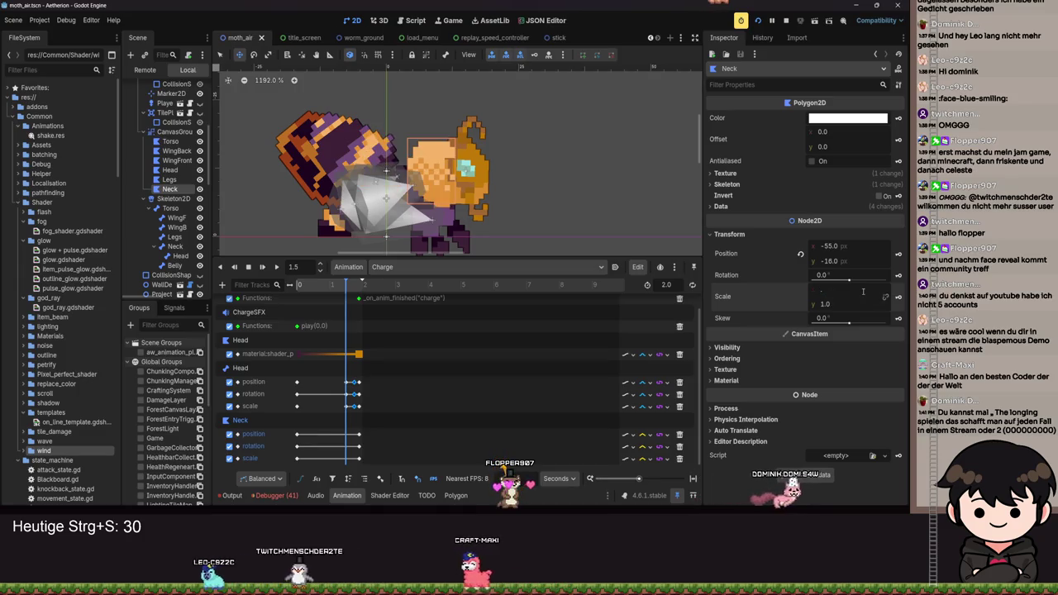
type("85")
key("Return")
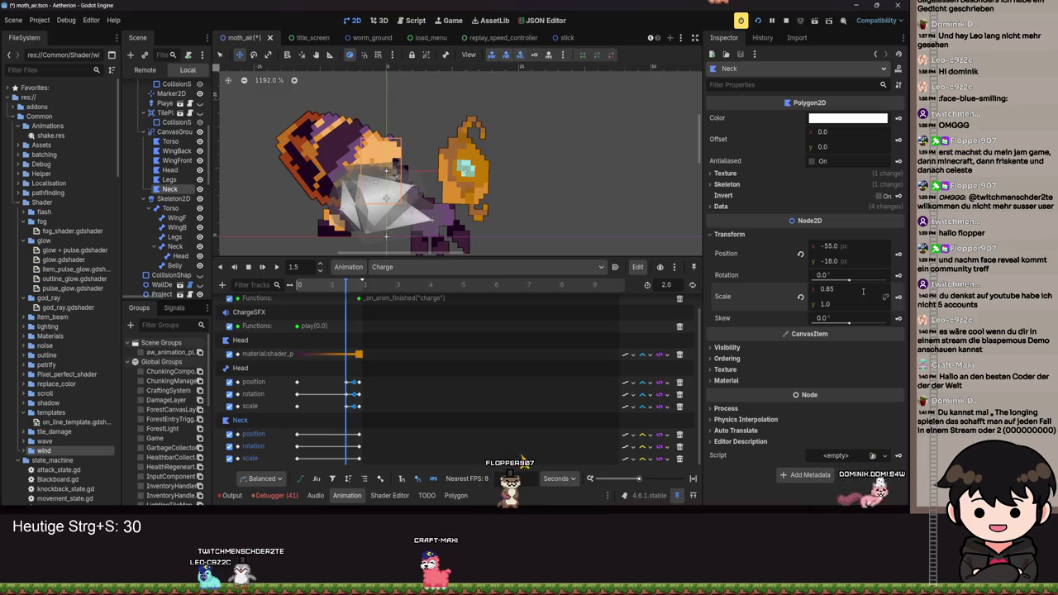
left_click_drag(386, 171, 420, 174)
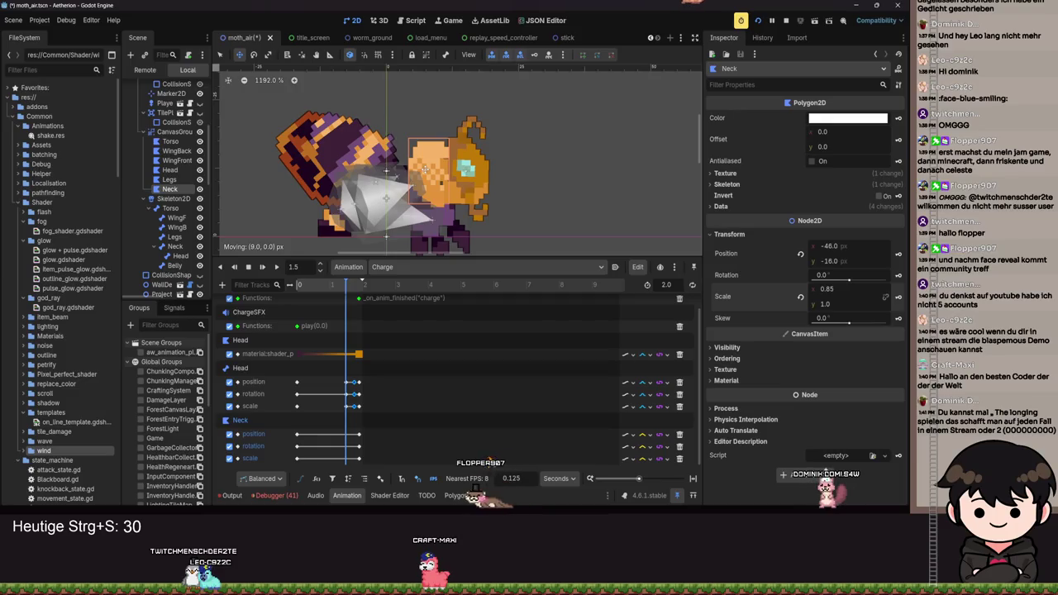
key("ctrl+s")
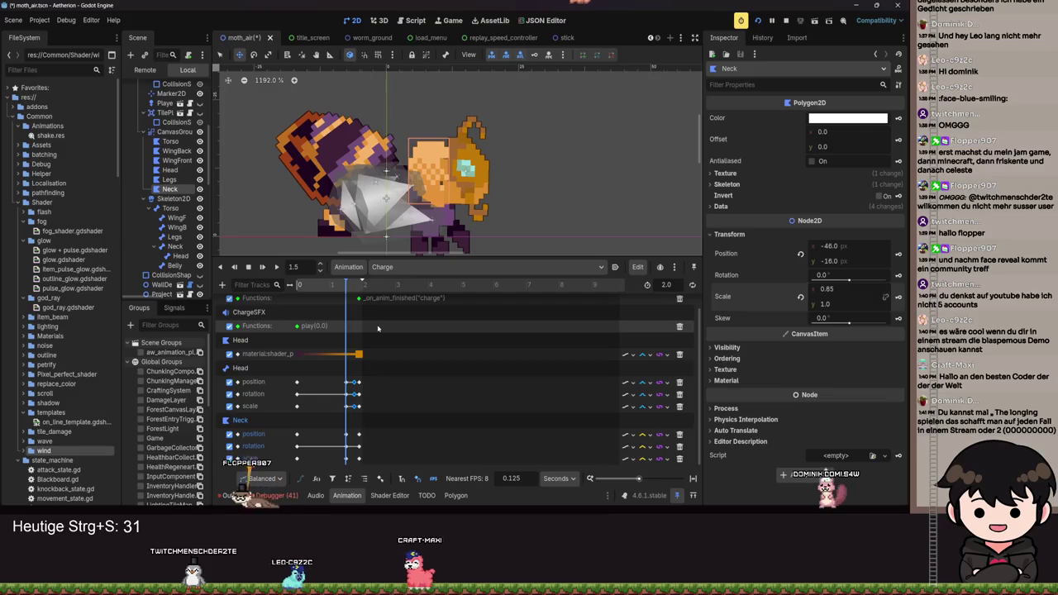
key("s")
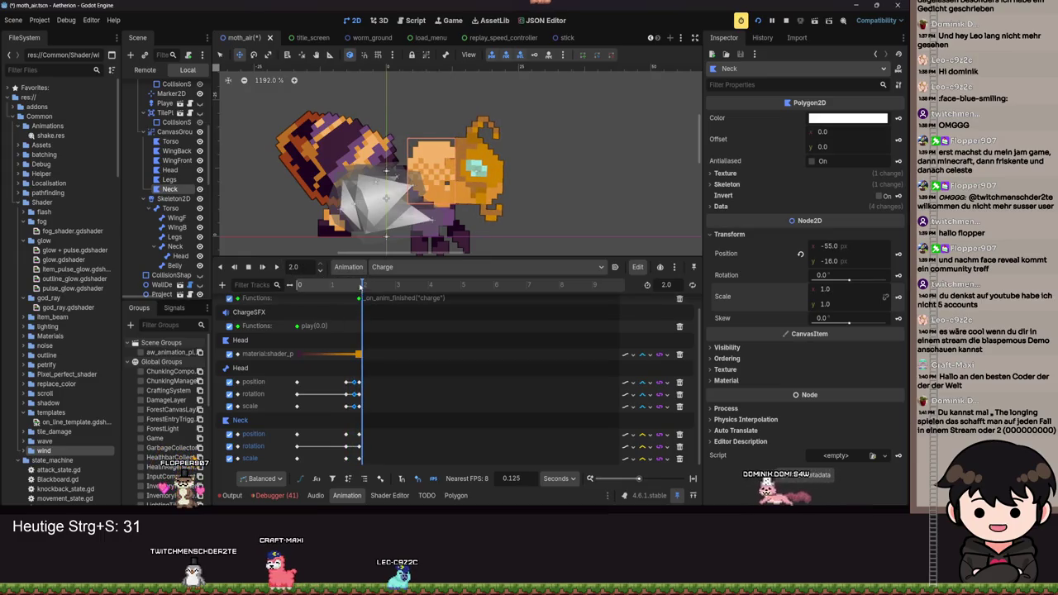
Key the Neck at 1.75 s with 0.85 horizontal scale and x position -46, then run the game.
left_click(356, 285)
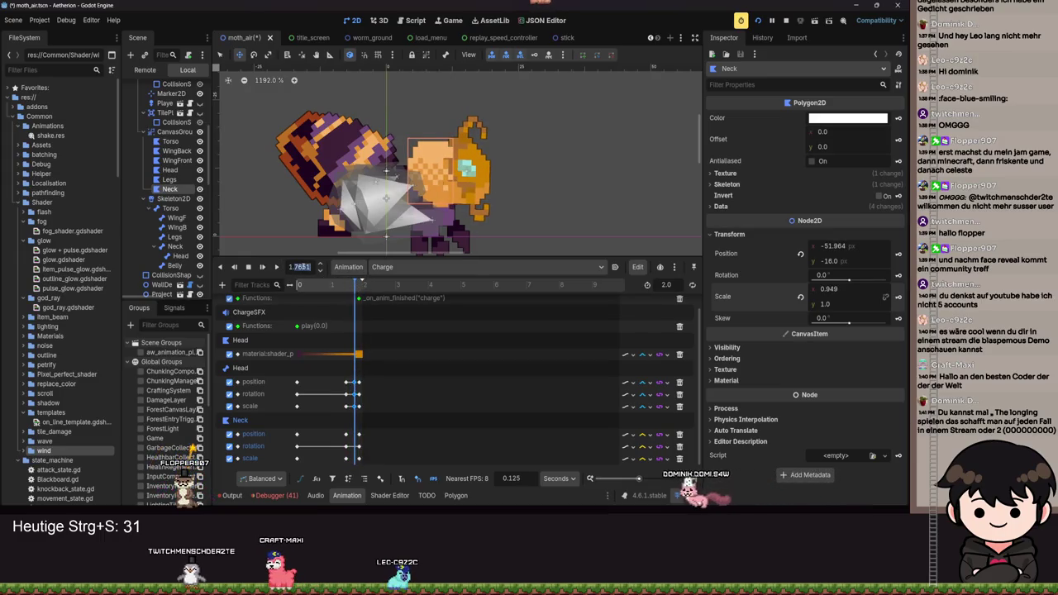
type("1.75")
key("Return")
key("ctrl+s")
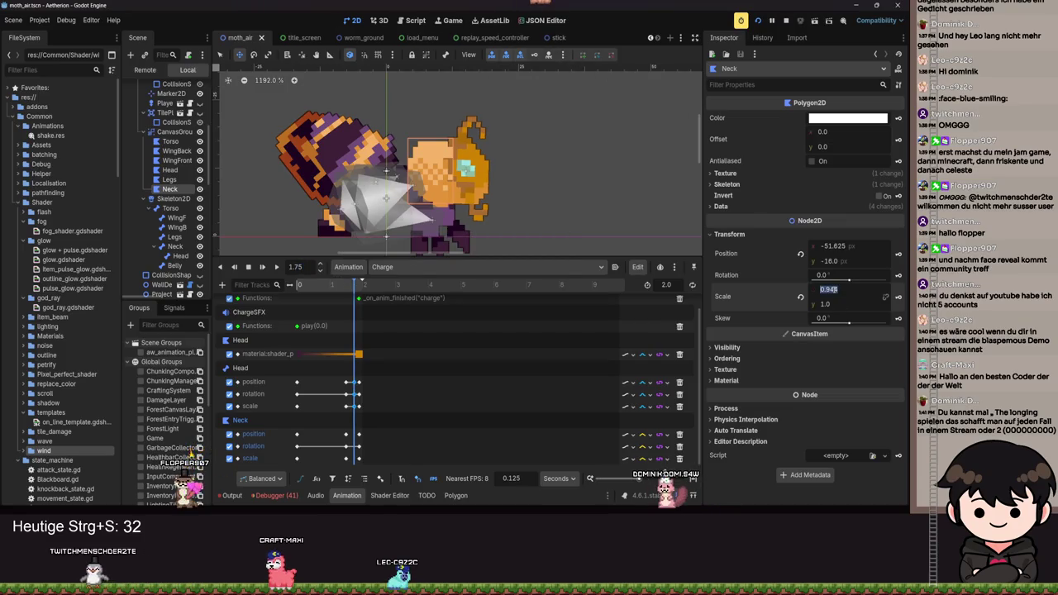
type("5")
key("Return")
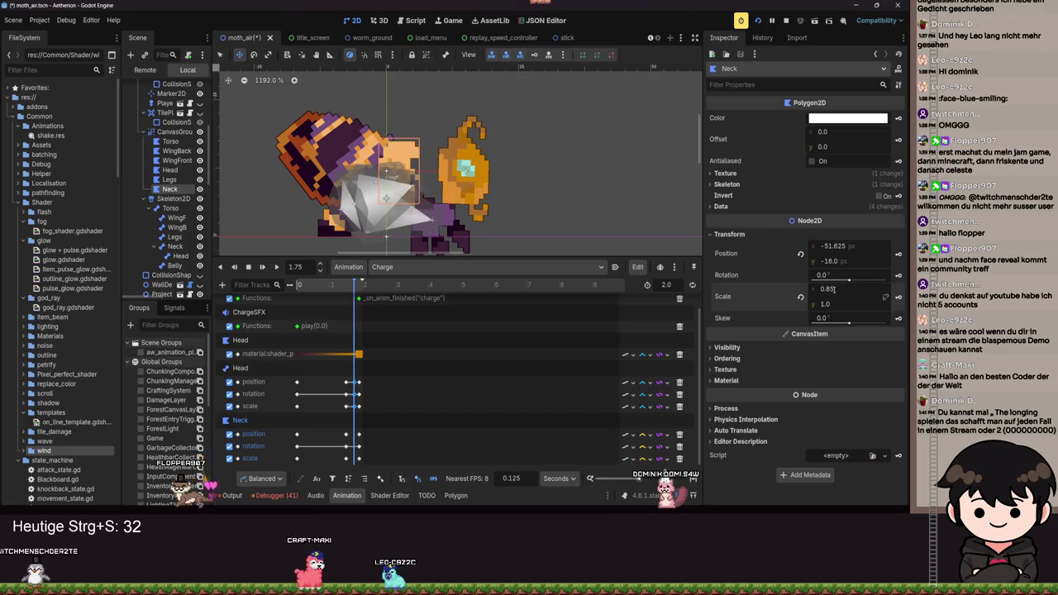
key("ctrl+s")
left_click_drag(397, 168, 451, 169)
key("ctrl+s")
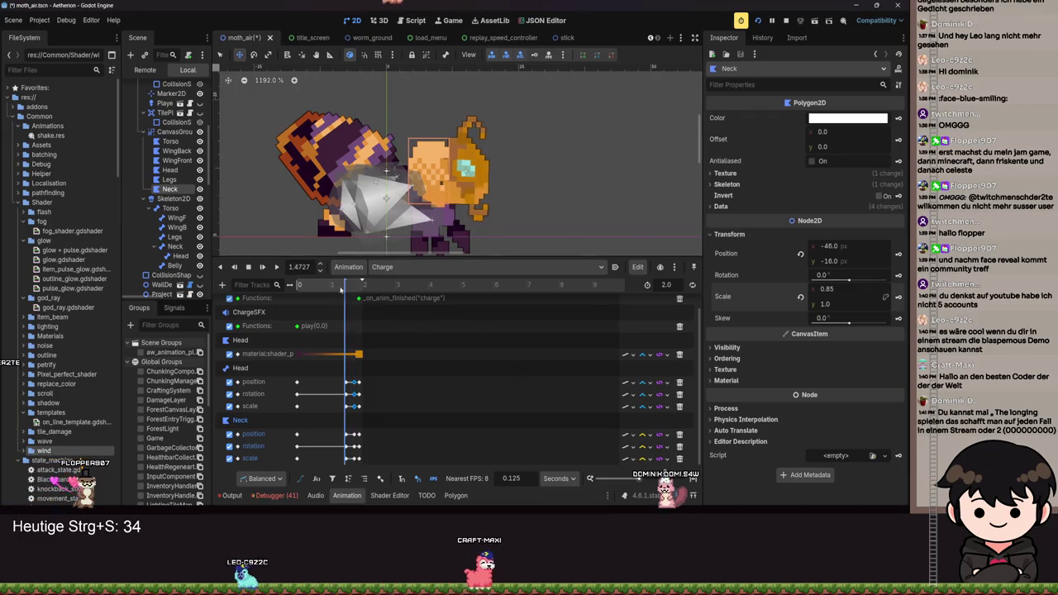
key("shift+d")
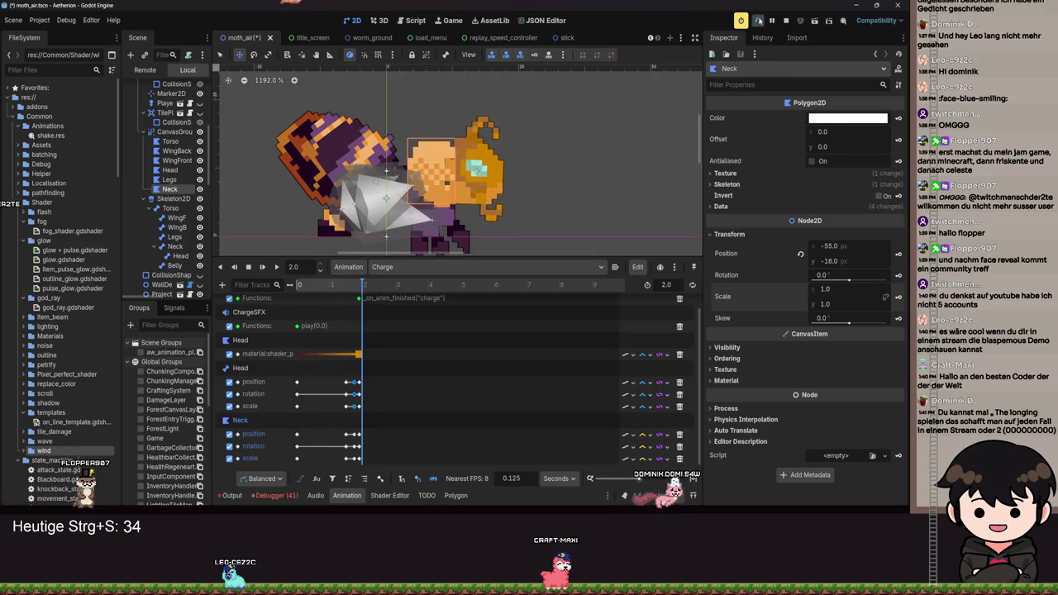
key("F5")
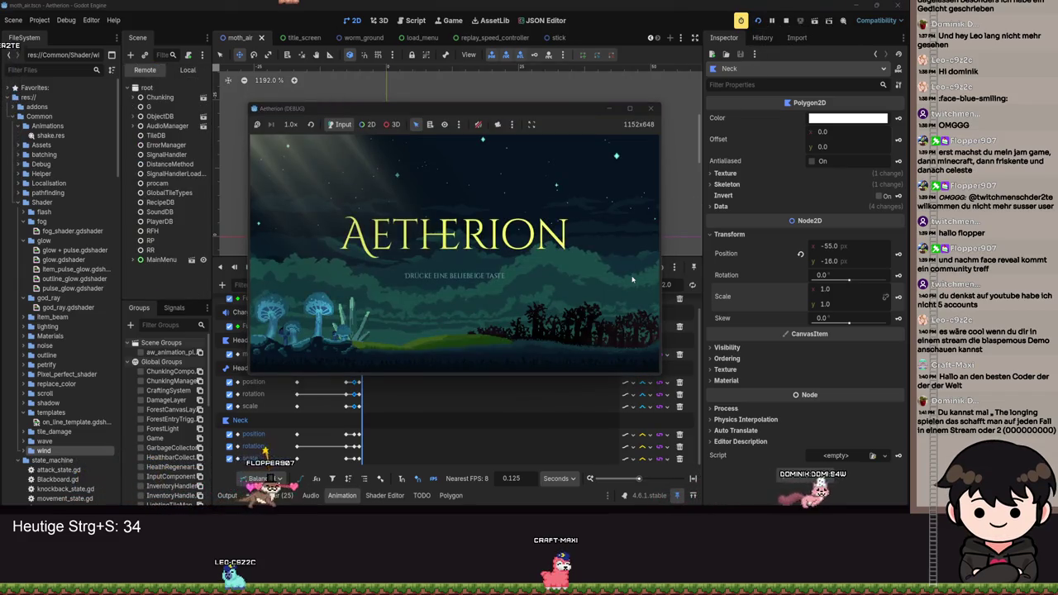
Get past the title screen, load a saved game, and maximize the game window.
left_click(511, 297)
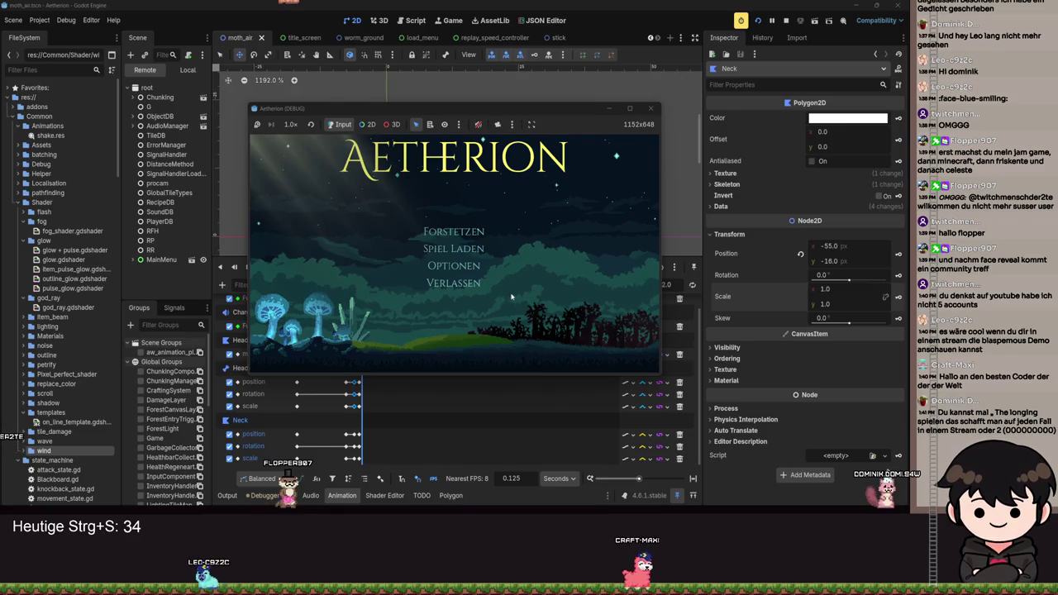
left_click(467, 248)
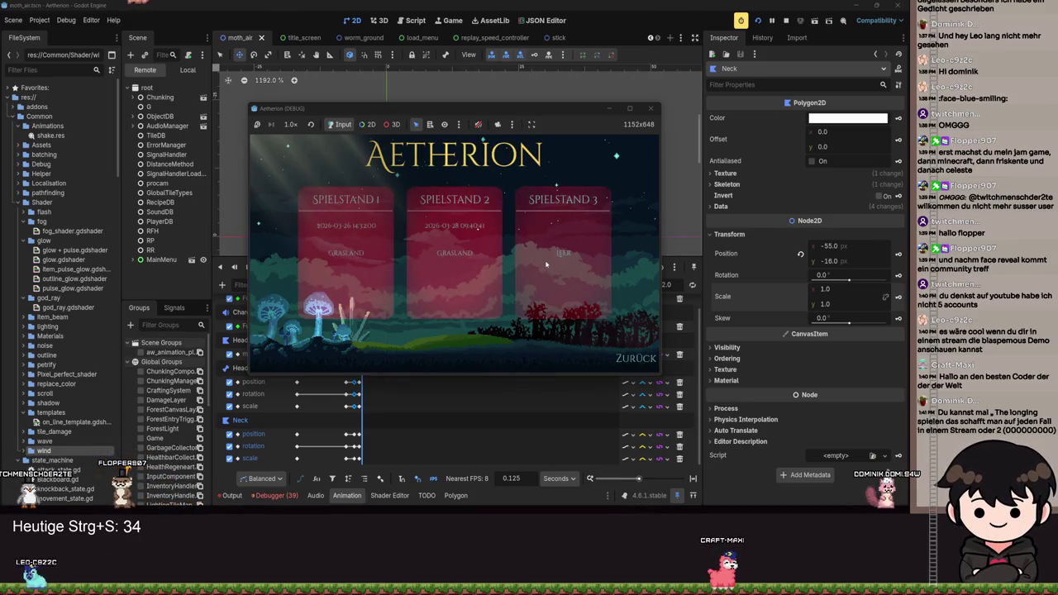
left_click(546, 264)
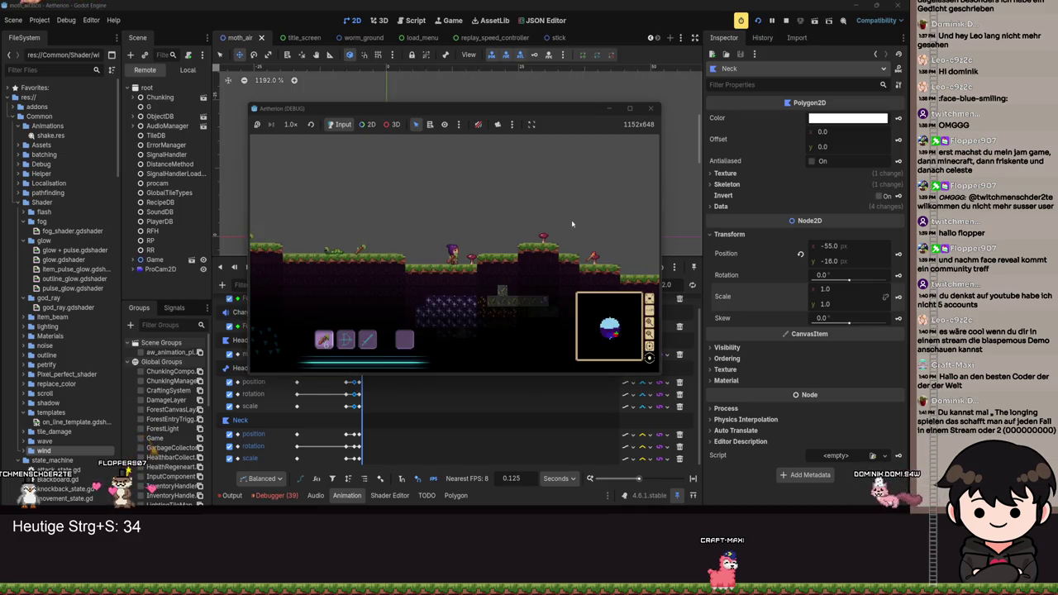
left_click(631, 109)
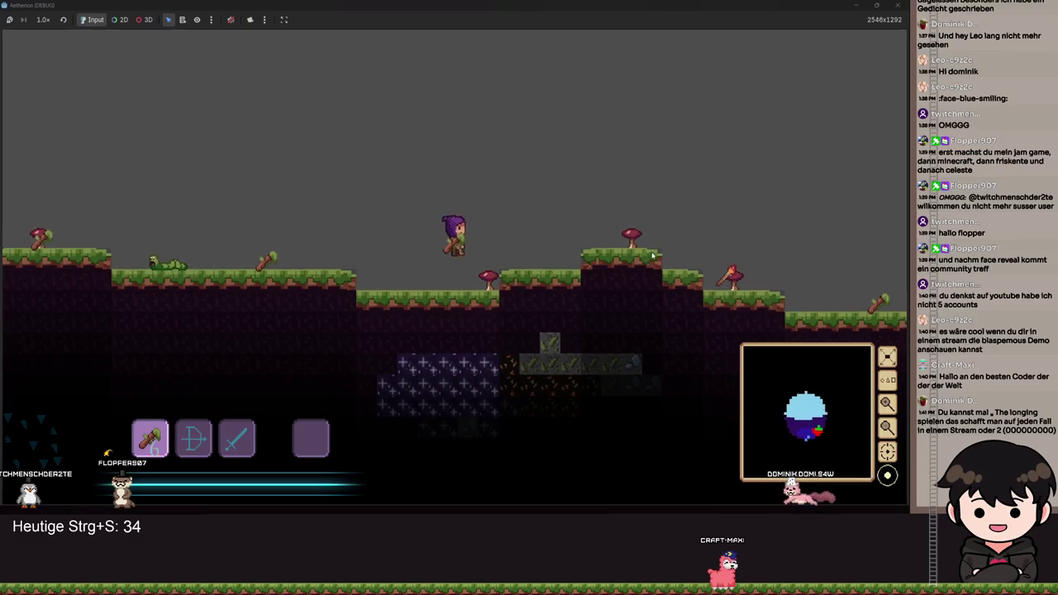
Walk right past the altar to the moth, then pause and minimize the game.
key("2")
key("d")
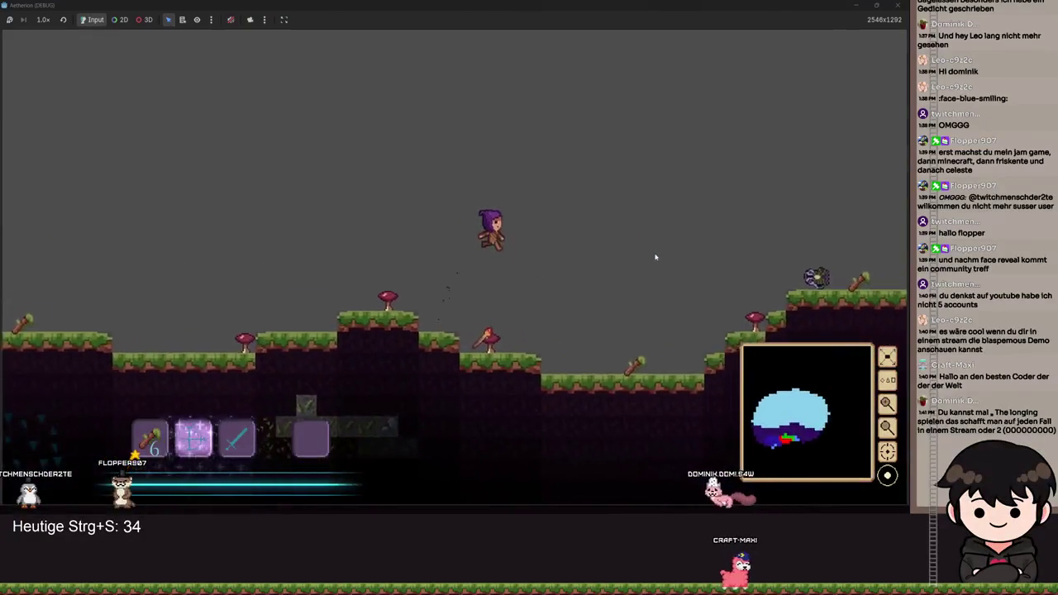
key("d")
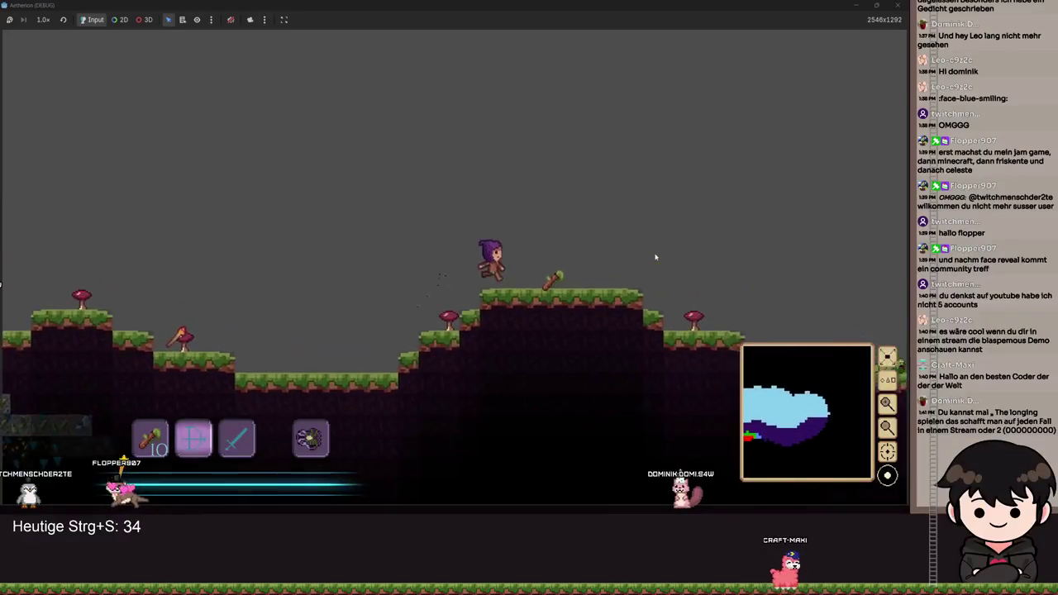
key("d")
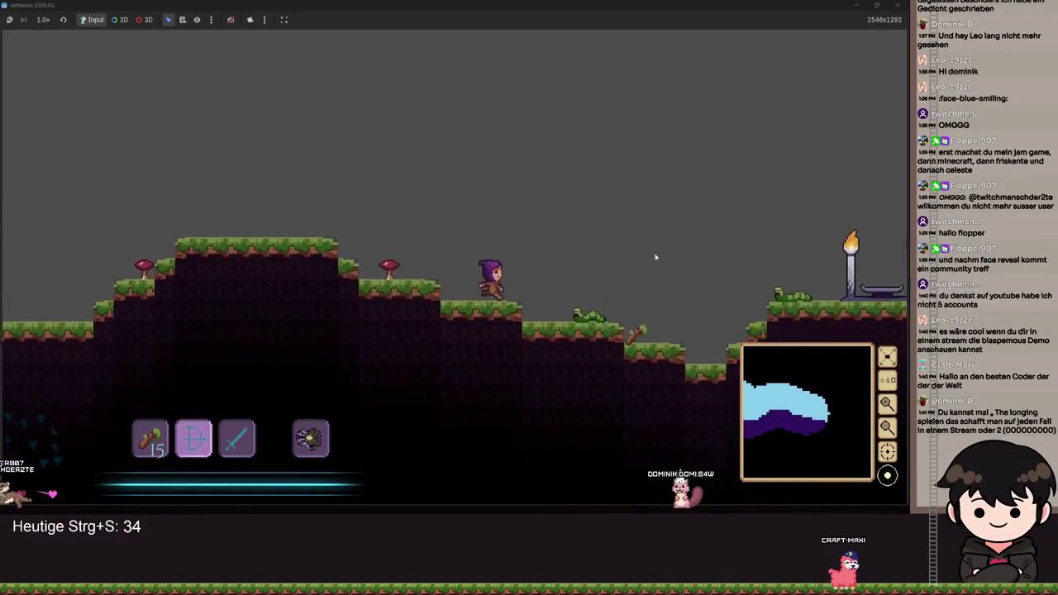
key("d")
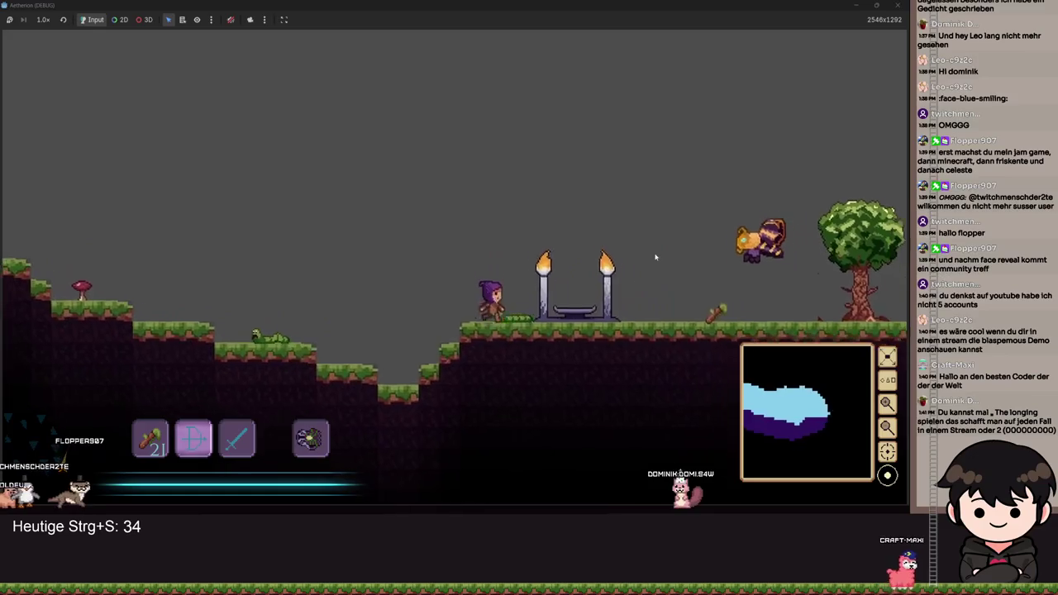
key("a")
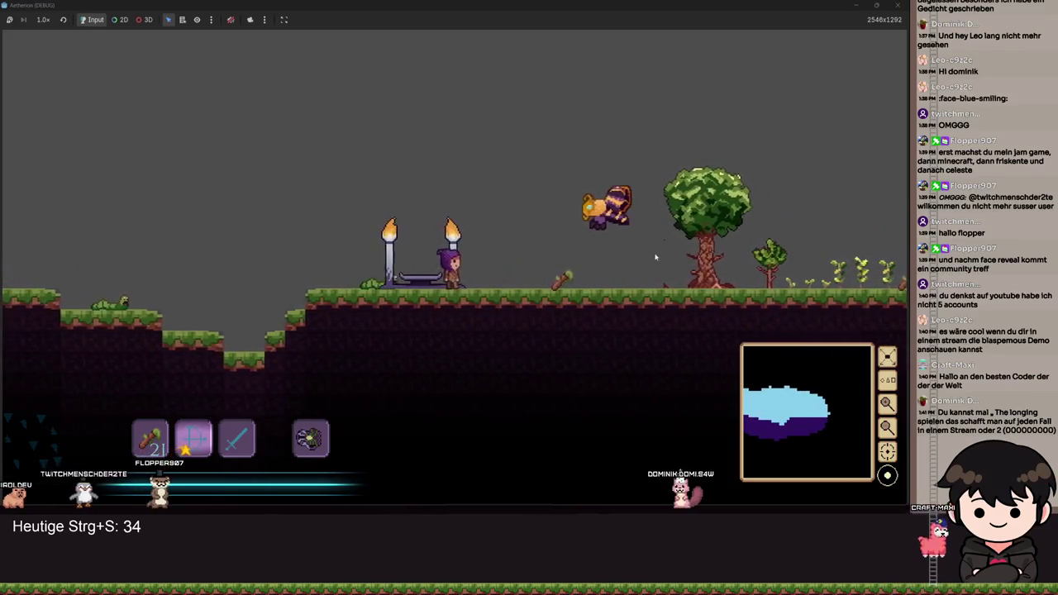
key("space")
key("Escape")
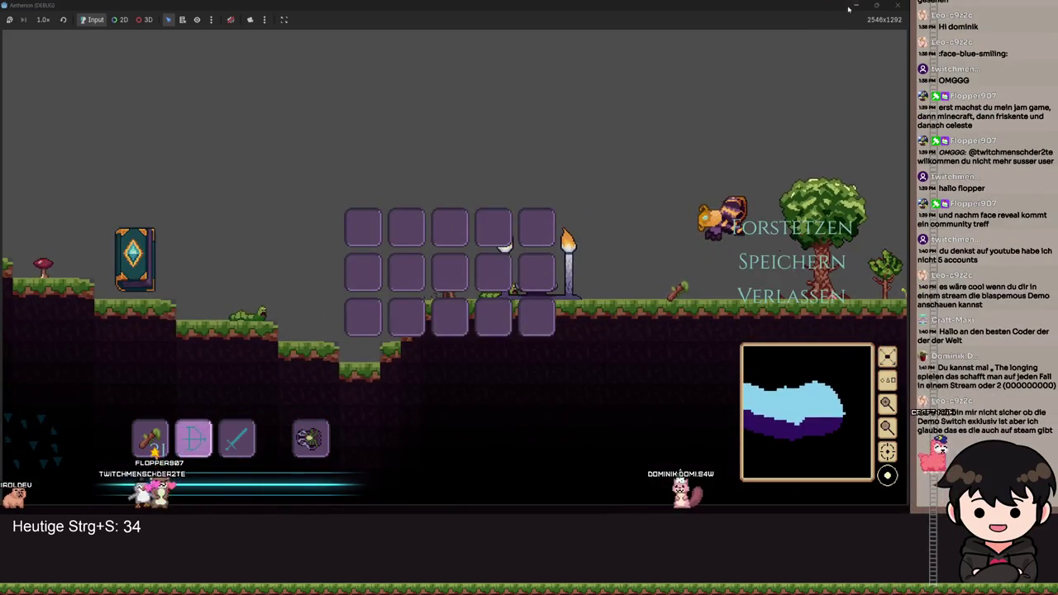
left_click(852, 7)
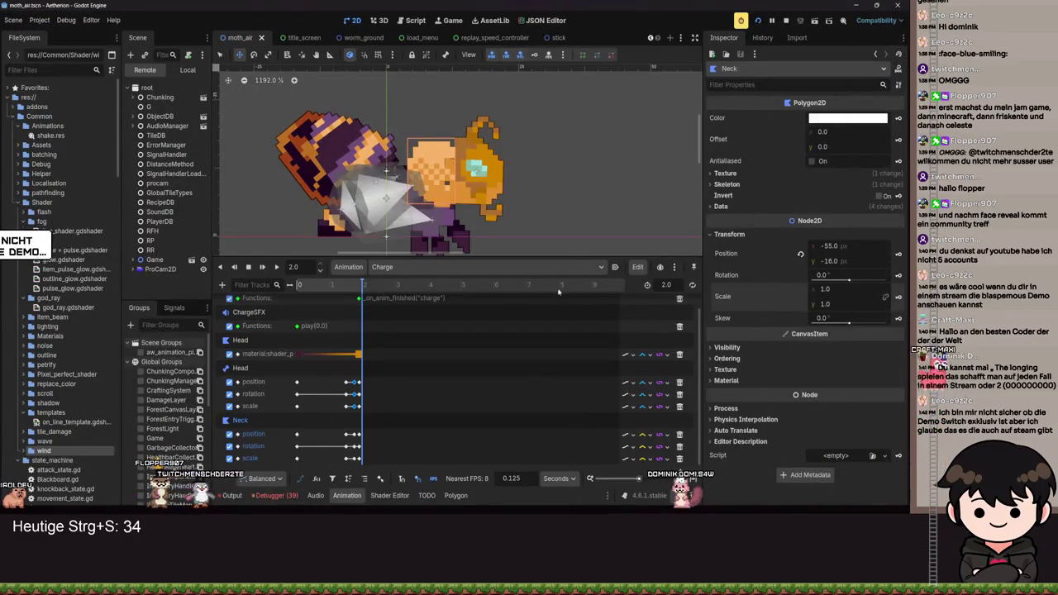
Set the Charge animation length to 1.9 s and save the moth scene.
type(".9")
key("Return")
key("ctrl+s")
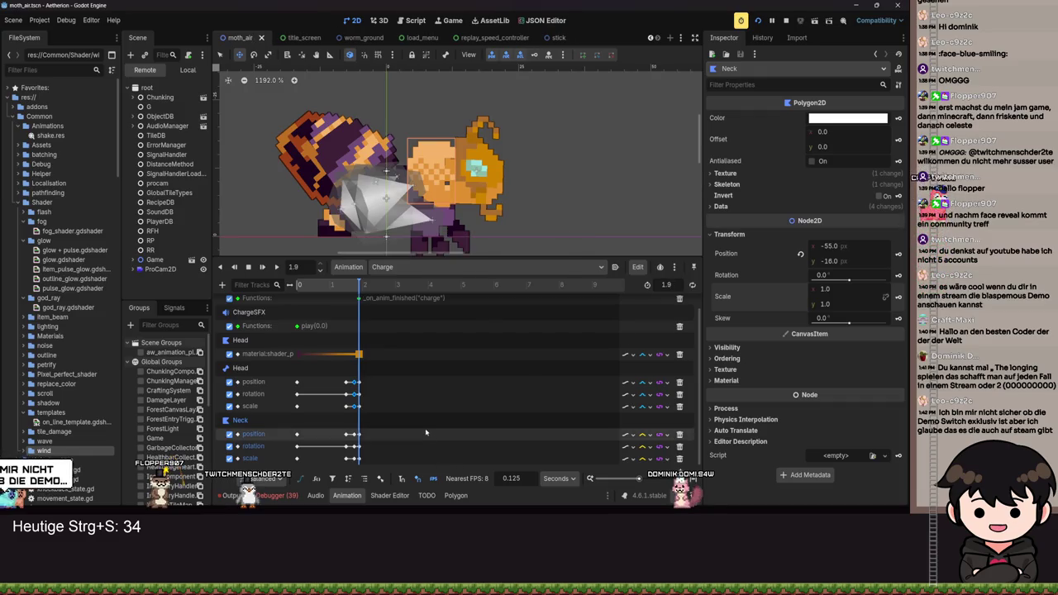
key("ctrl+s")
Move the charge-finished callback key on the Functions track to 1.875 s and save.
scroll(369, 321, "up", 1)
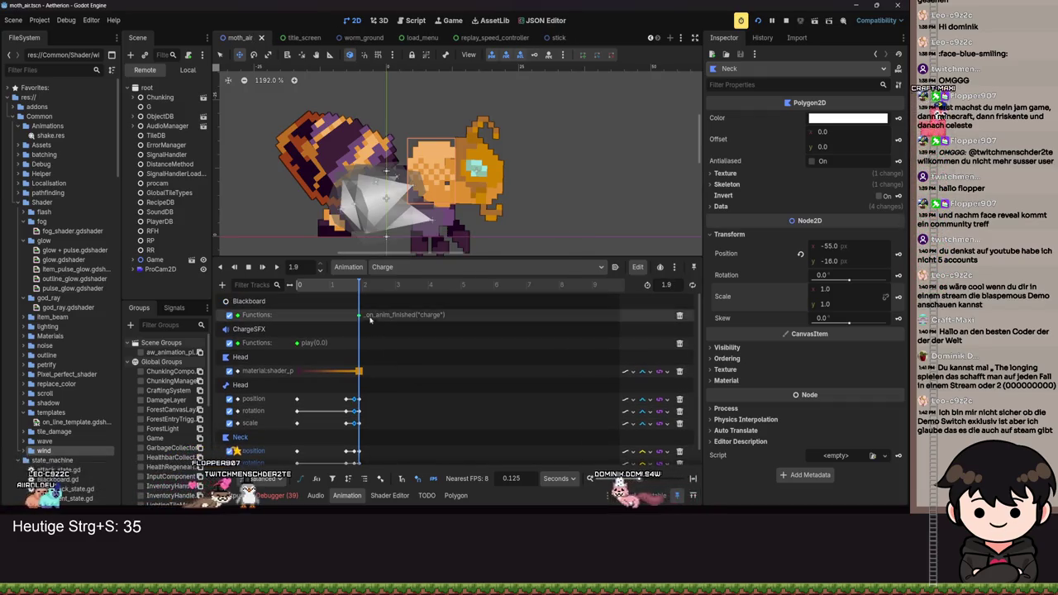
left_click(359, 316)
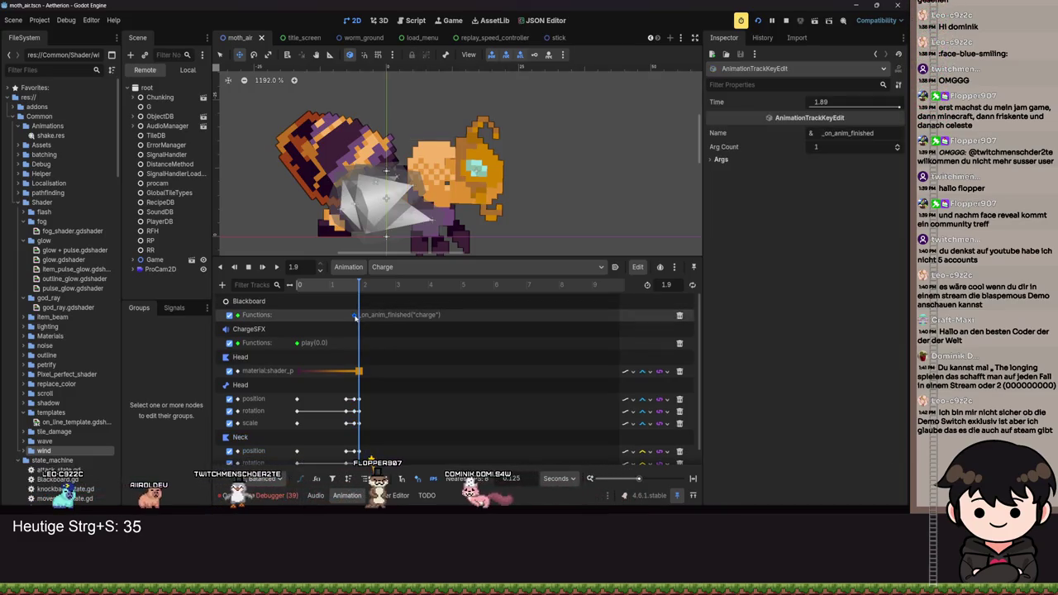
key("ctrl+s")
scroll(413, 394, "down", 1)
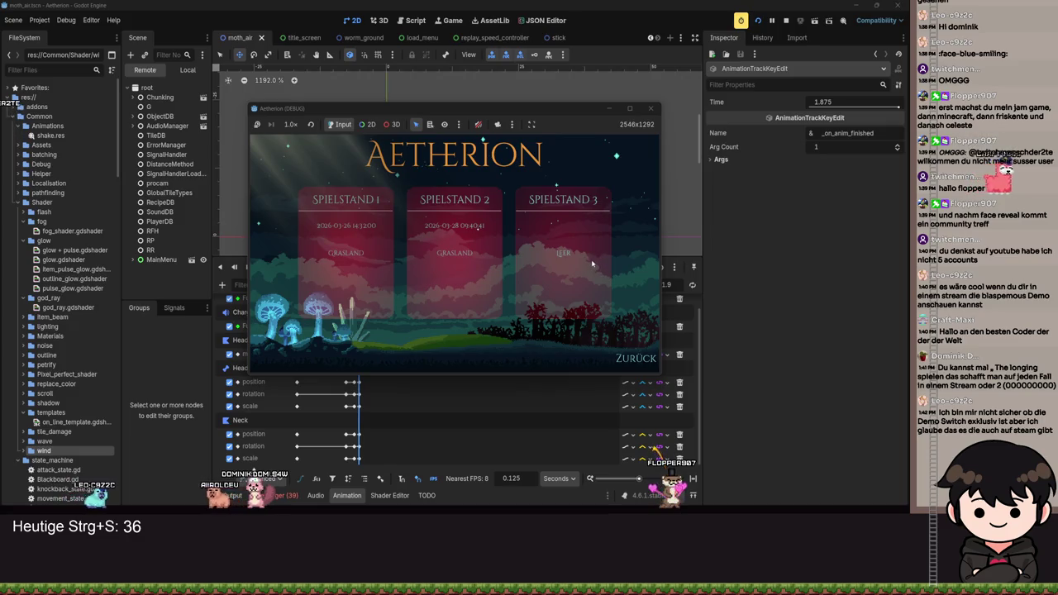
Start a new game in empty save slot 3, maximize it, and run right to the moth.
left_click(591, 264)
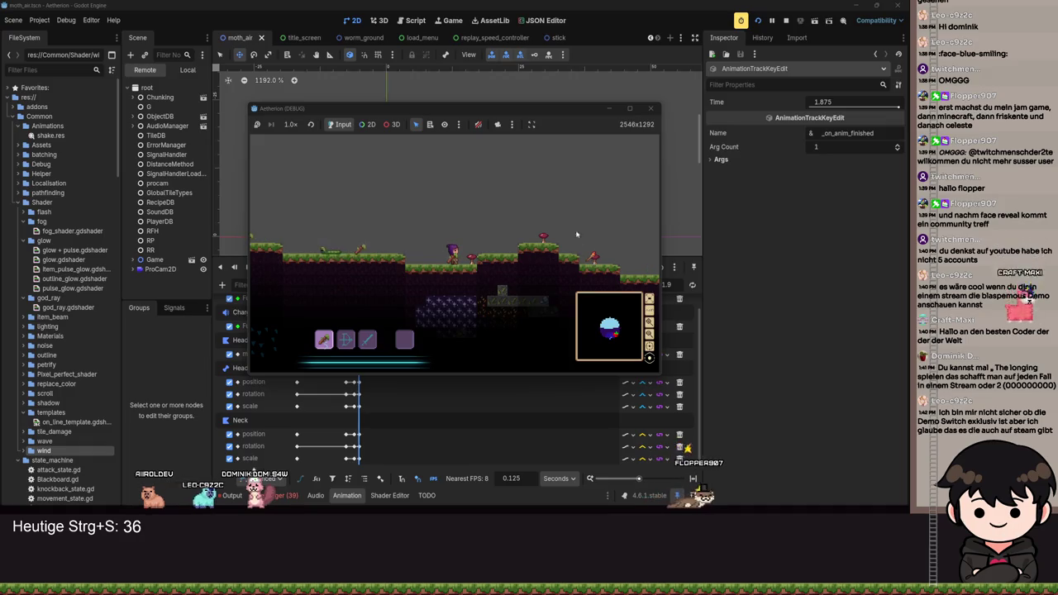
left_click(629, 108)
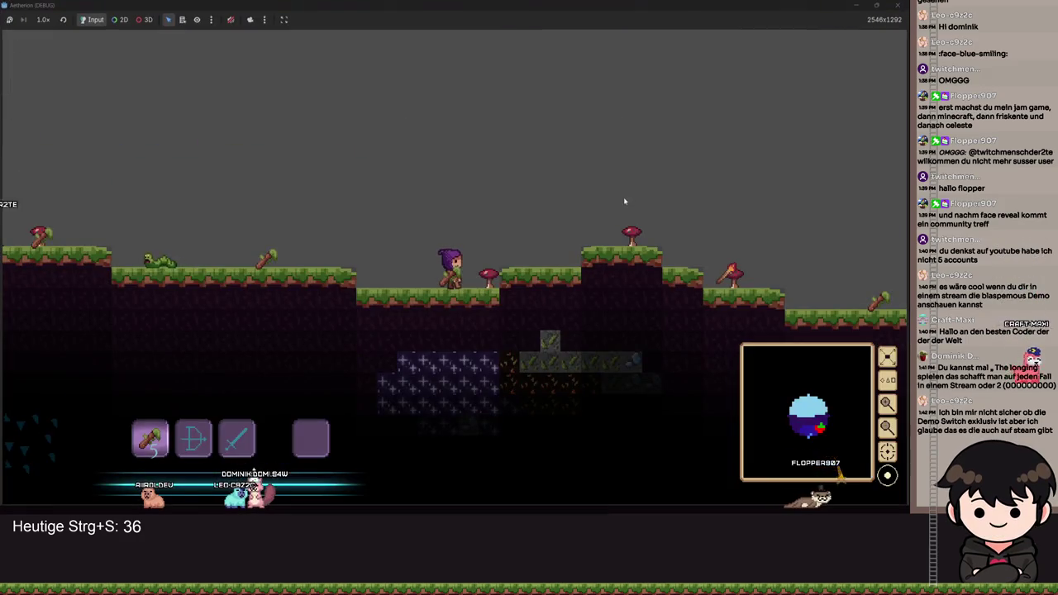
key("d")
key("space")
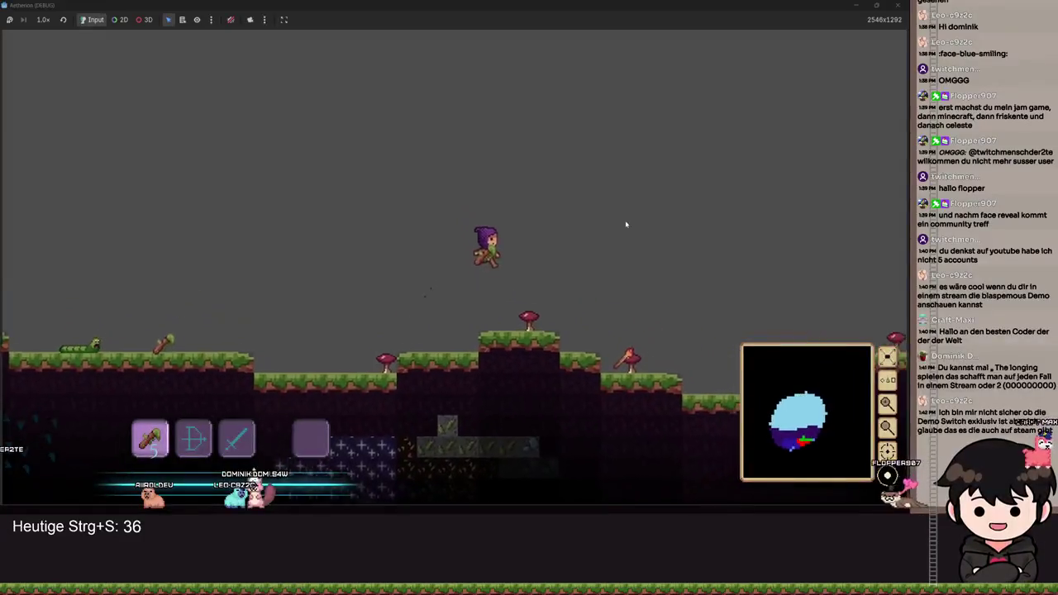
key("d")
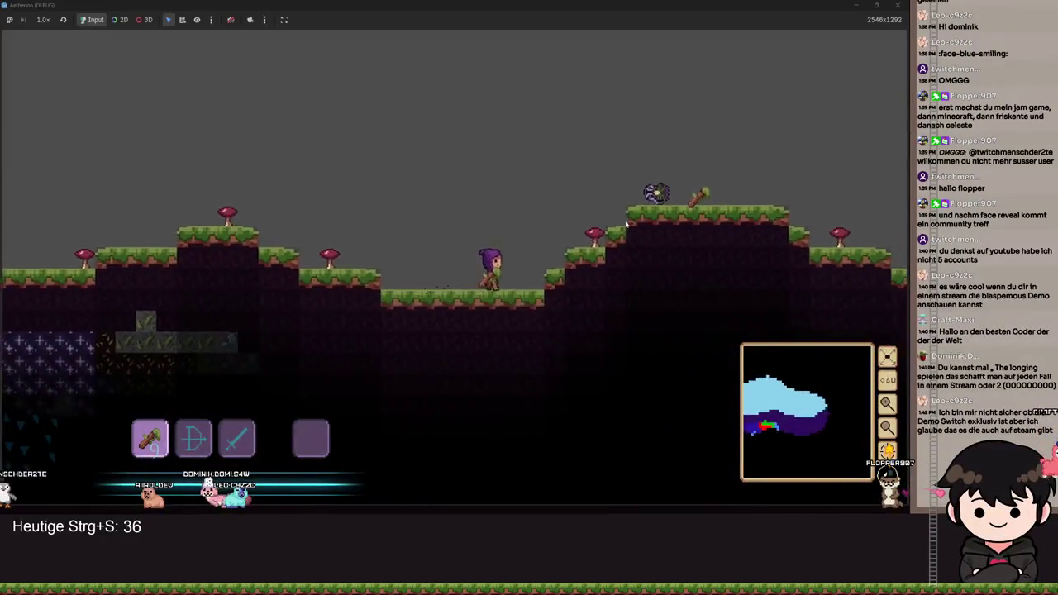
key("space")
key("d")
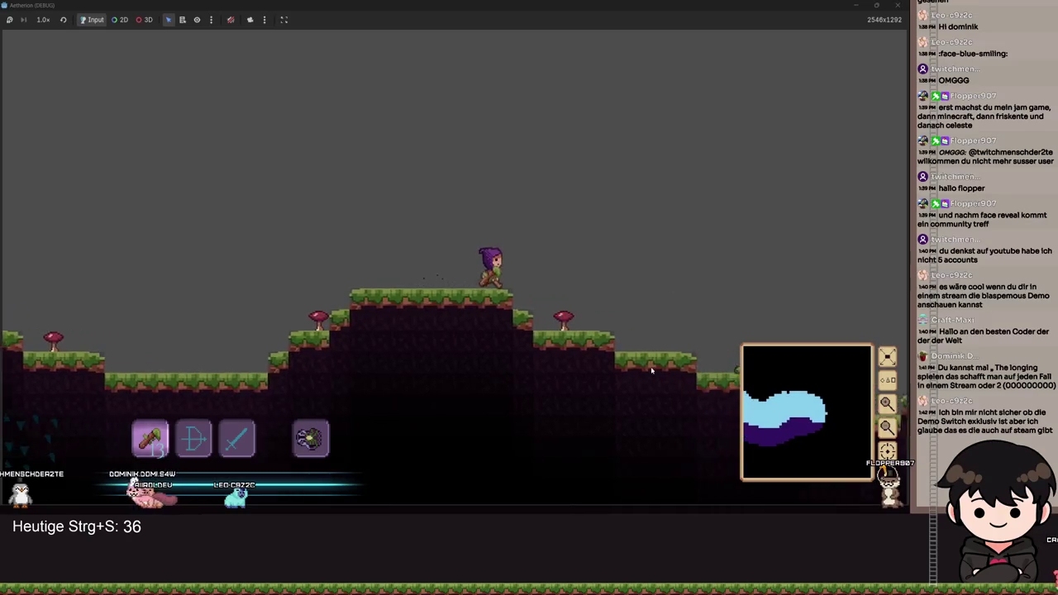
key("d")
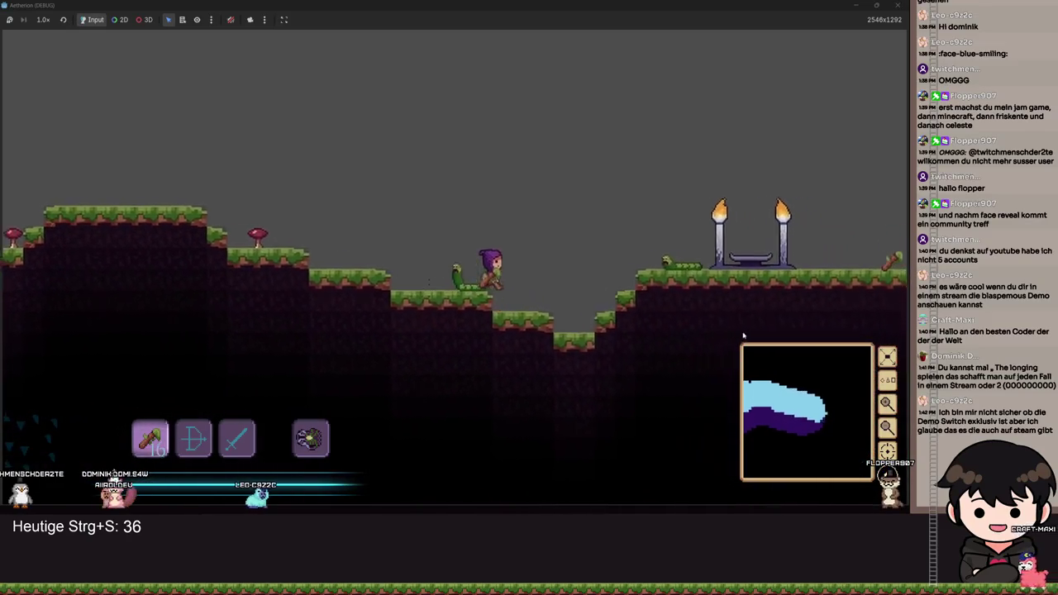
key("d")
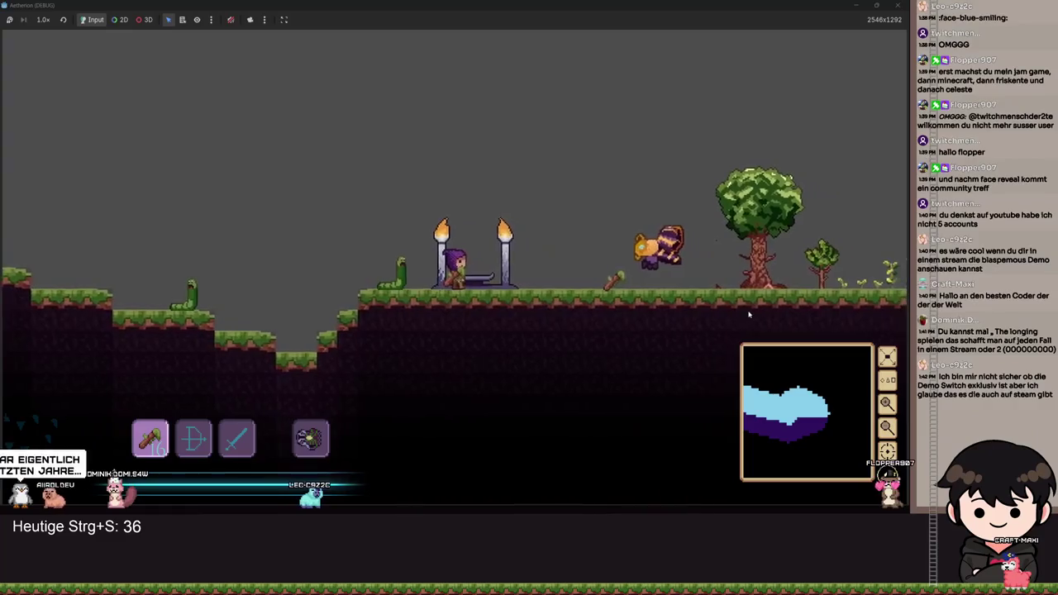
key("Escape")
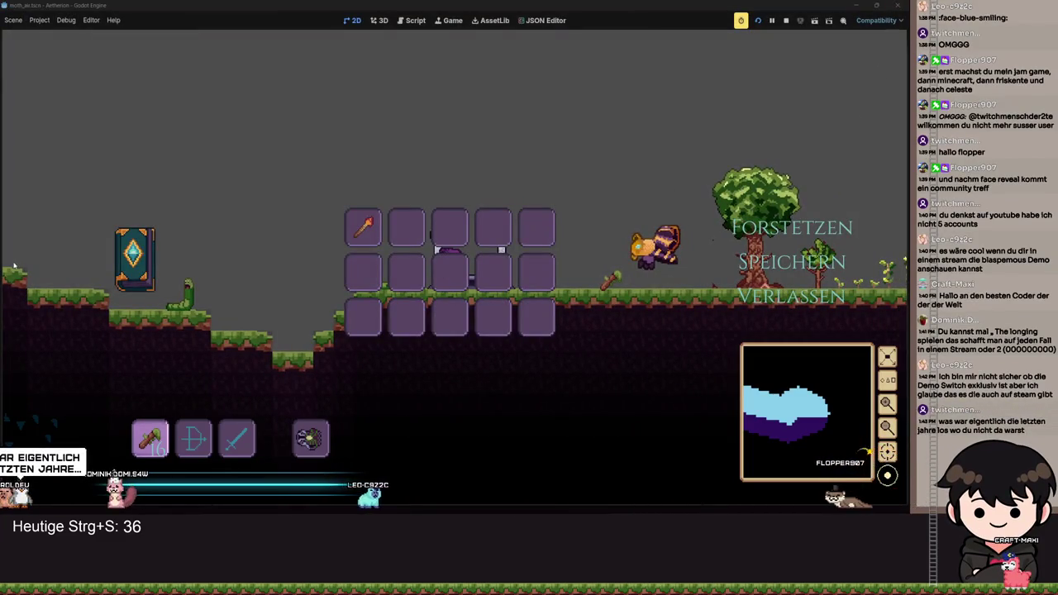
Stop the game, save the moth scene from MultipleAnimationHandler, and relaunch to the saved-games list.
key("F8")
scroll(168, 259, "down", 5)
left_click(163, 237)
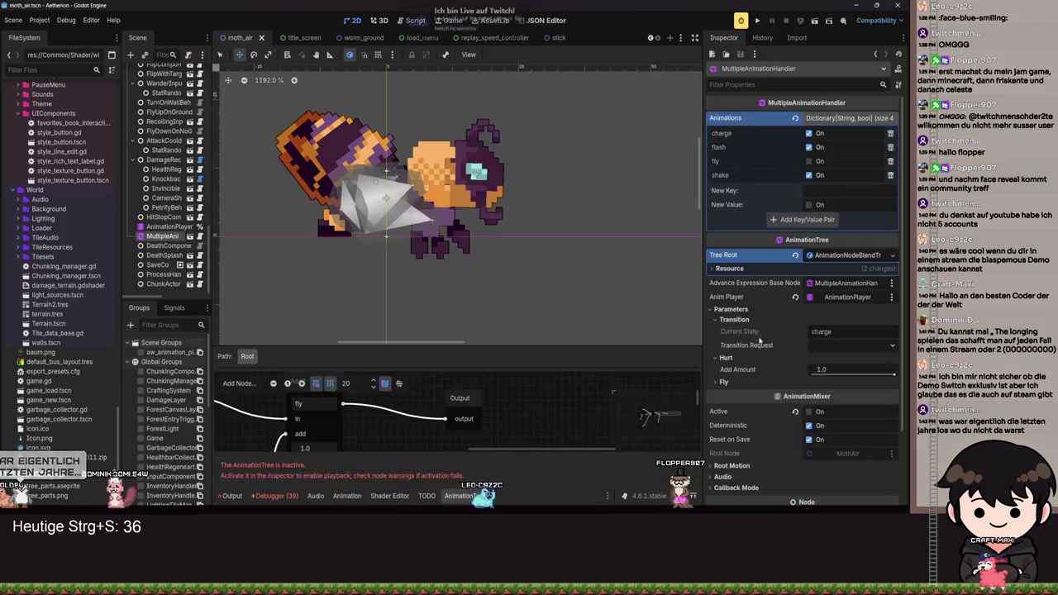
key("ctrl+s")
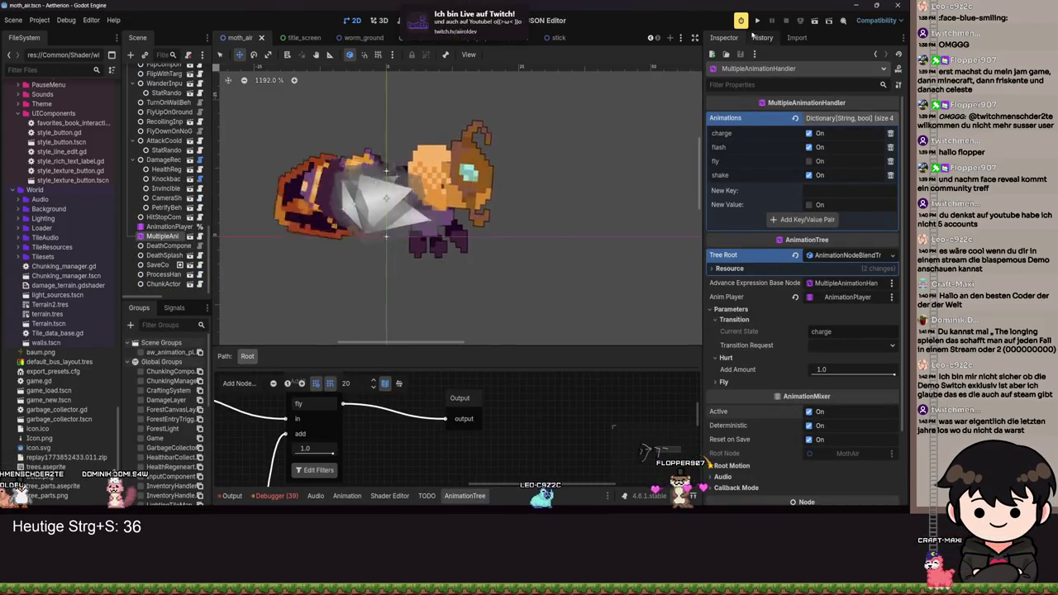
left_click(756, 21)
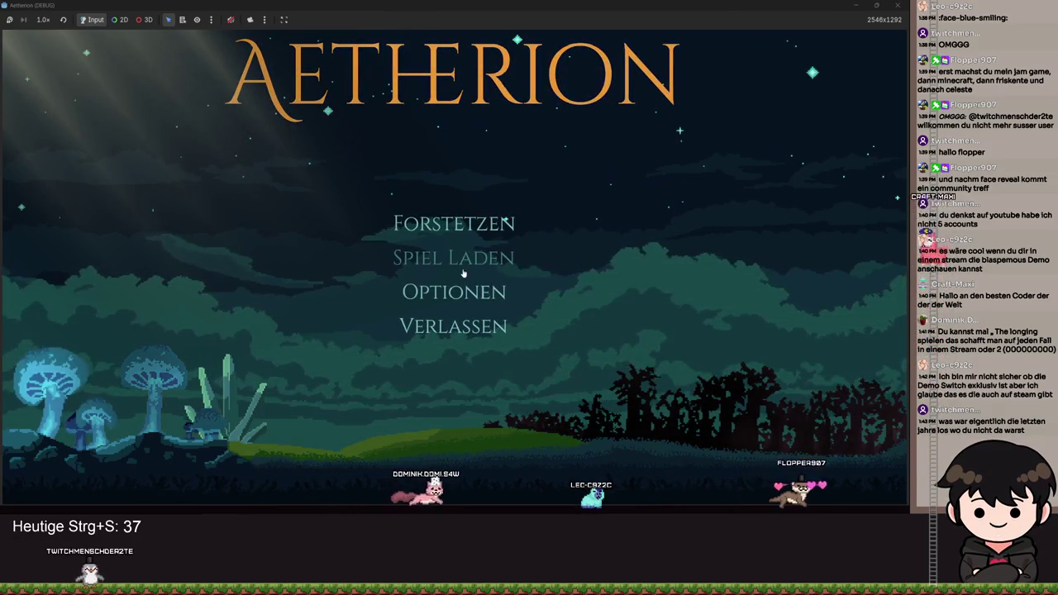
left_click(454, 260)
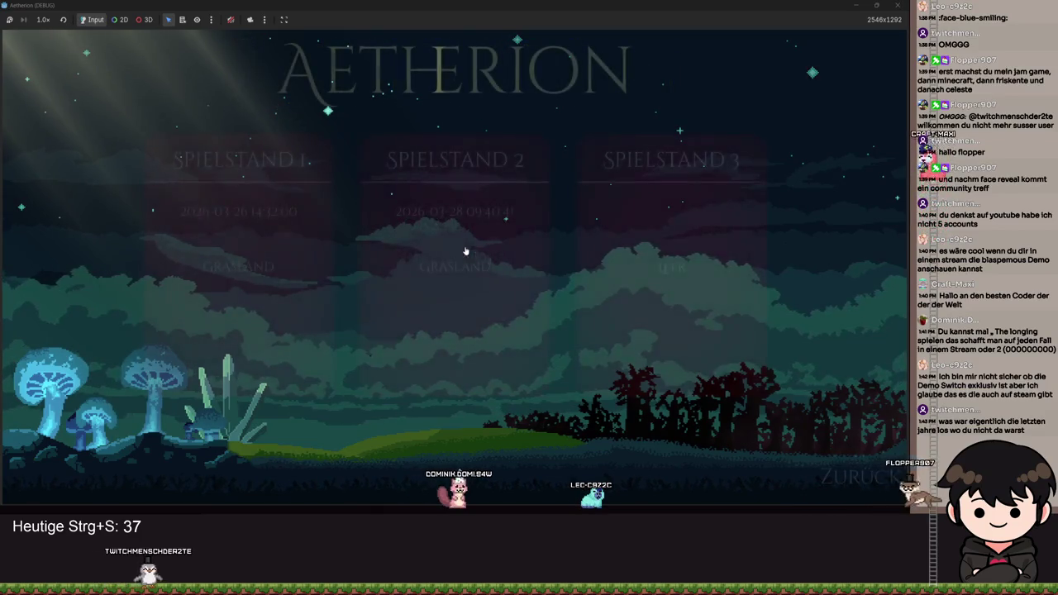
Load the second save slot and run right to the altar, jumping back and forth near the moth.
left_click(528, 208)
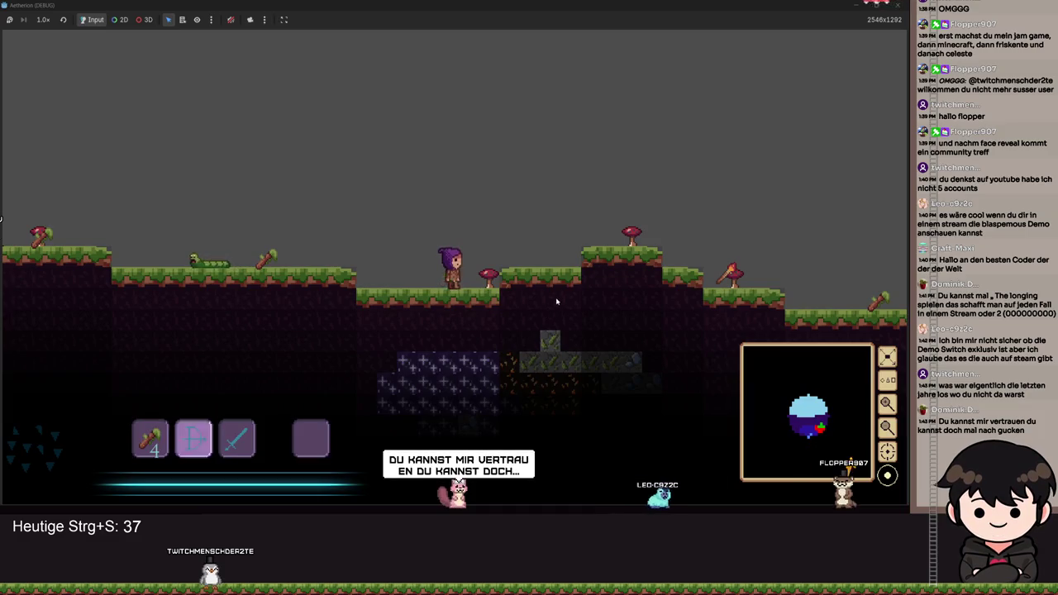
key("d")
key("space")
scroll(557, 301, "down", 3)
key("d")
key("space")
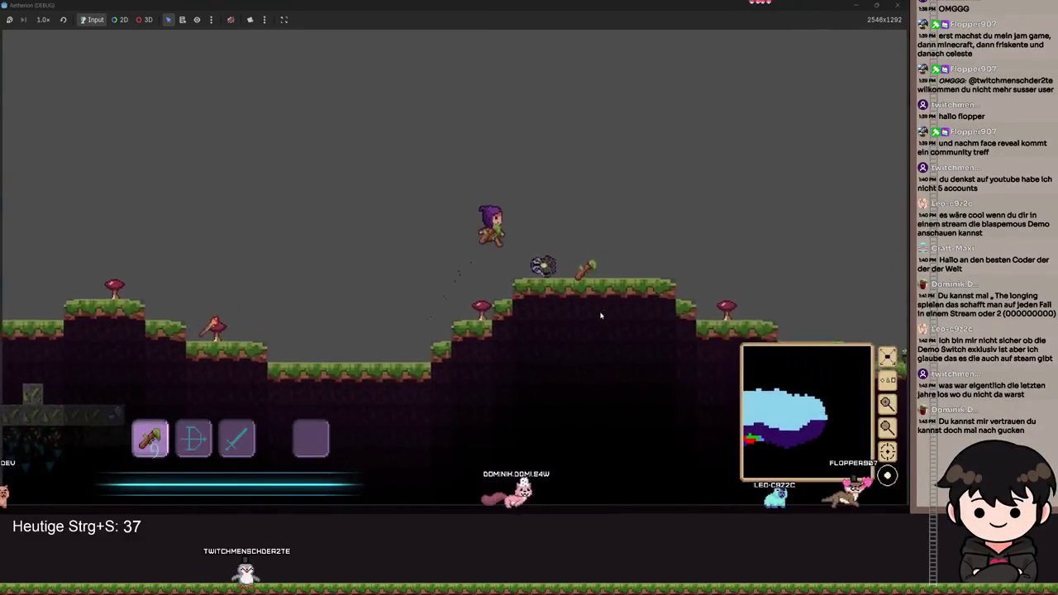
key("d")
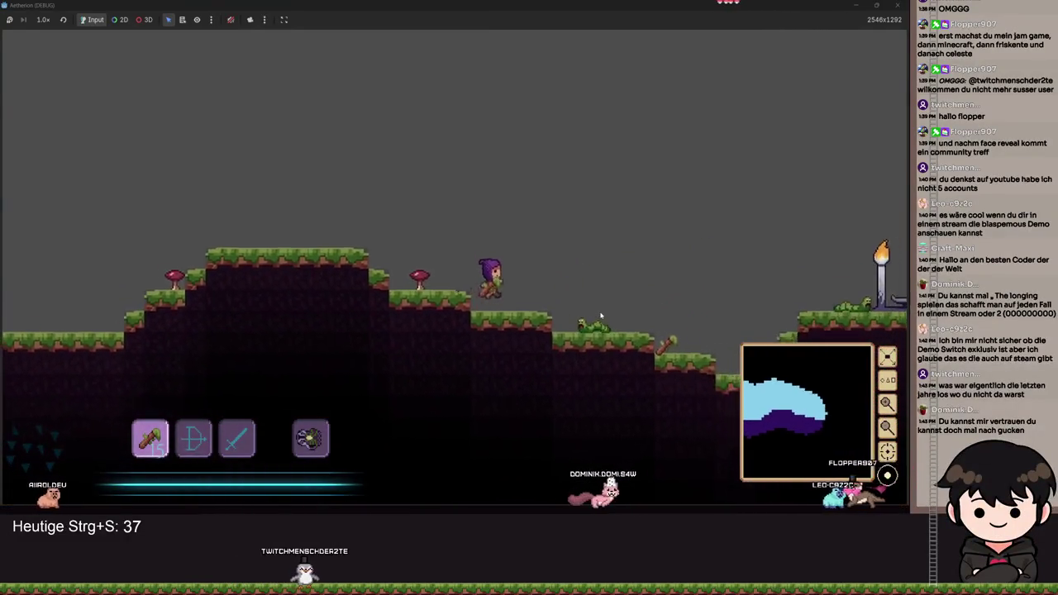
key("d")
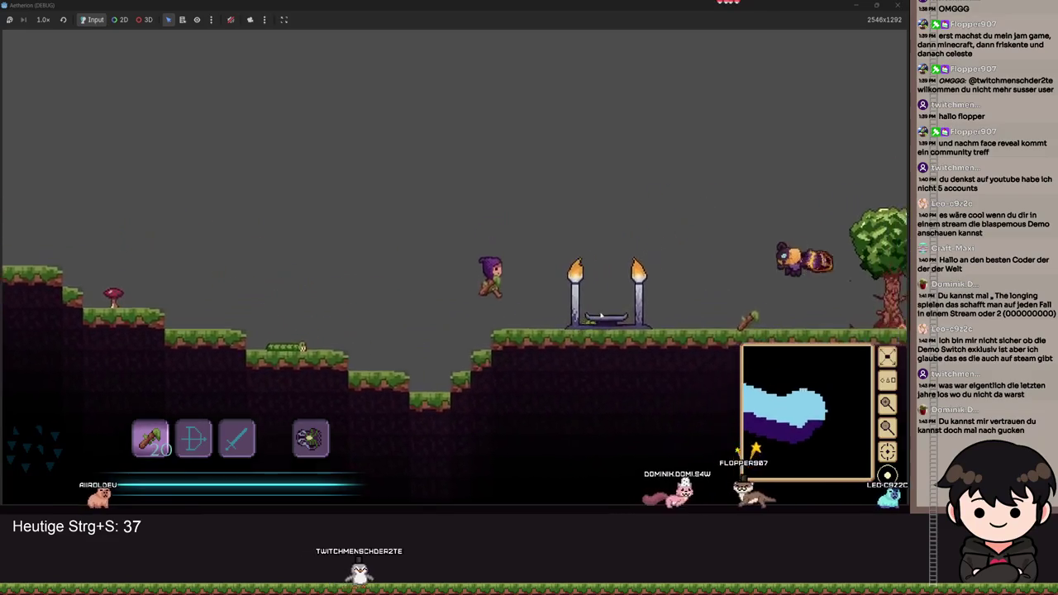
key("d")
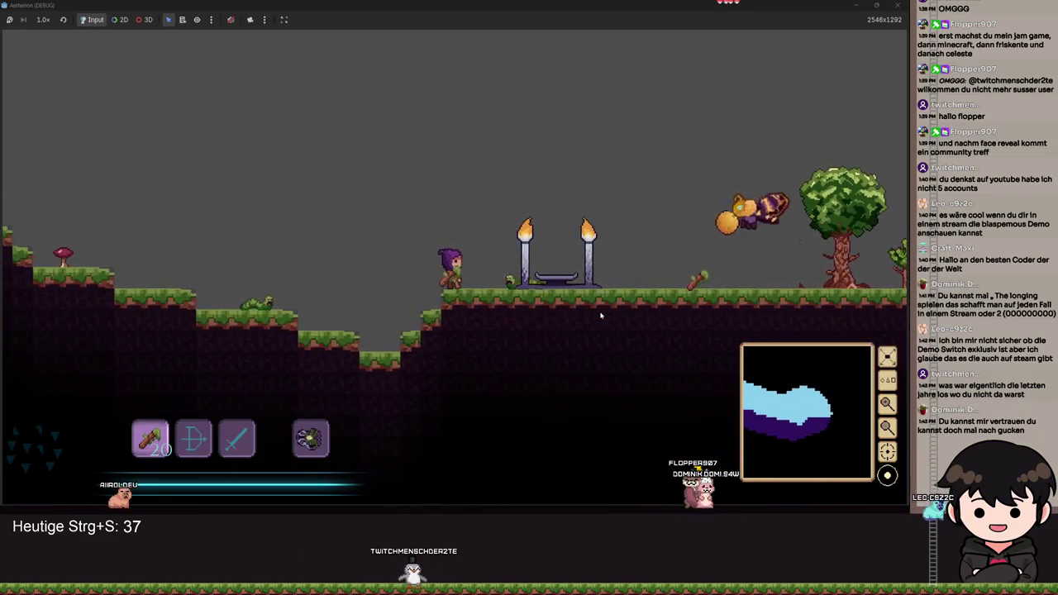
key("d")
key("space")
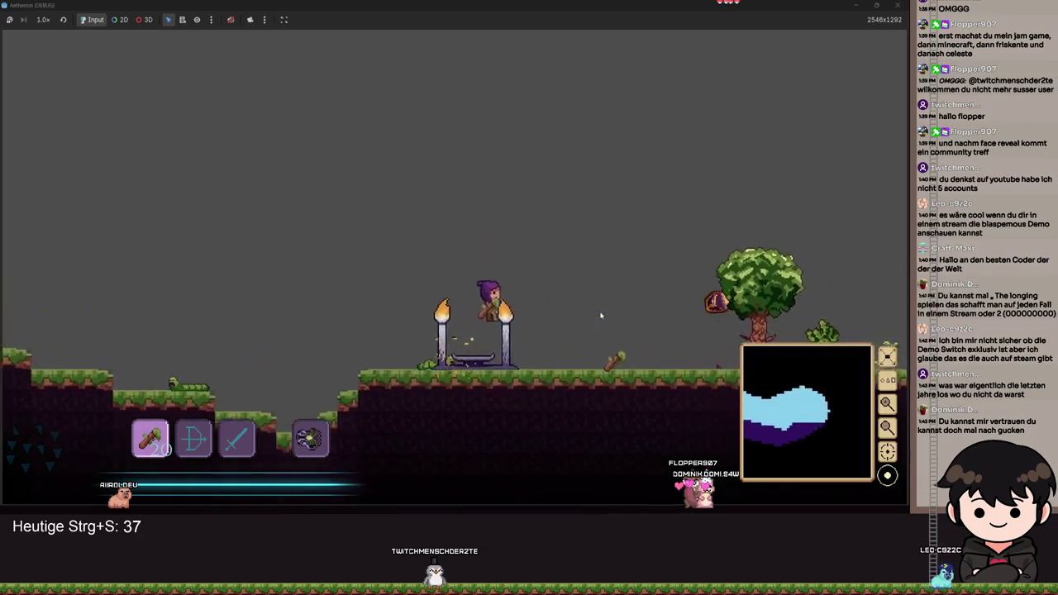
key("a")
key("space")
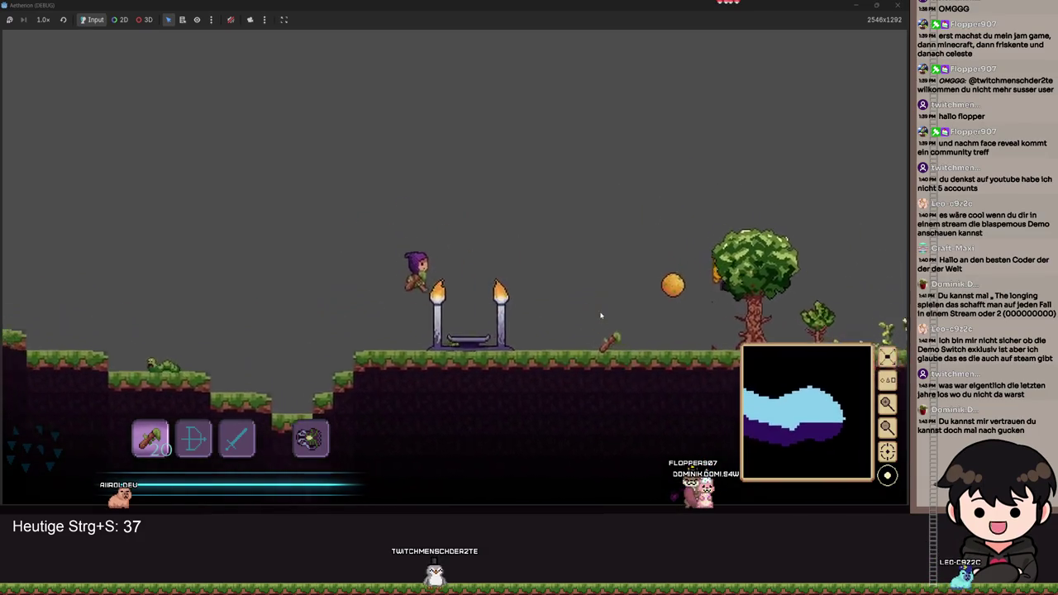
key("d")
key("space")
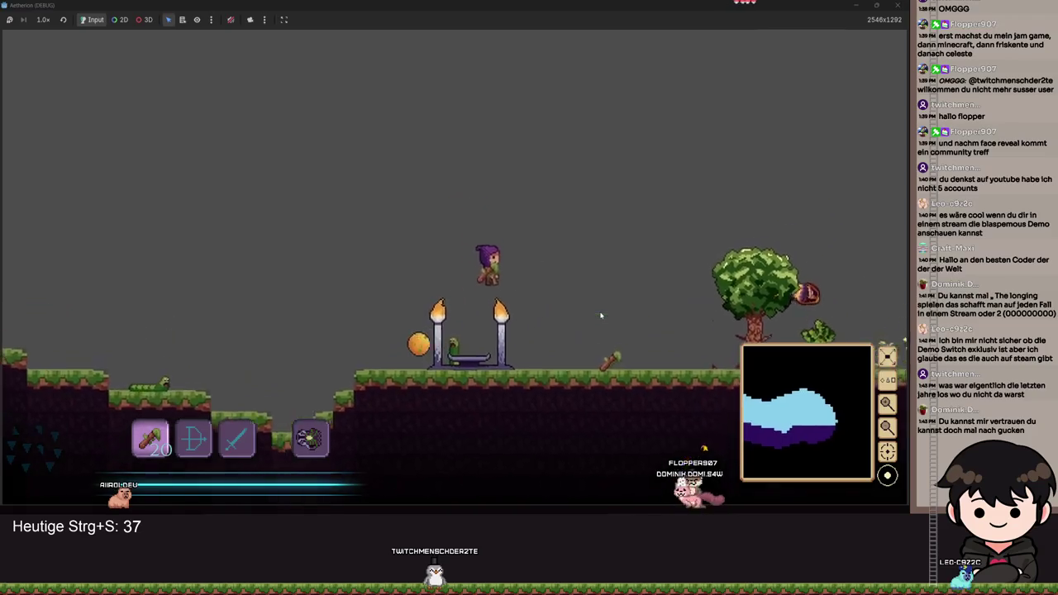
Run and jump rightward past the tree toward the flying moth.
key("a")
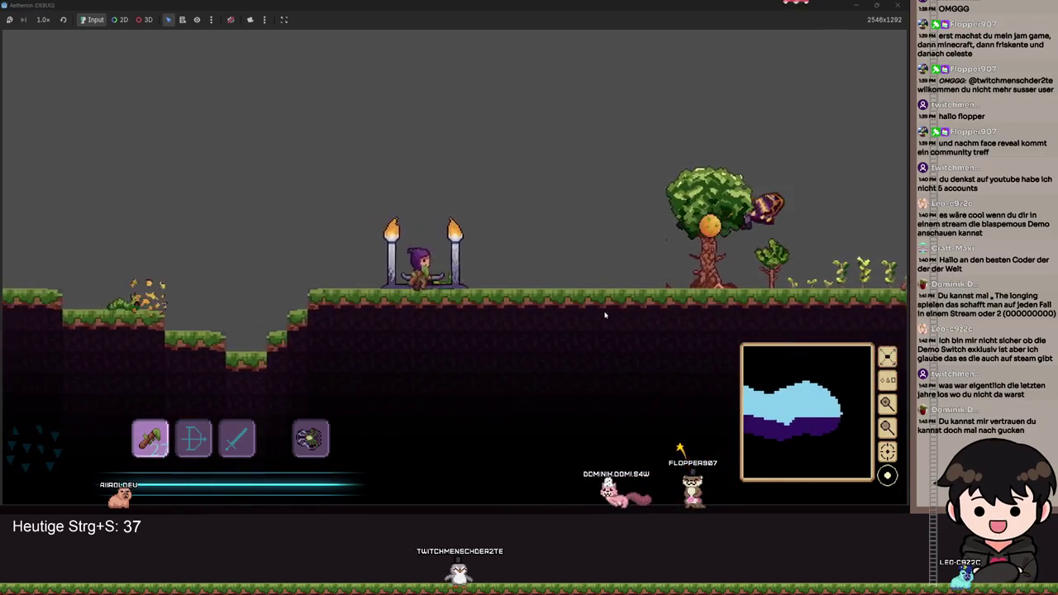
key("d")
key("space")
key("d")
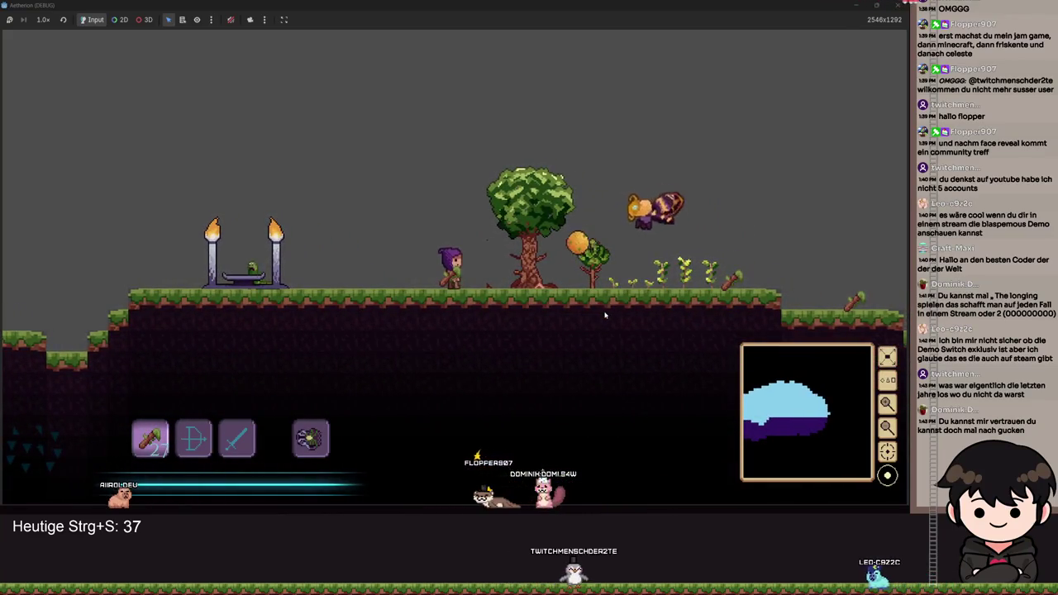
key("d")
key("space")
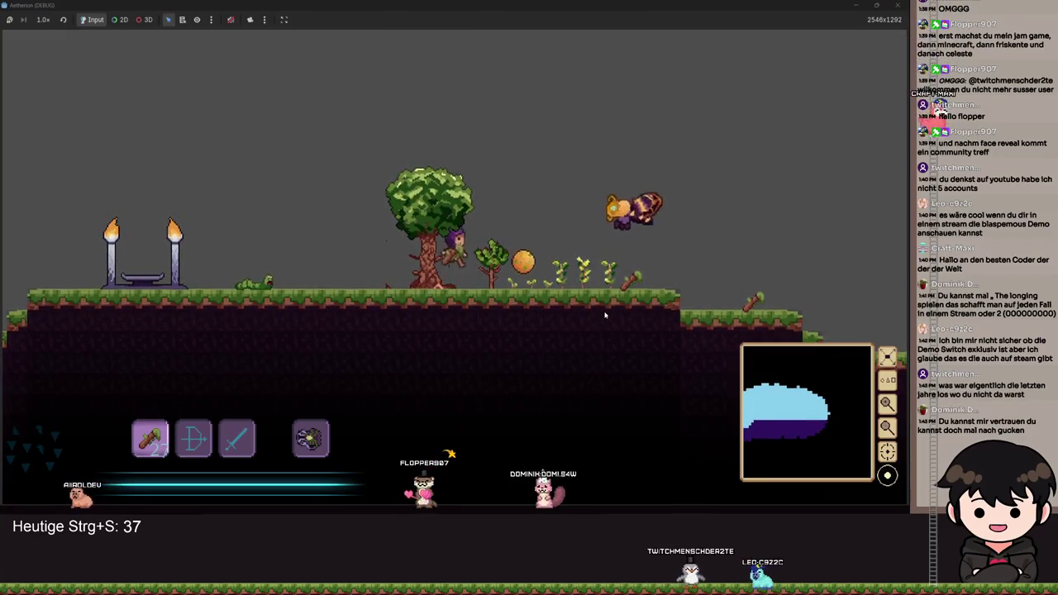
key("d")
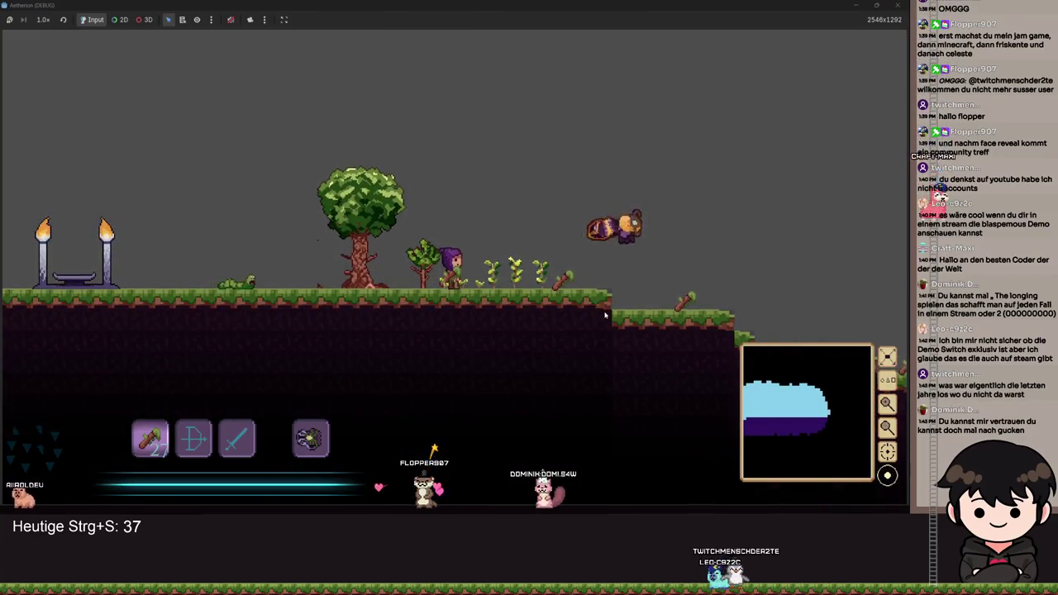
key("d")
key("space")
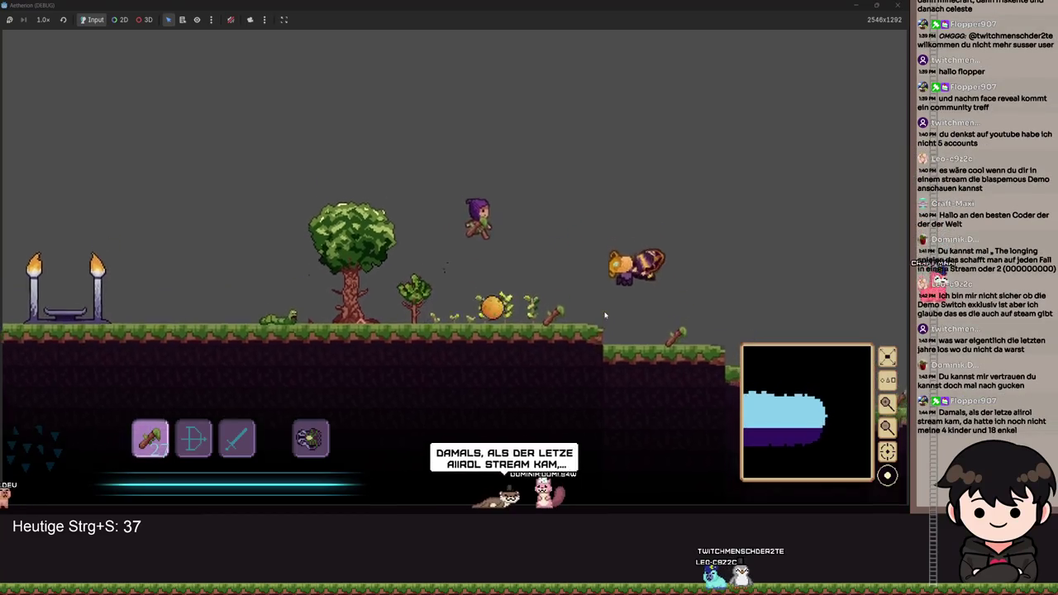
key("d")
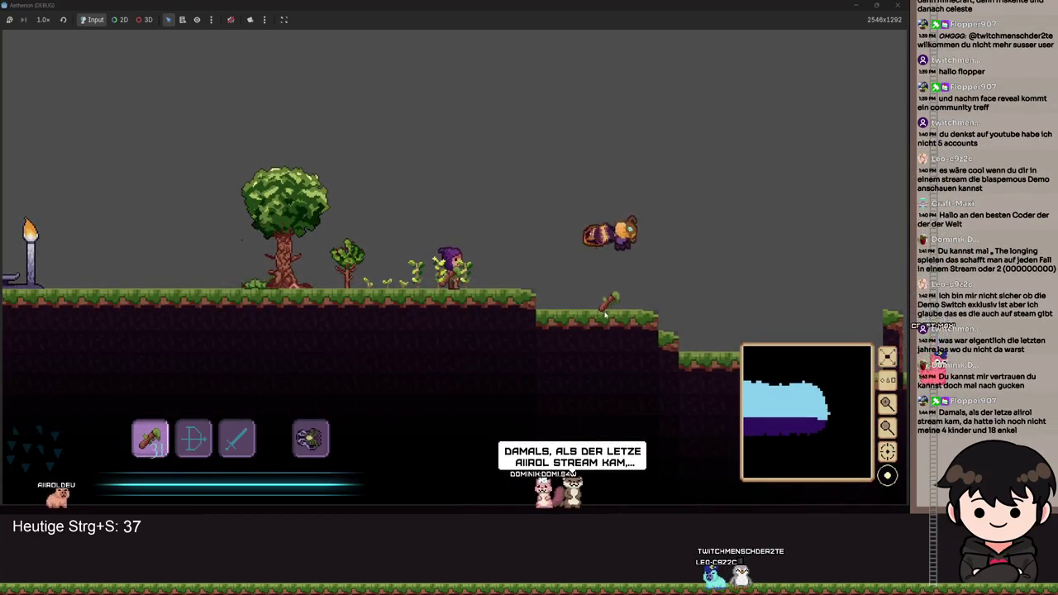
key("d")
key("space")
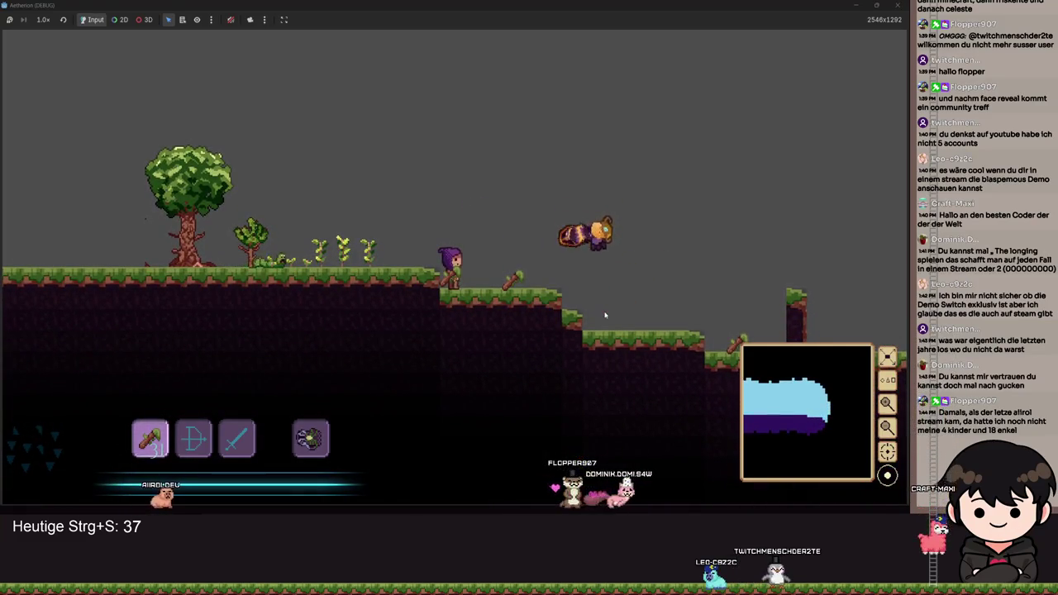
key("space")
key("d")
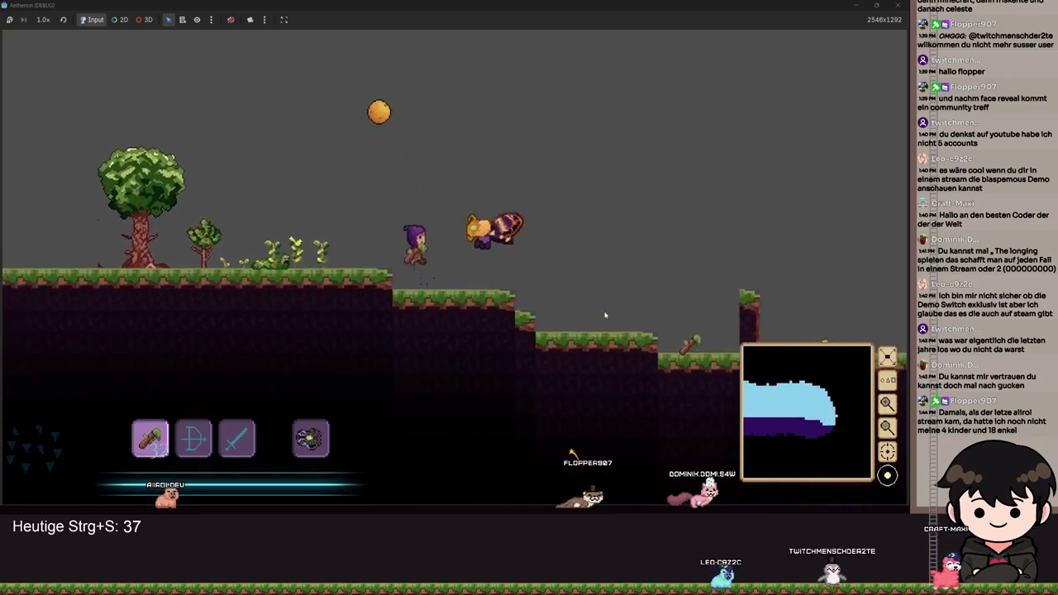
key("a")
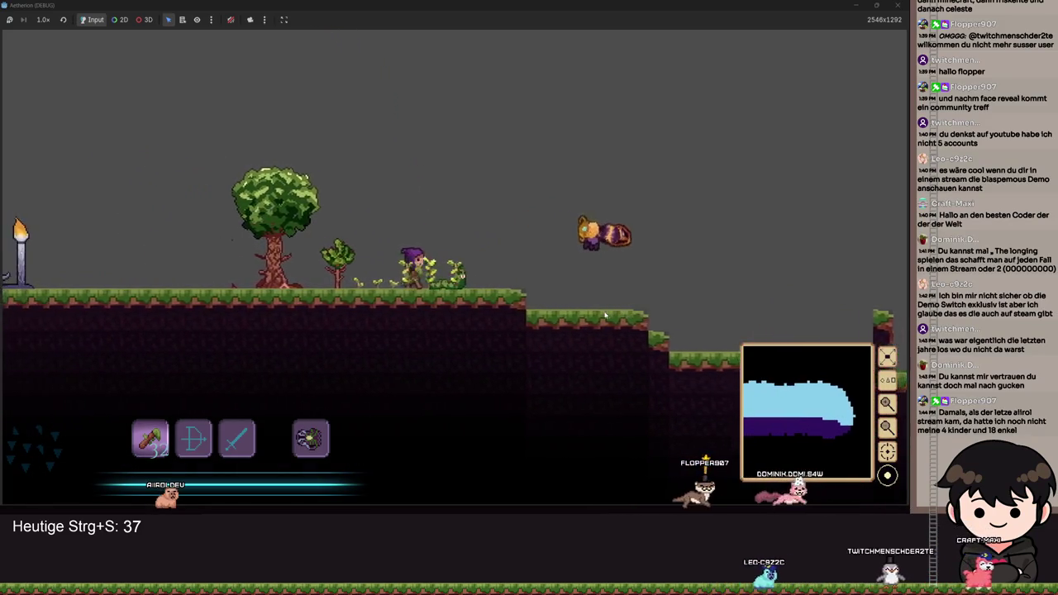
Drop onto the lower ledge on the right and jump to dodge the moth.
key("space")
key("d")
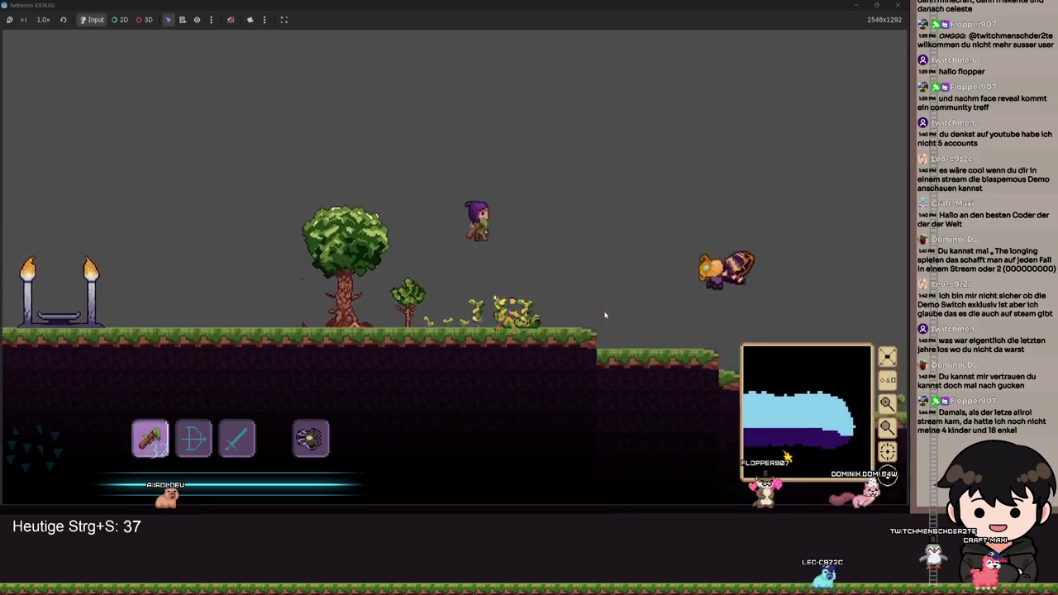
key("d")
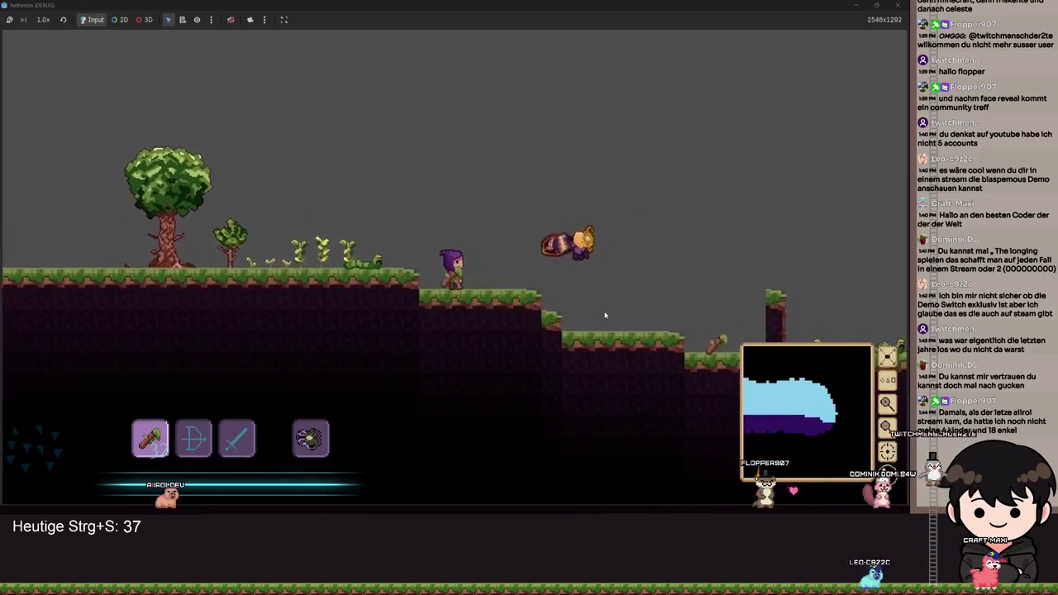
key("space")
key("d")
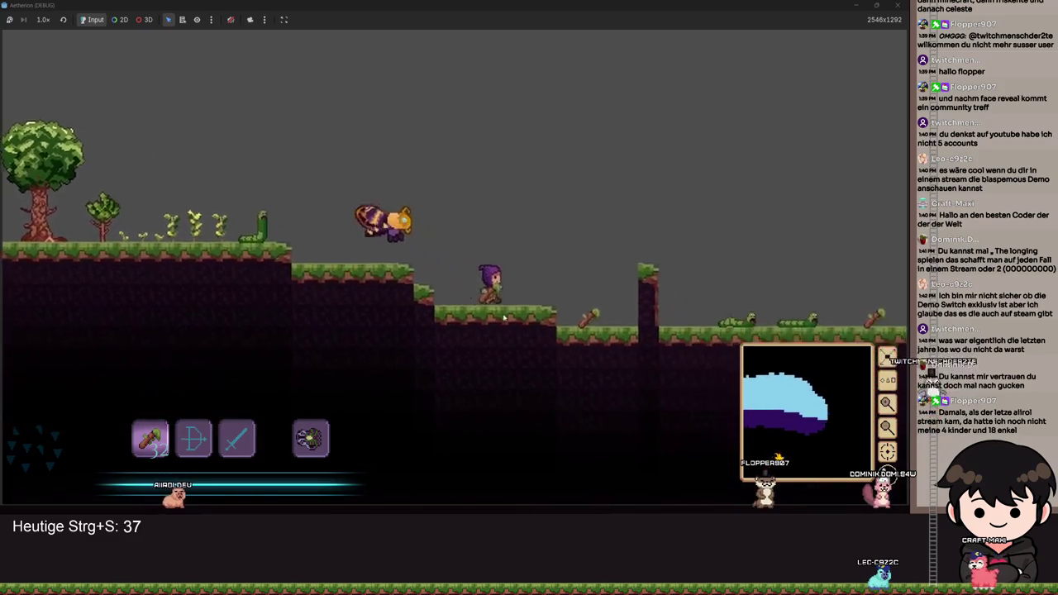
key("d")
key("a")
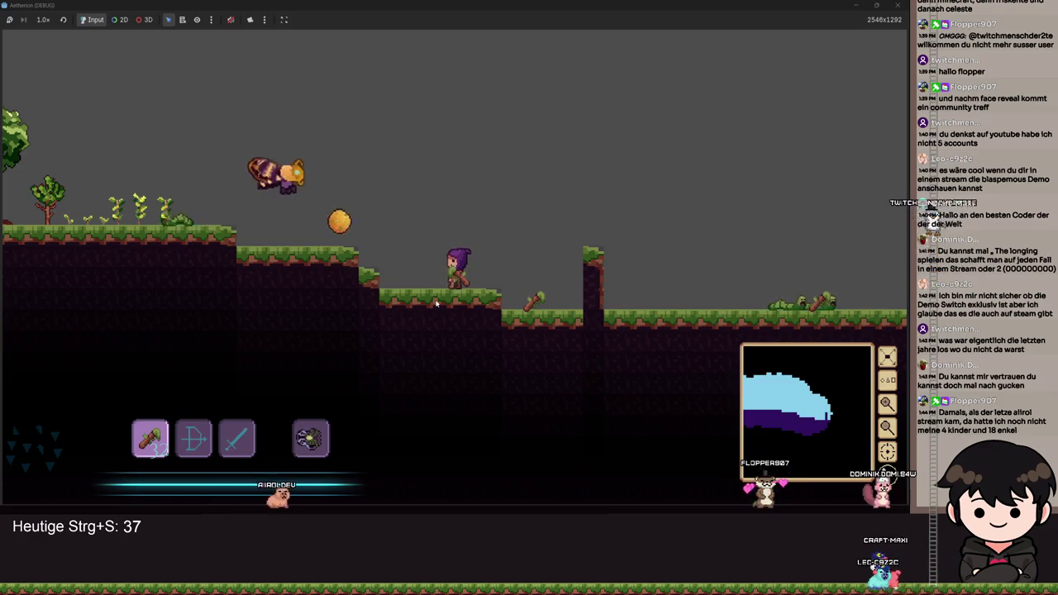
key("space")
Walk left back to the torch altar and pause the game.
key("a")
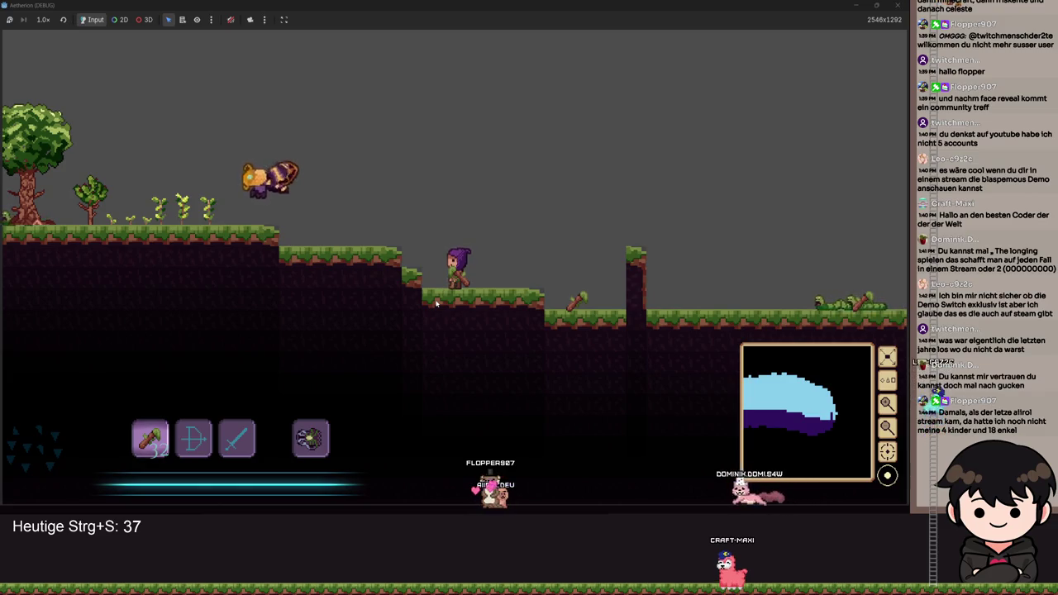
key("a")
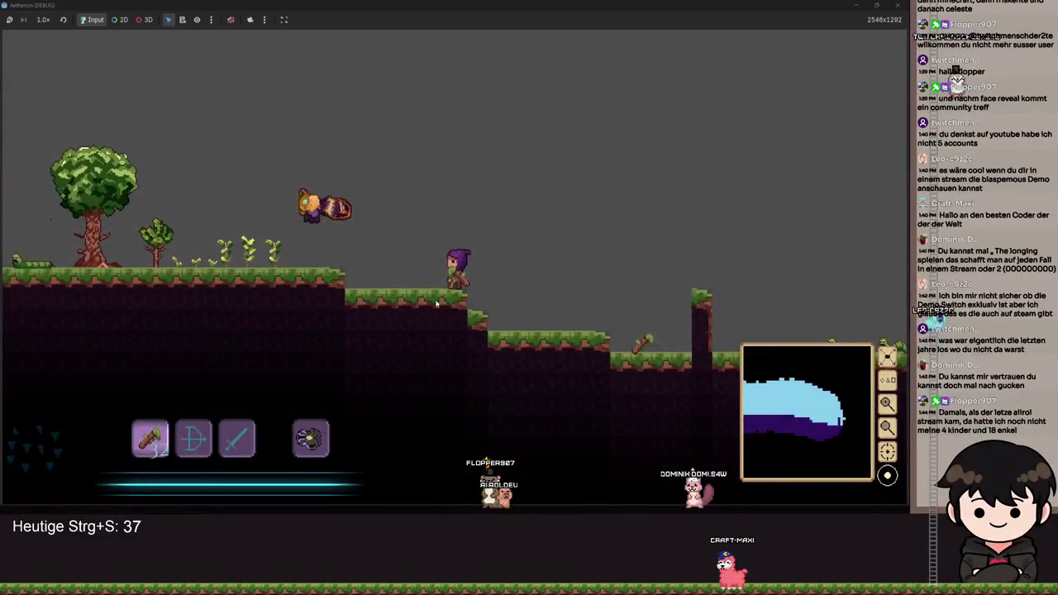
key("a")
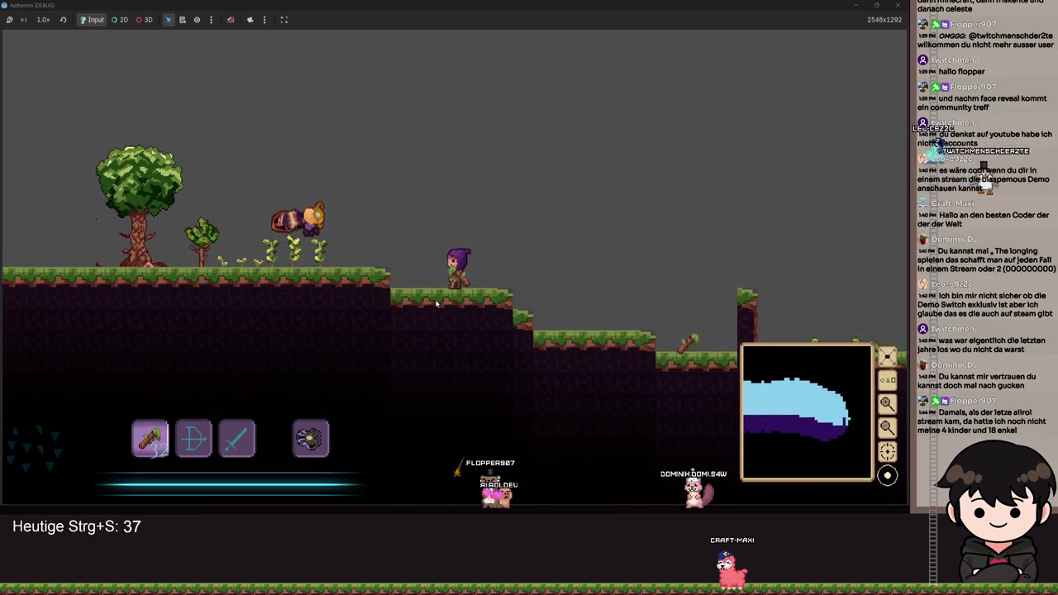
key("a")
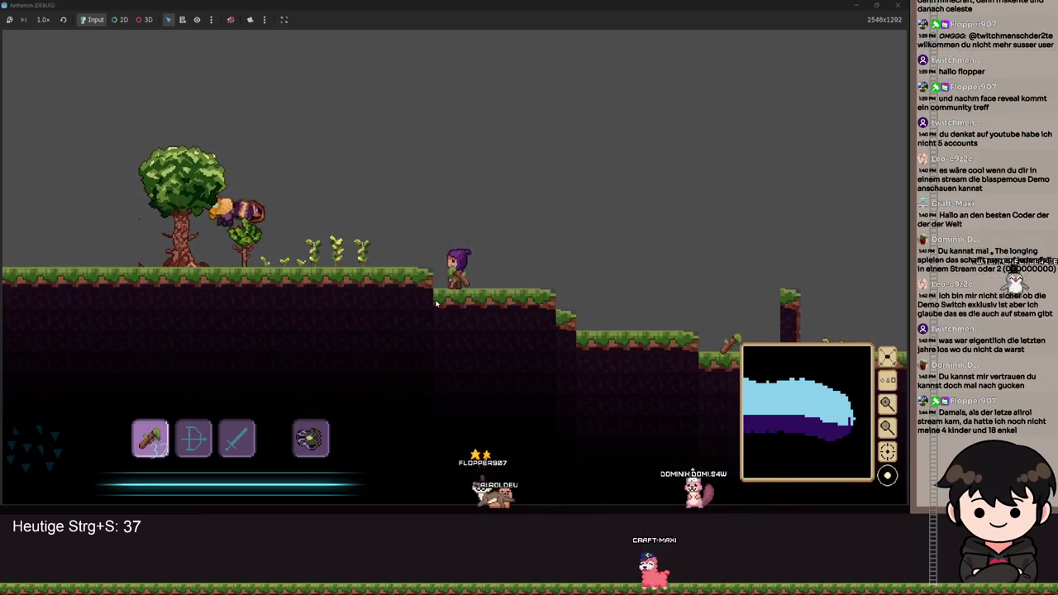
key("a")
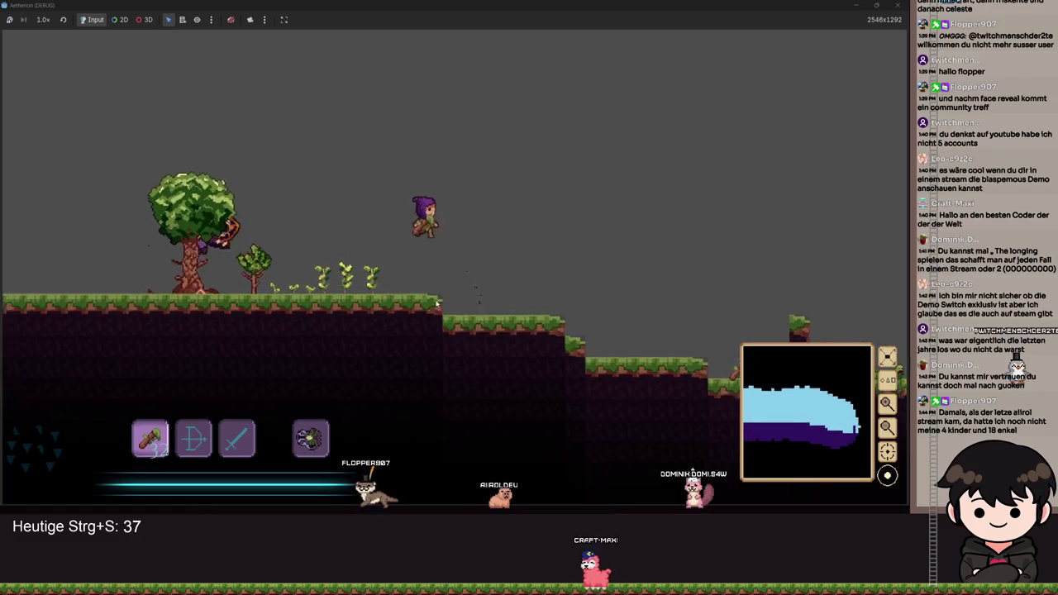
key("a")
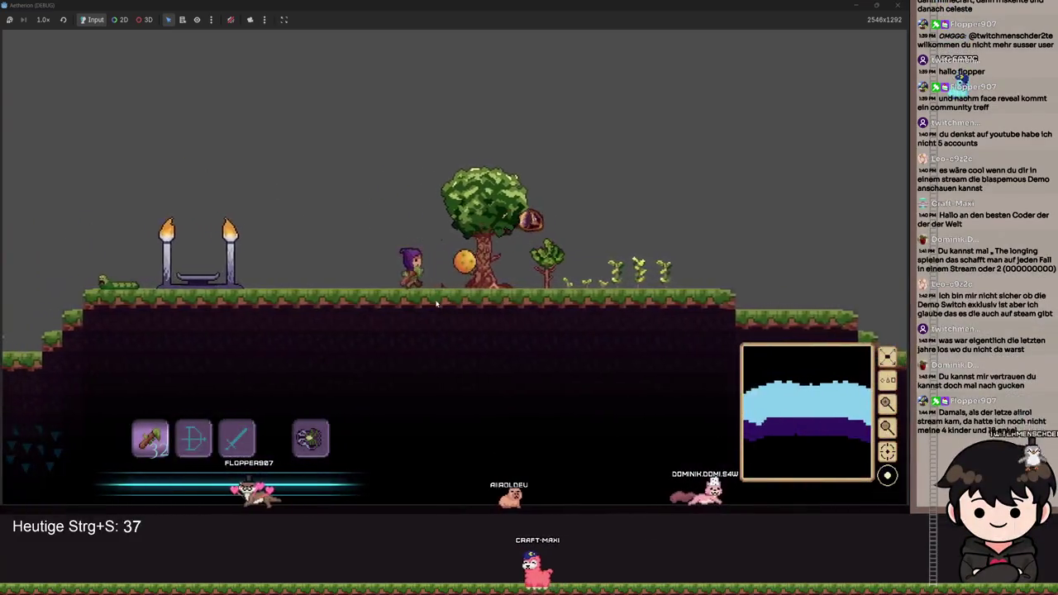
key("d")
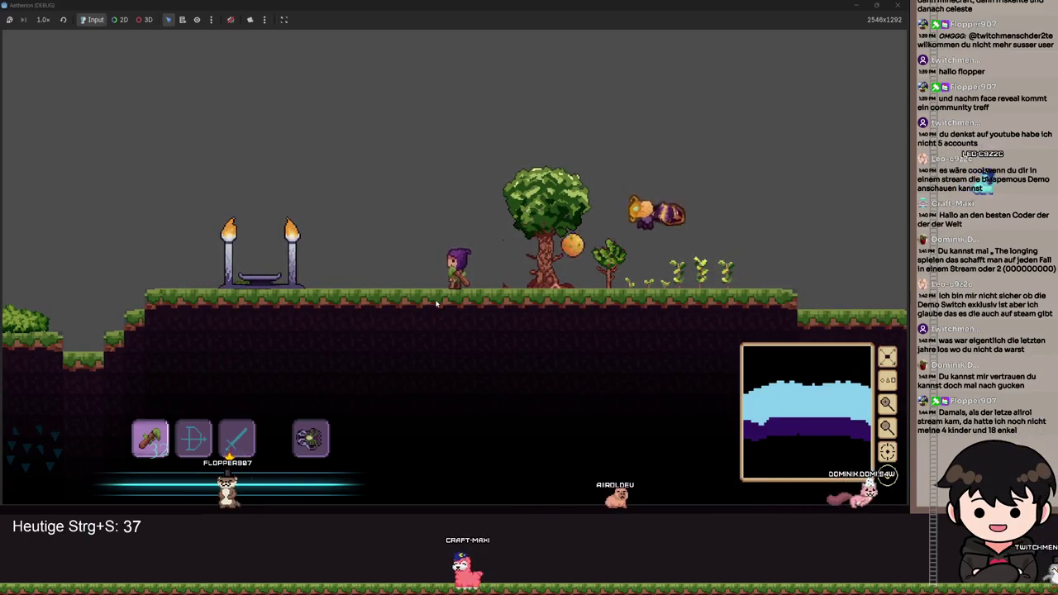
key("a")
key("d")
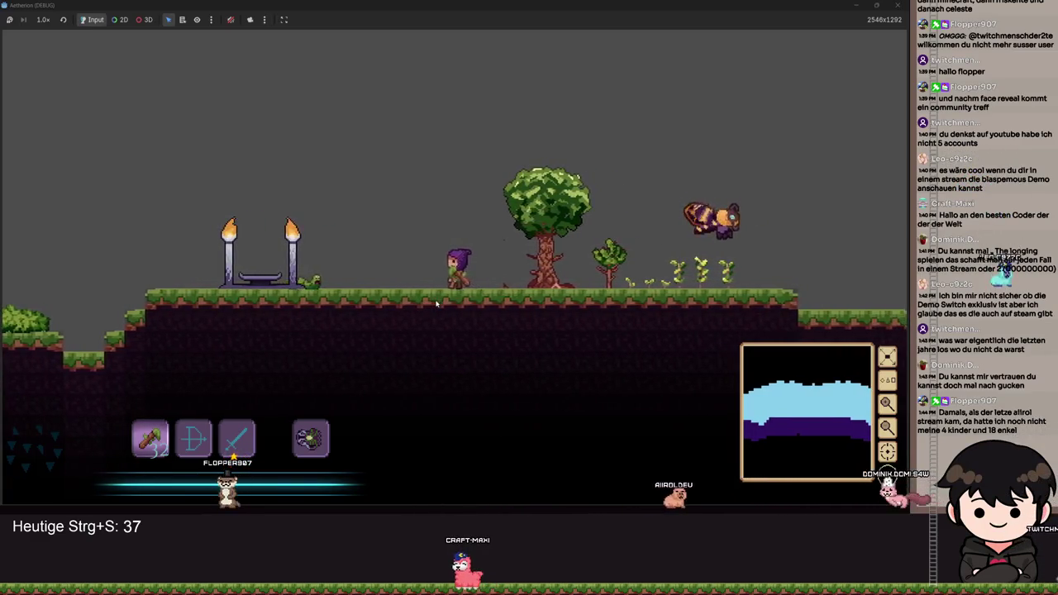
key("Escape")
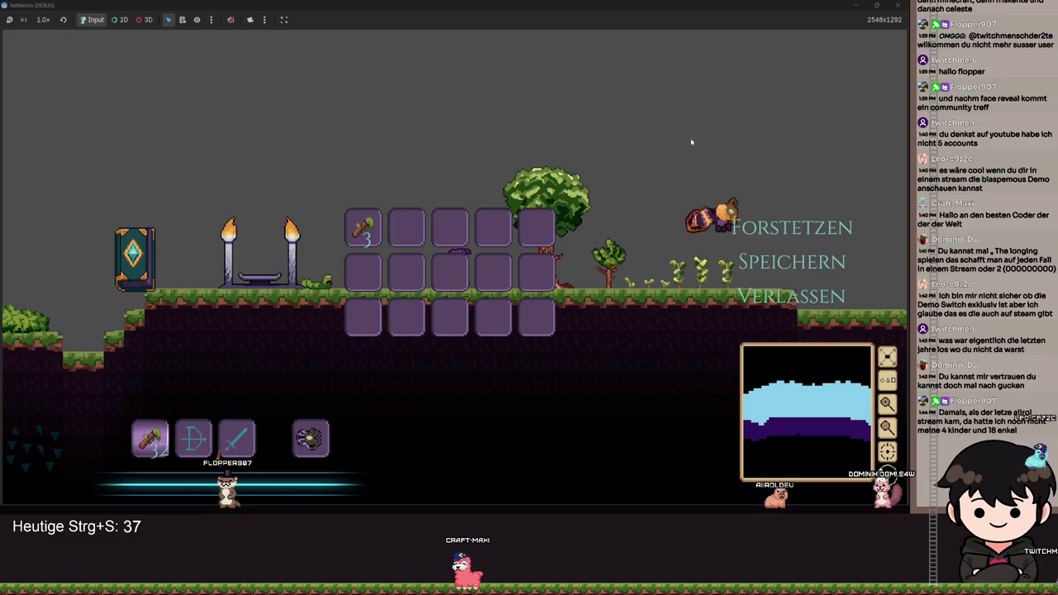
Close the running game and inspect the AnimationTree's Transition Request options.
left_click(897, 5)
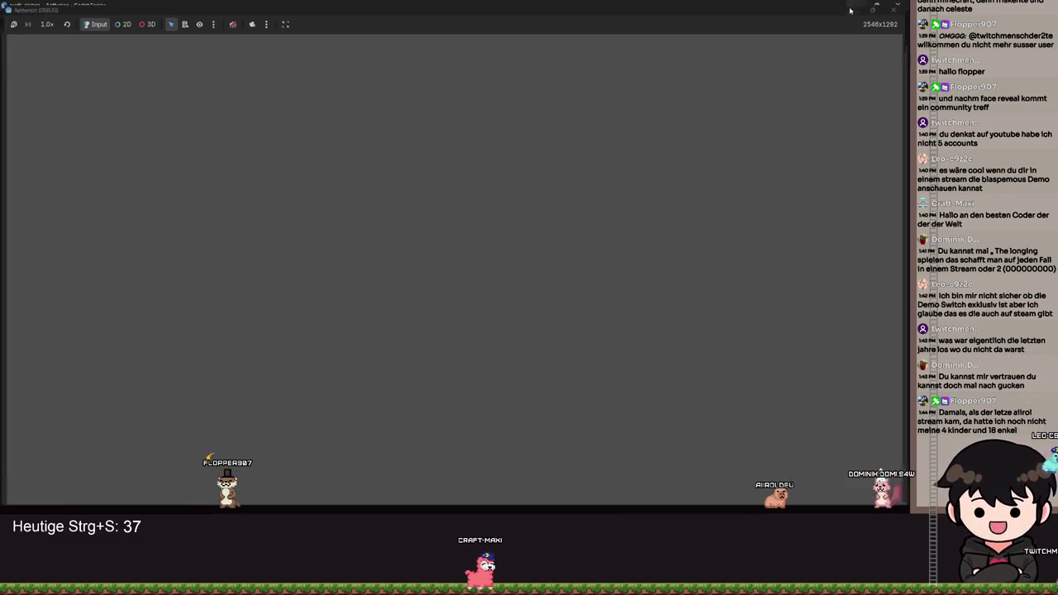
scroll(432, 398, "down", 5)
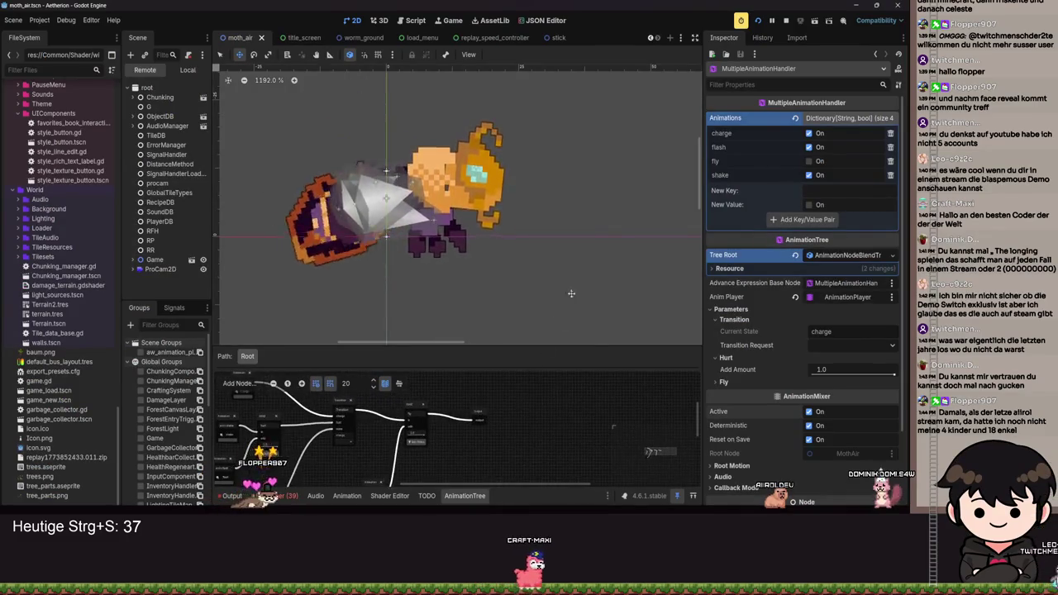
left_click(841, 345)
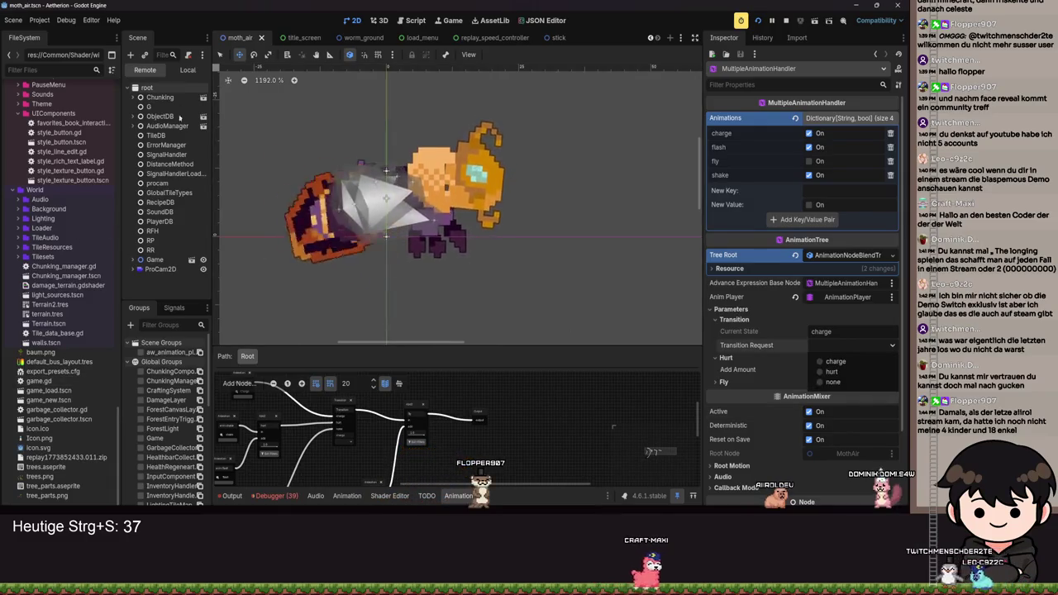
Switch the Scene dock to the local moth_air tree and select its AnimationPlayer.
left_click(175, 70)
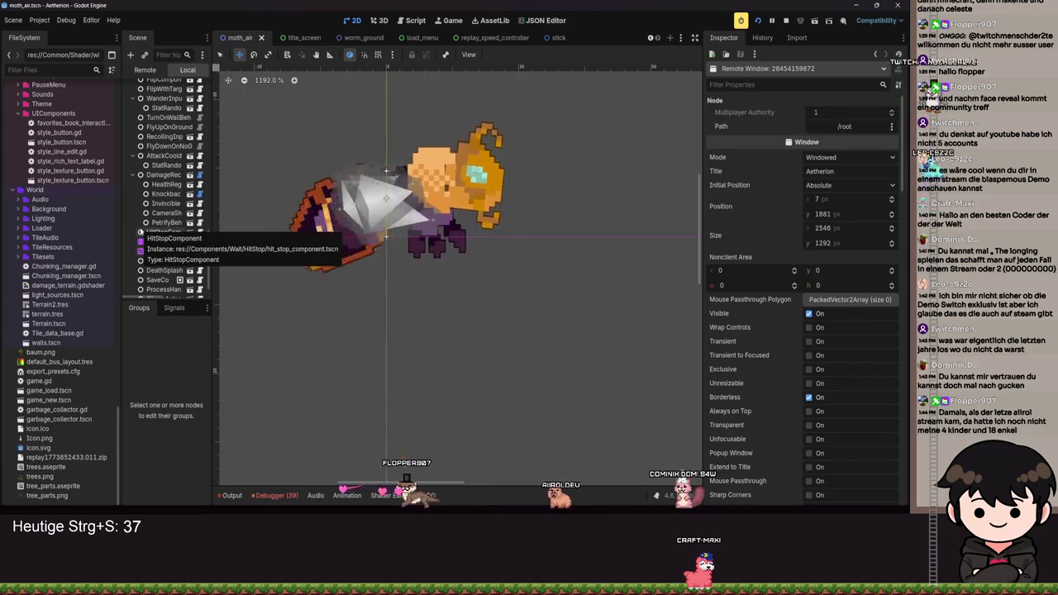
scroll(142, 236, "down", 10)
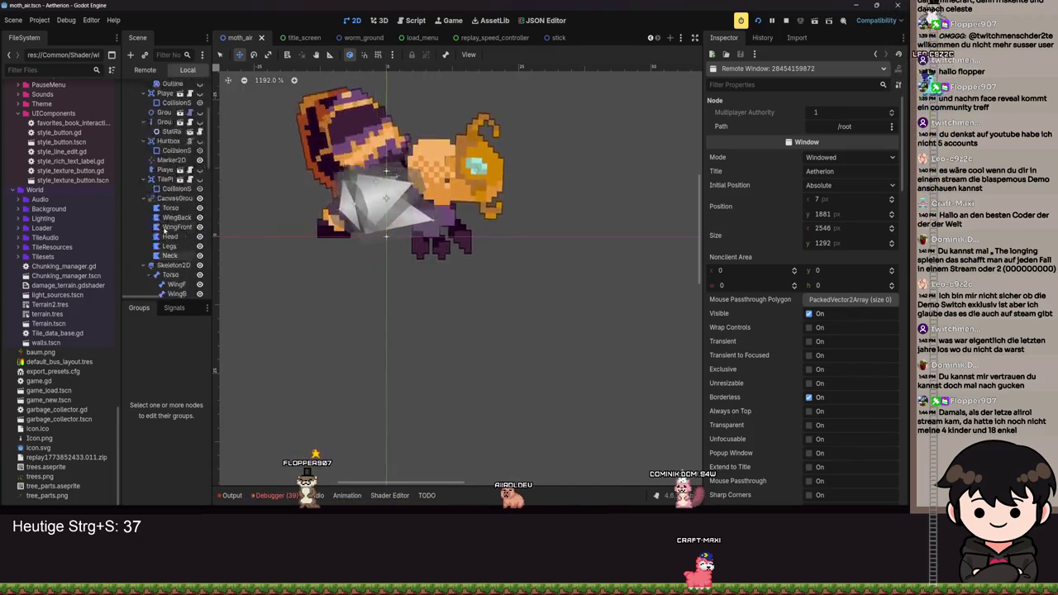
scroll(165, 237, "up", 3)
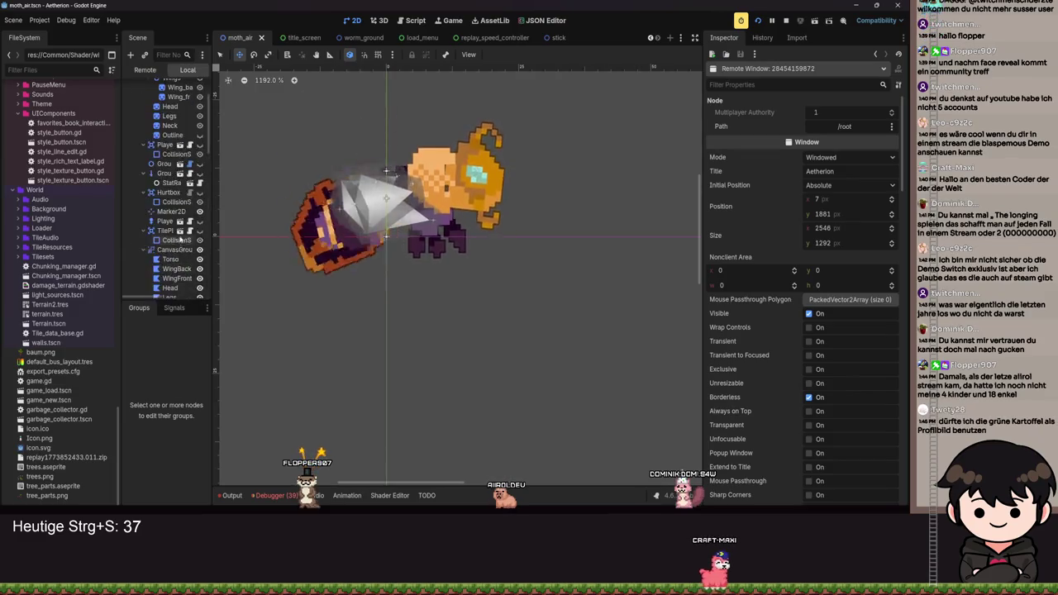
scroll(179, 234, "up", 10)
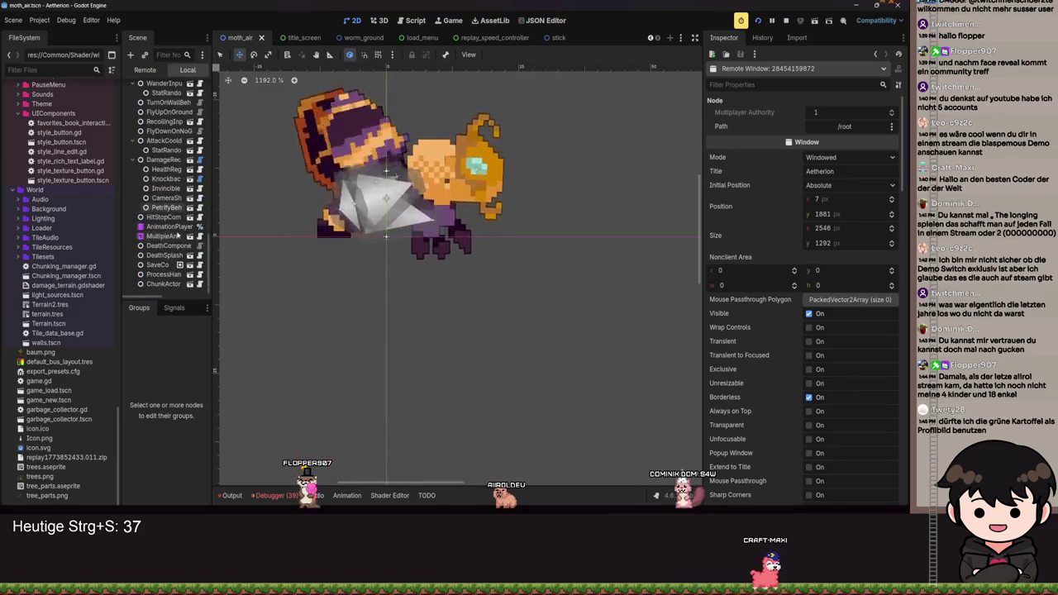
left_click(166, 226)
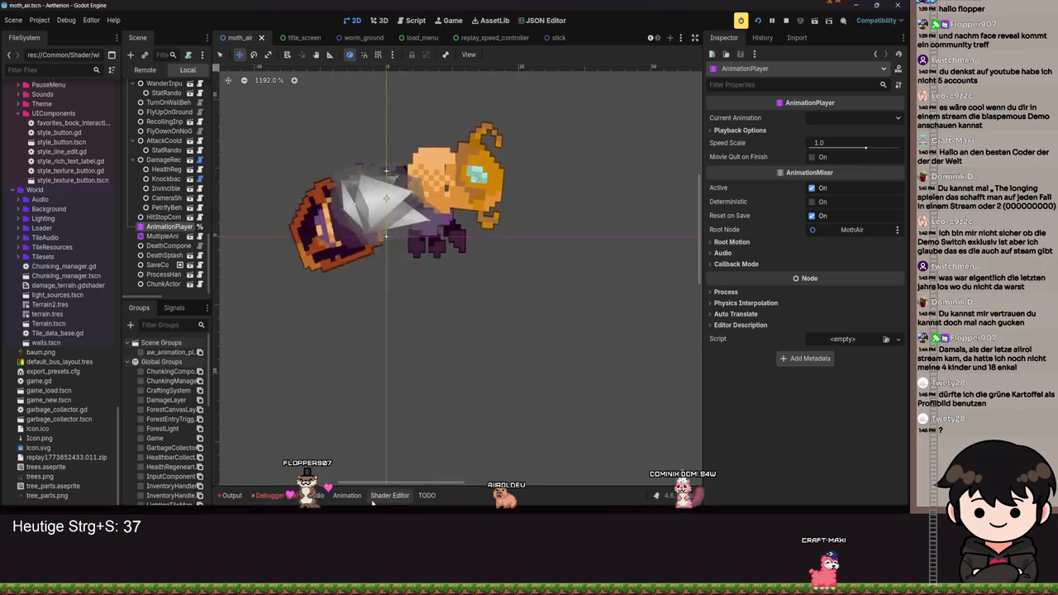
Drag the Charge animation's _on_anim_finished key to 1.9 s and relaunch the game.
left_click(384, 495)
left_click(347, 495)
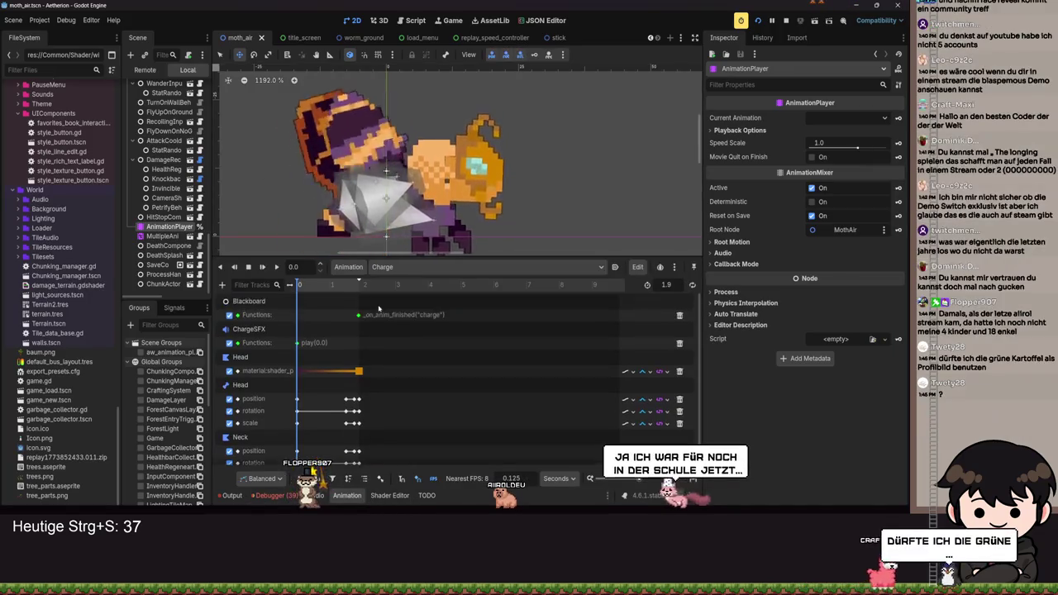
left_click(367, 316)
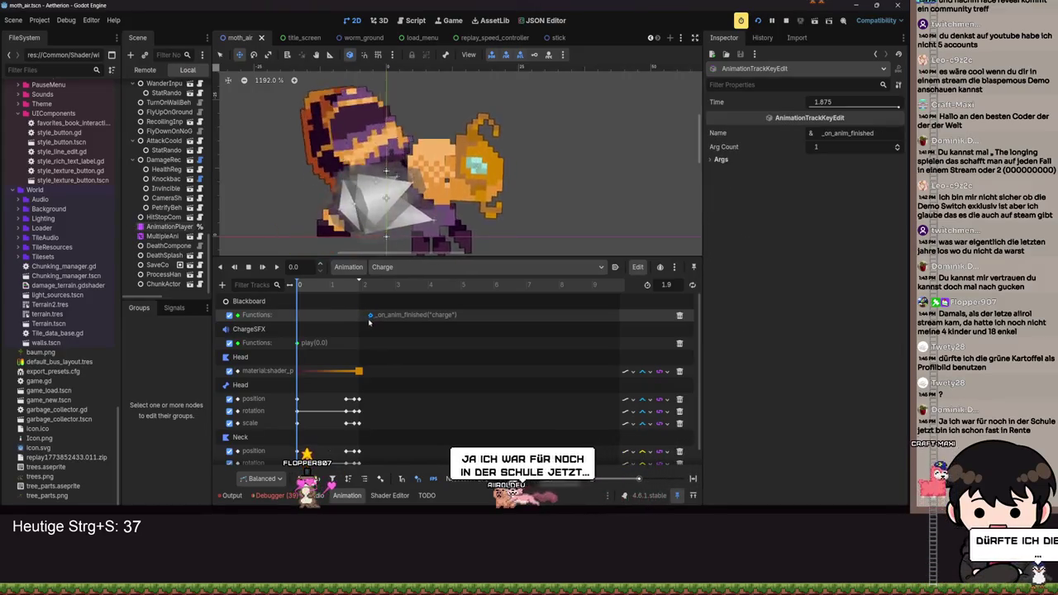
left_click_drag(366, 315, 358, 327)
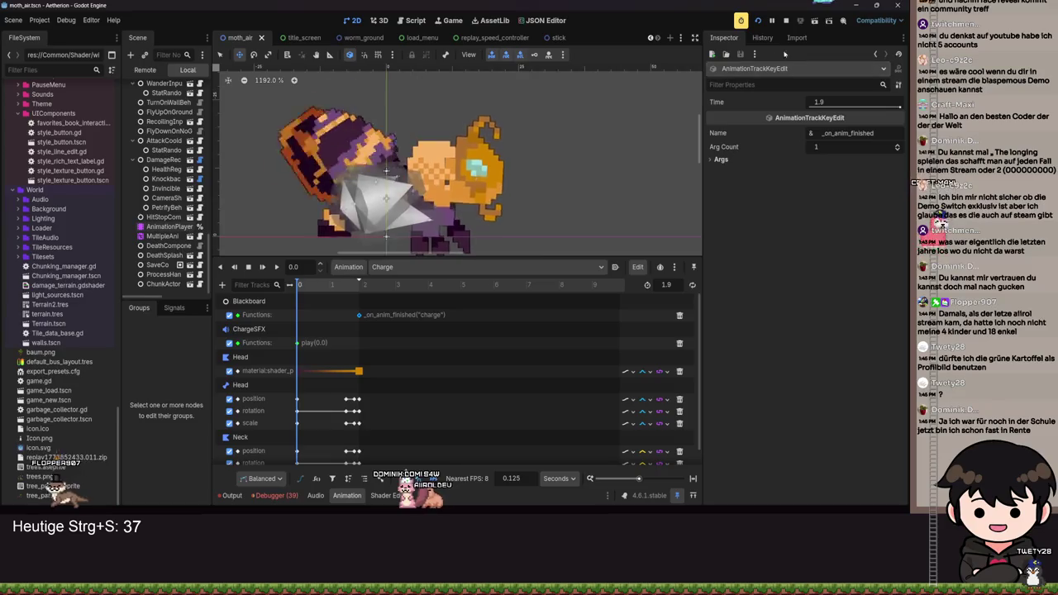
key("F5")
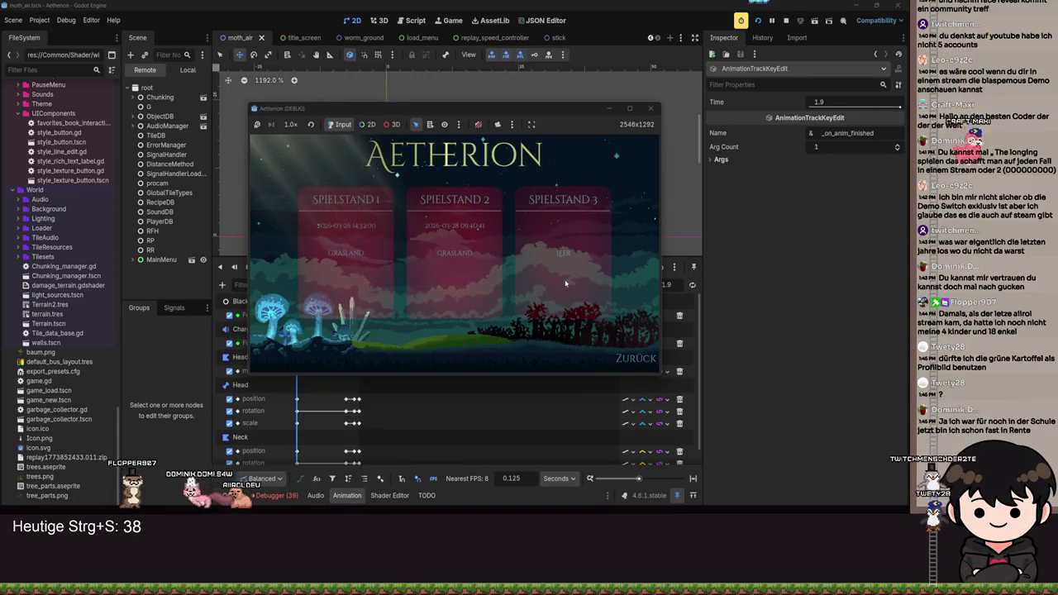
Load save slot 3 in full-screen and start running right over the hills.
left_click(565, 283)
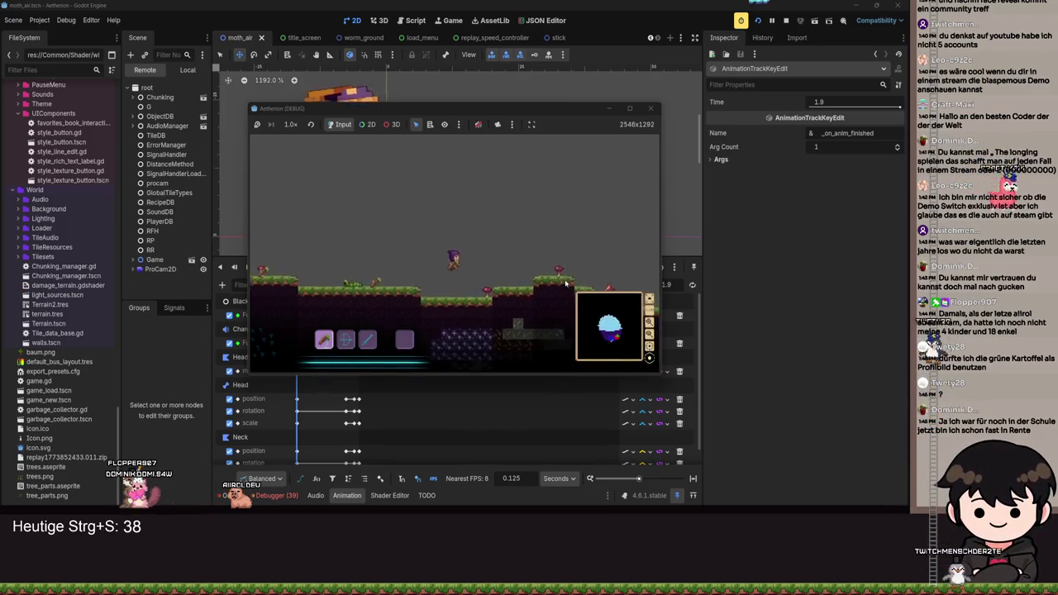
left_click(629, 108)
key("d")
key("space")
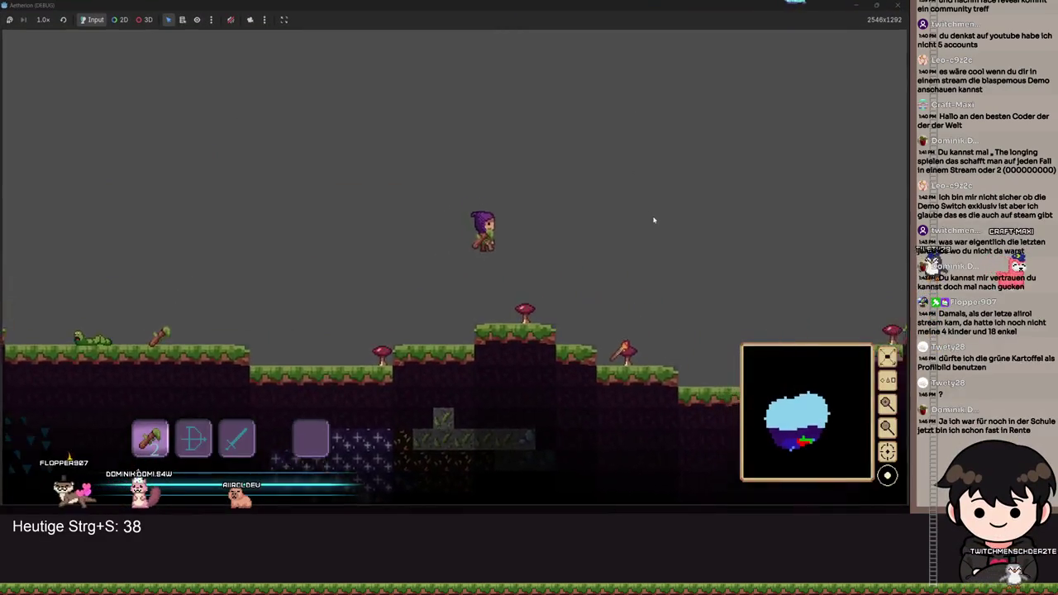
key("space")
key("space")
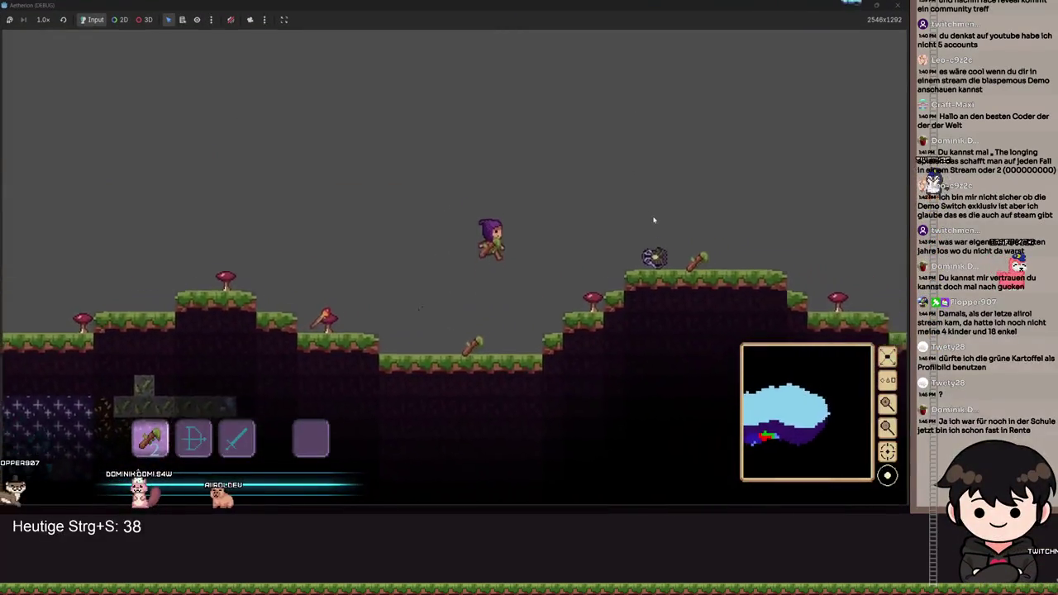
key("d")
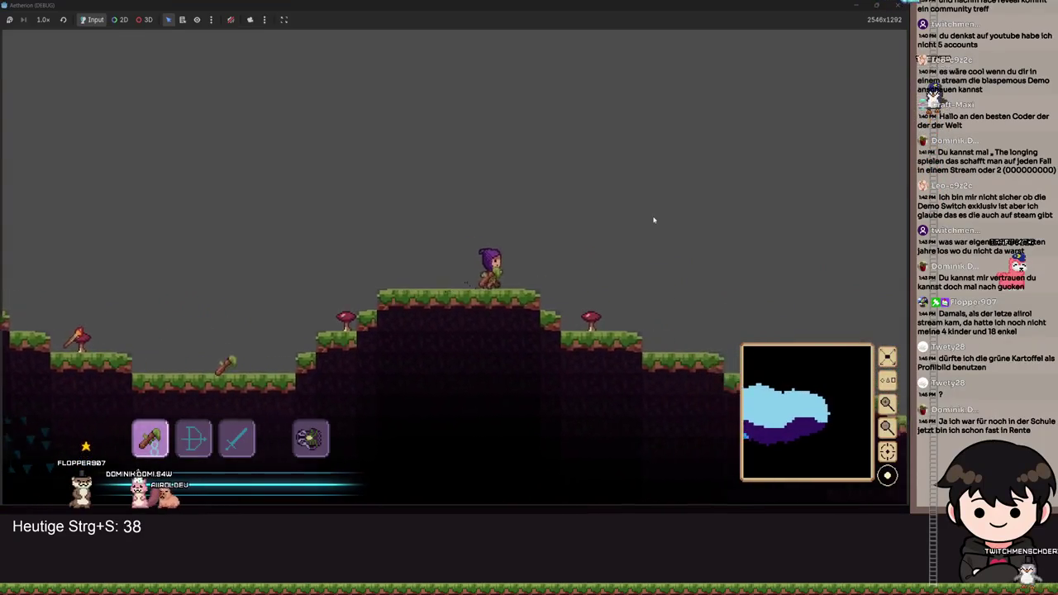
Run right past the torch gate to the flying moth, then pause the game.
key("d")
key("space")
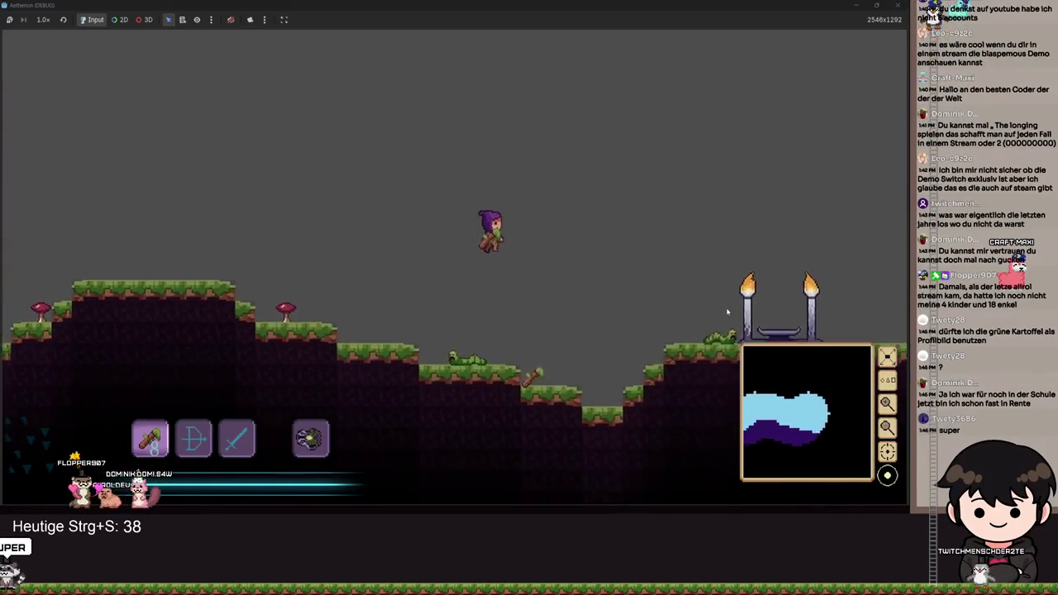
key("space")
key("d")
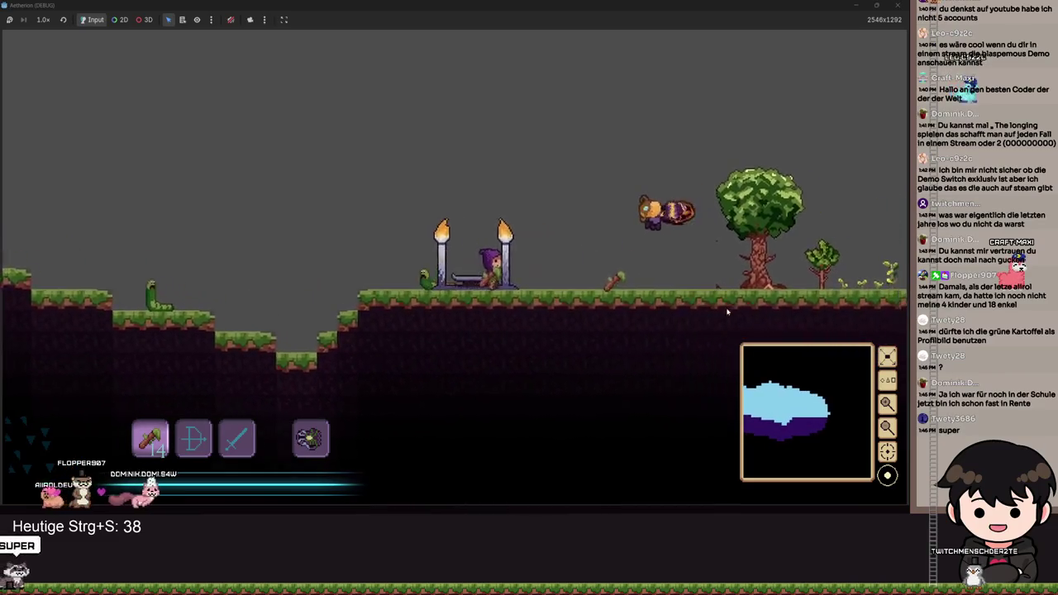
key("d")
key("space")
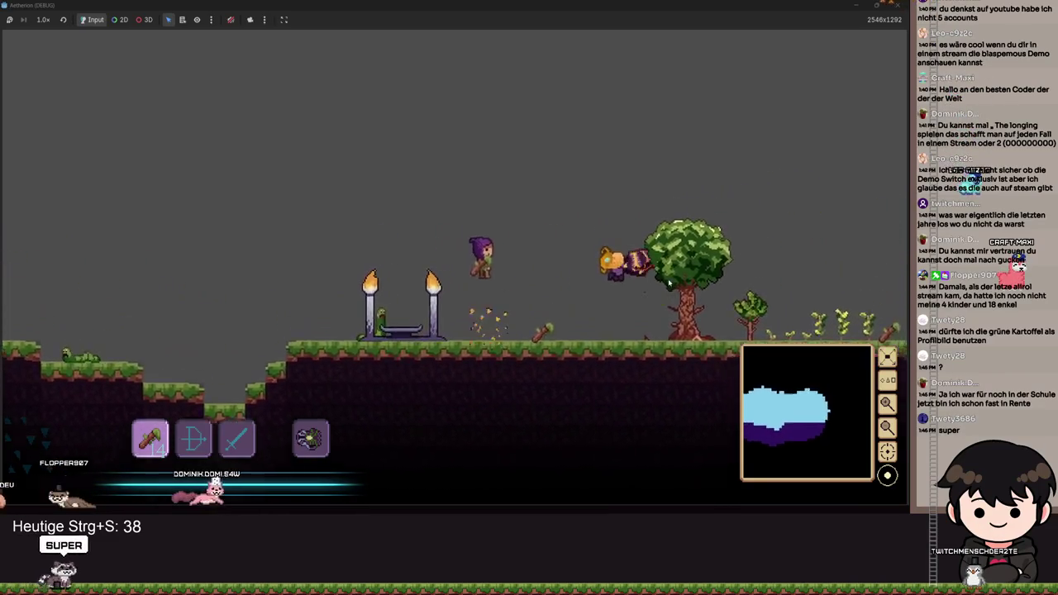
key("a")
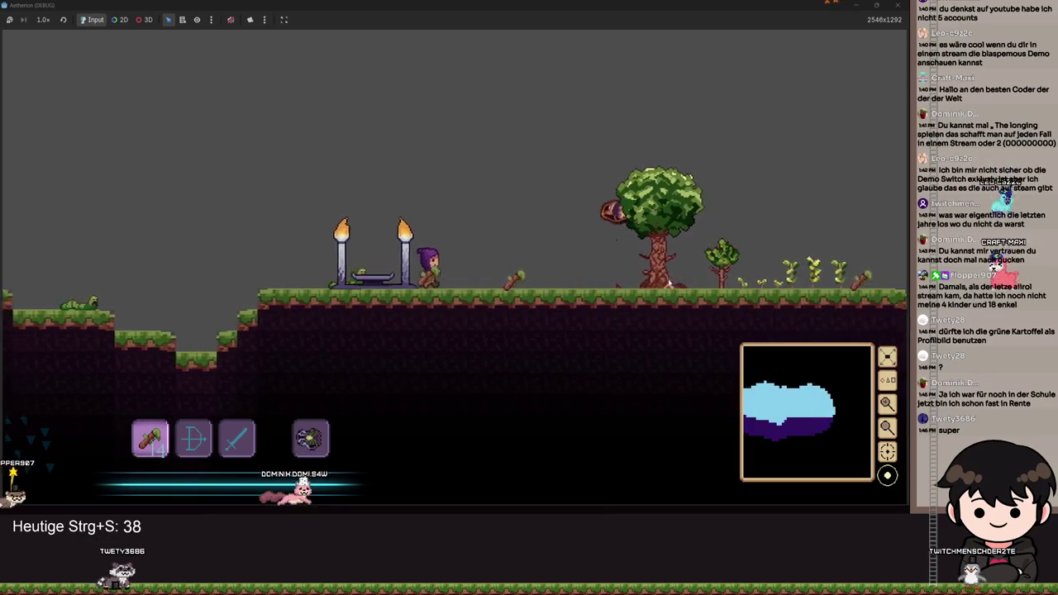
key("Escape")
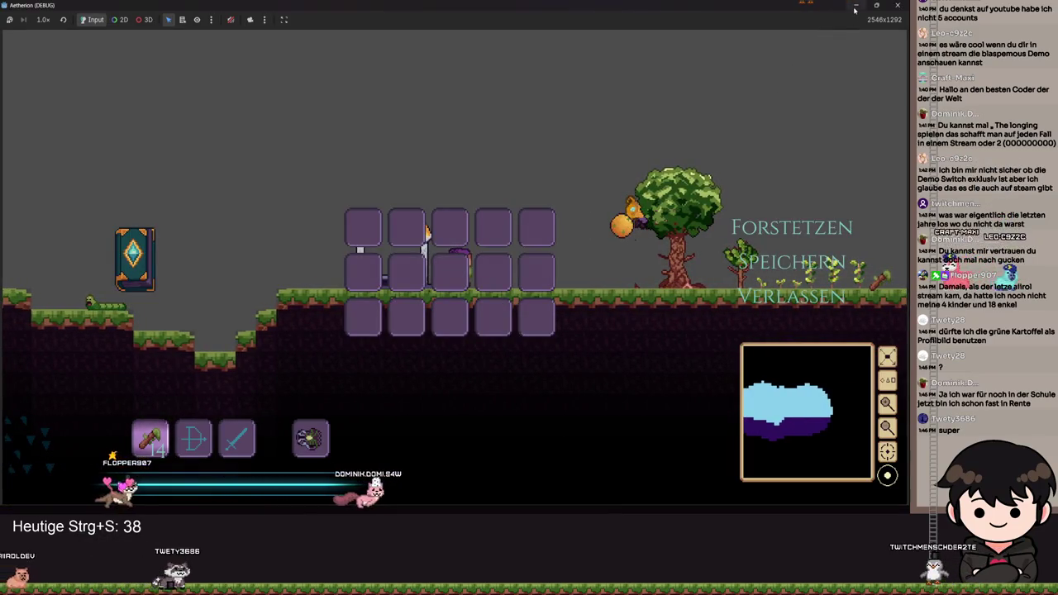
Move the Charge animation's call key to time 1.8 and save the moth scene.
left_click(857, 6)
left_click(827, 101)
type("1.8")
key("Return")
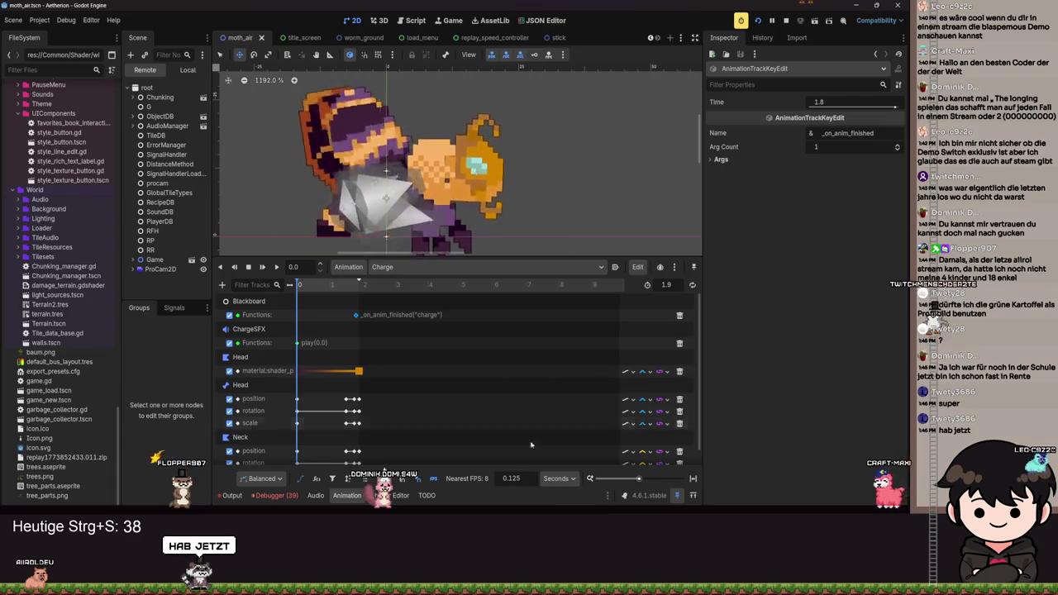
key("ctrl+s")
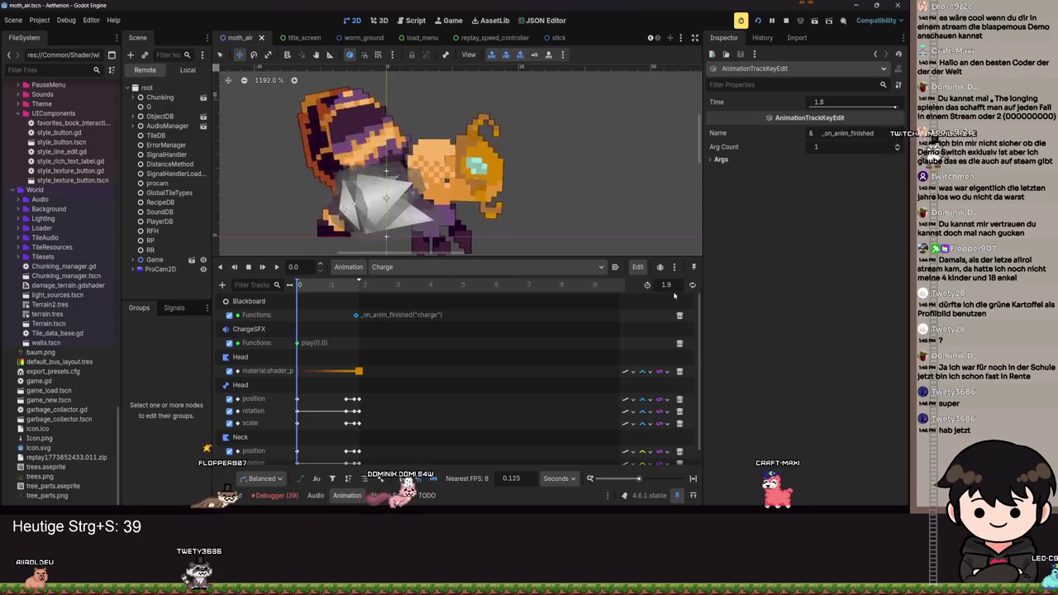
Briefly walk the character in the running game, pause, and close the game.
key("F5")
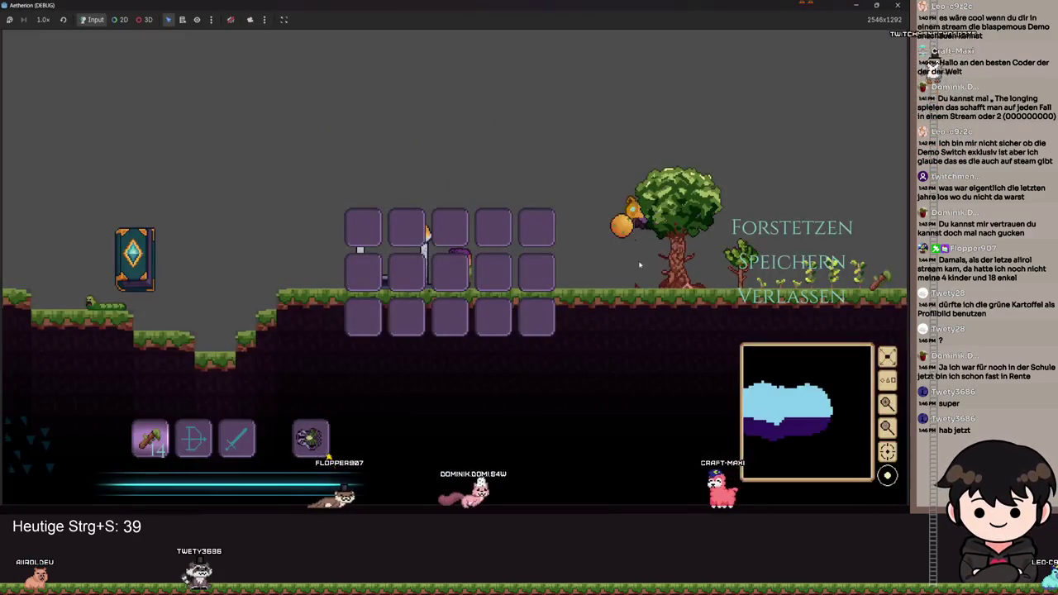
key("d")
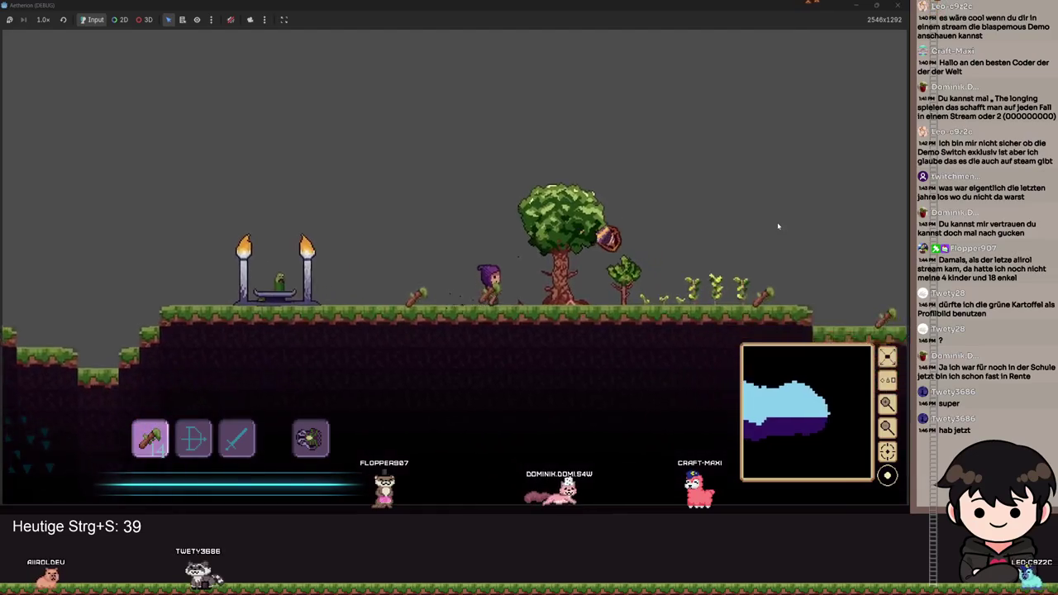
key("Escape")
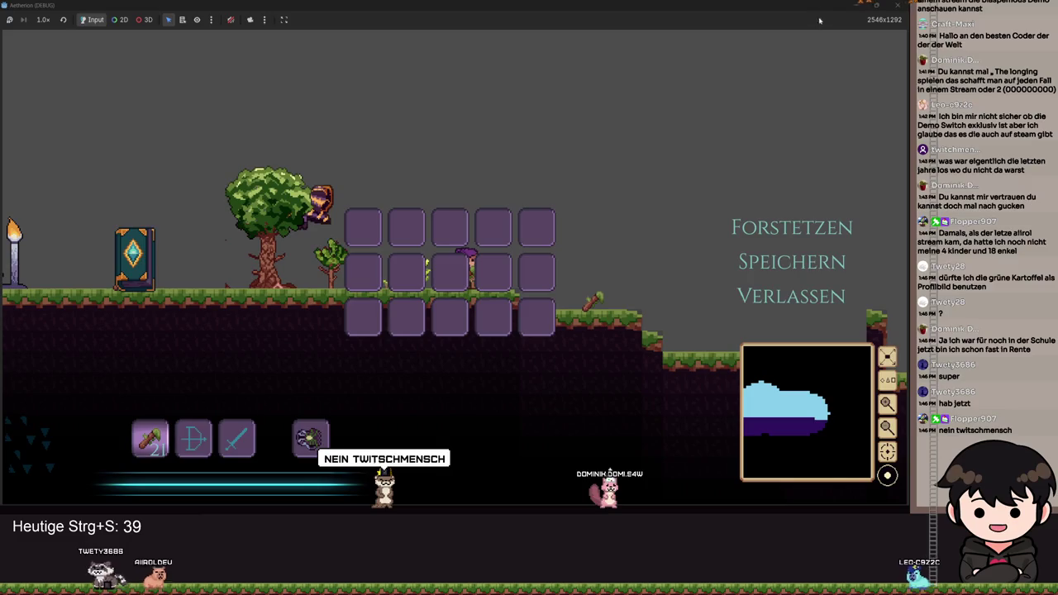
left_click(896, 5)
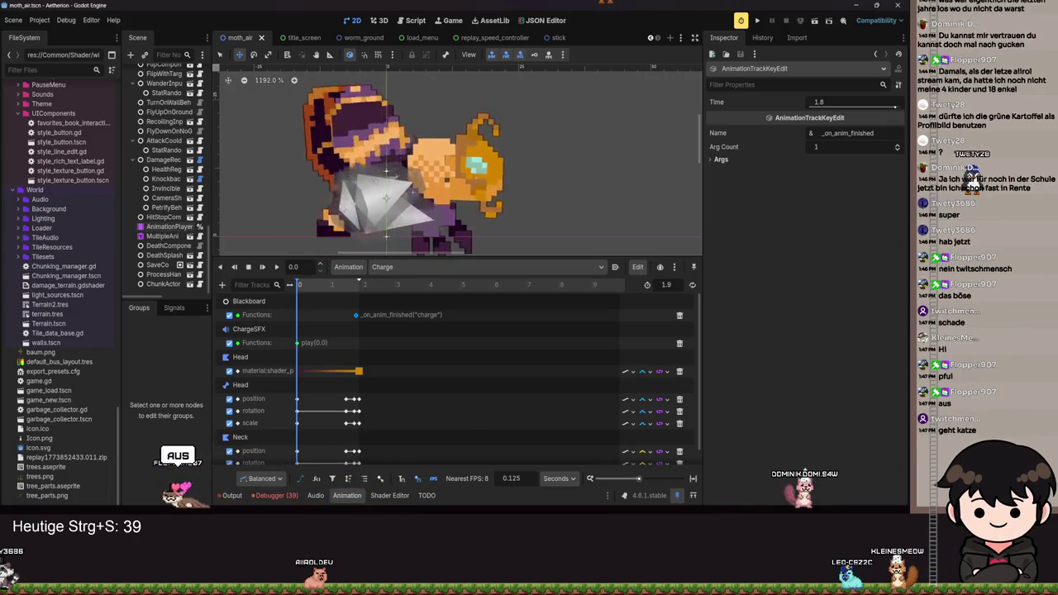
Launch the game and load the third save slot from the main menu.
left_click(759, 23)
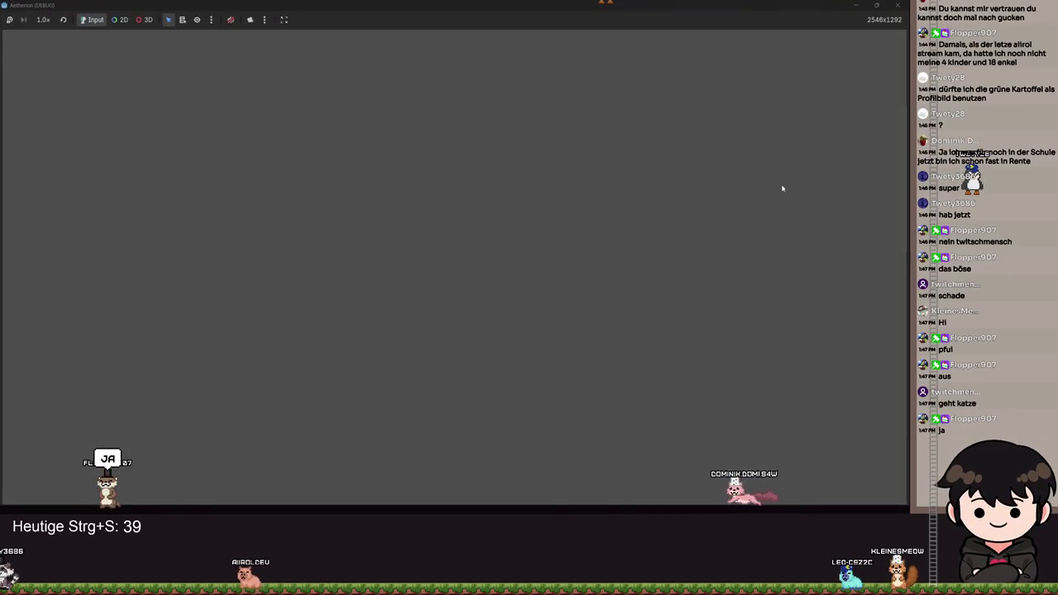
key("space")
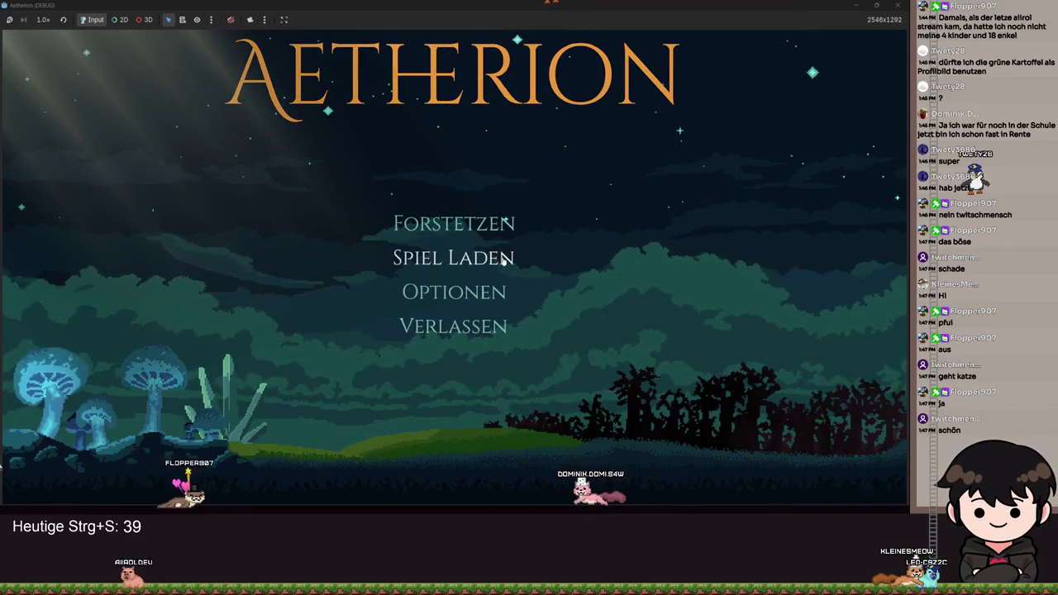
left_click(505, 221)
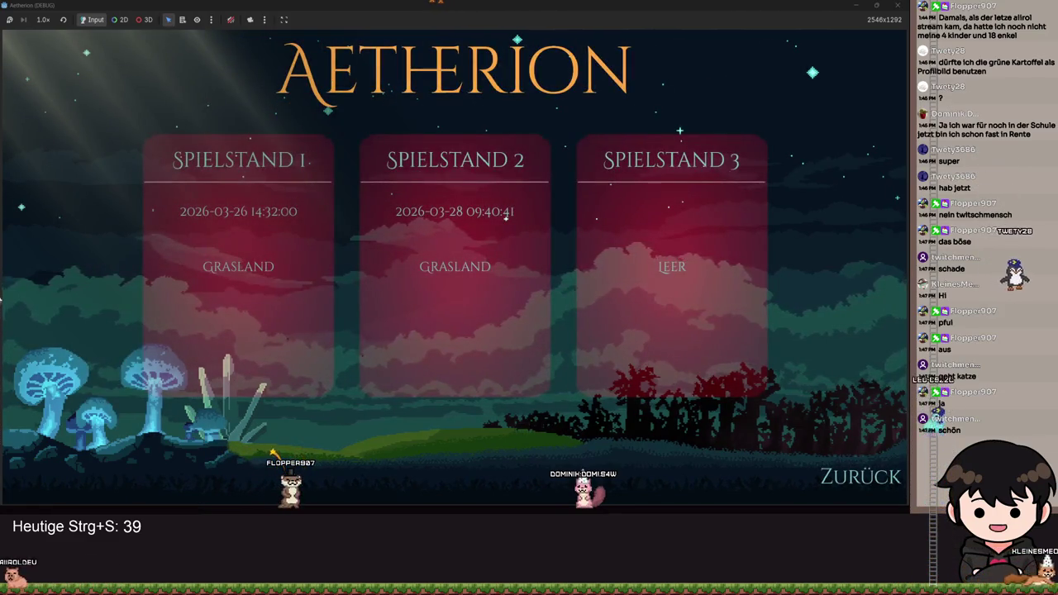
left_click(706, 254)
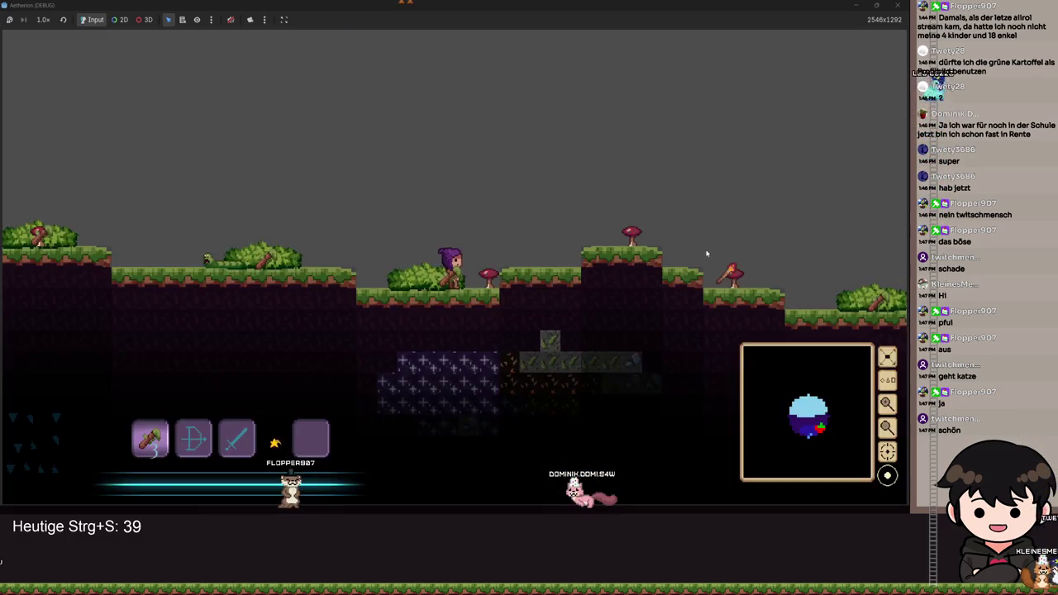
Run and jump right across the terrain past the torches to the moth.
key("d")
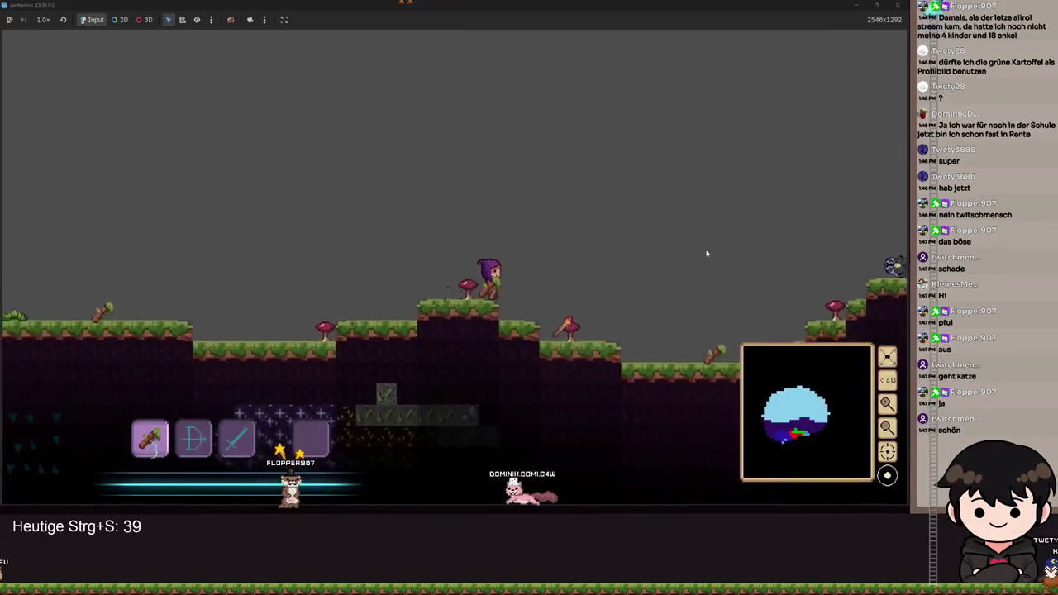
key("space")
key("space")
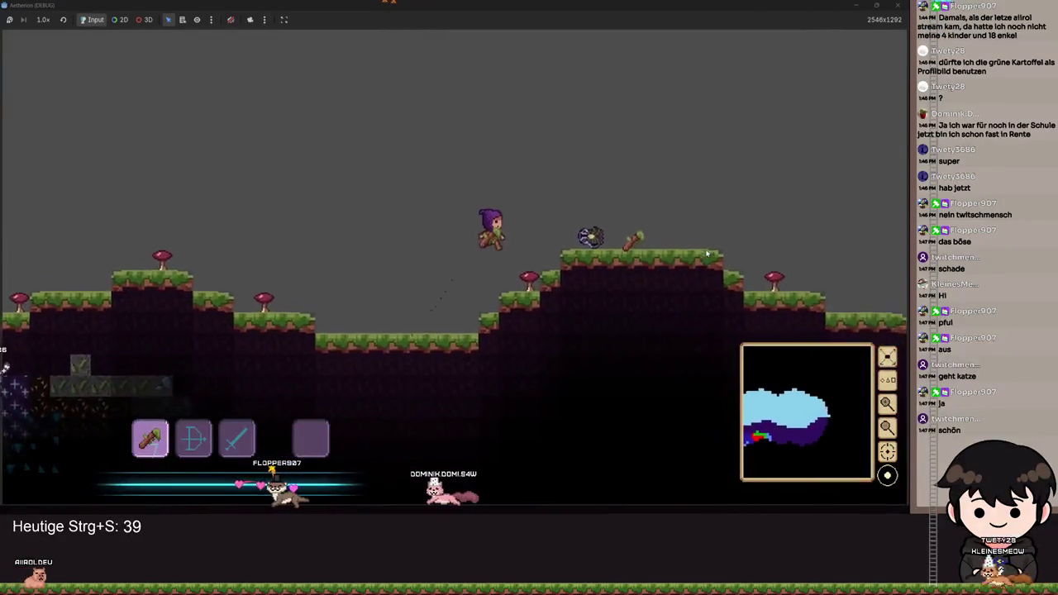
key("d")
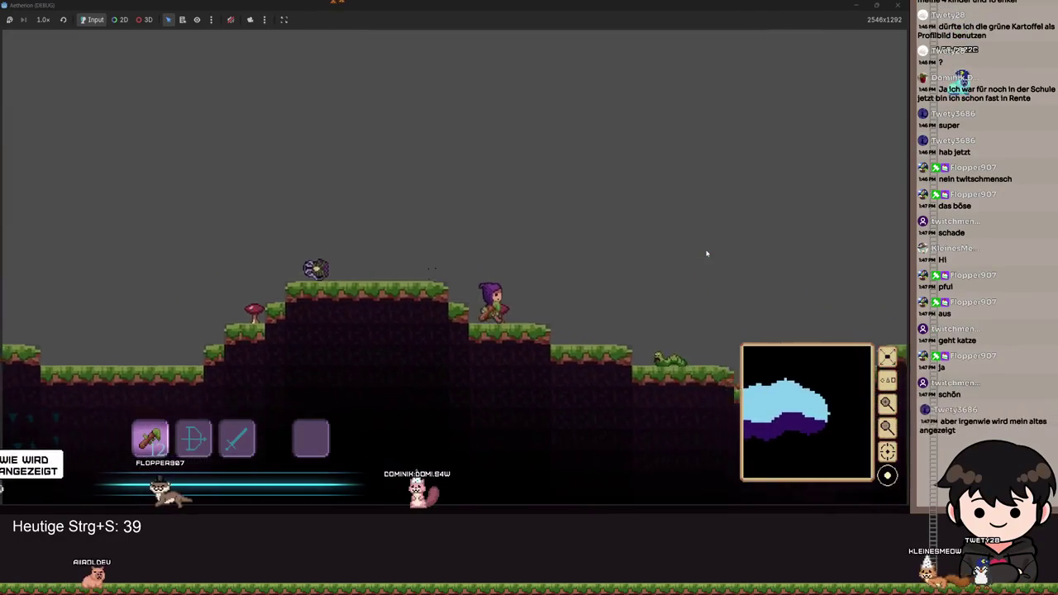
key("d")
key("space")
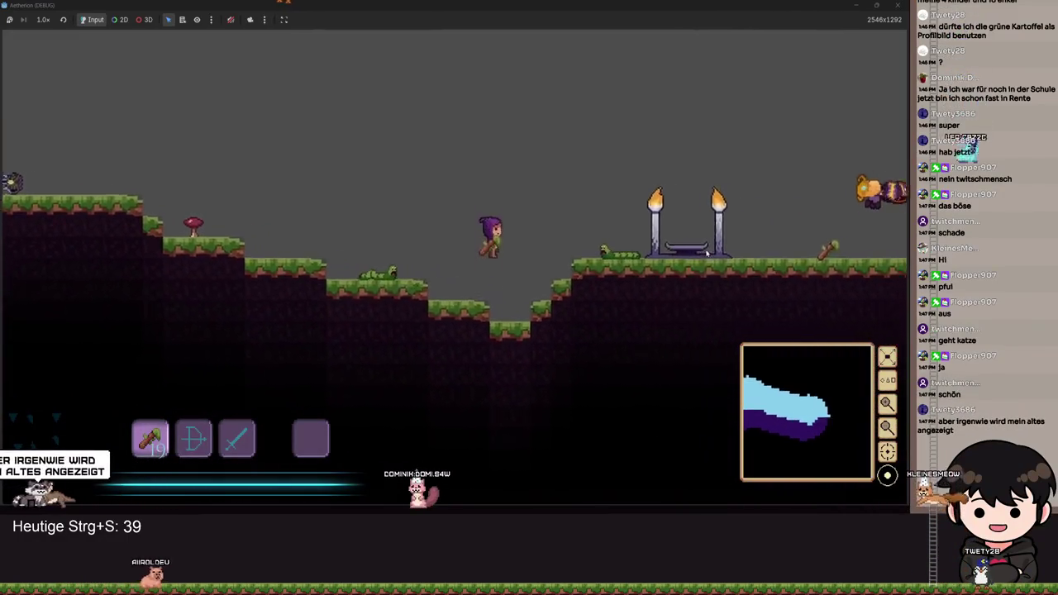
key("d")
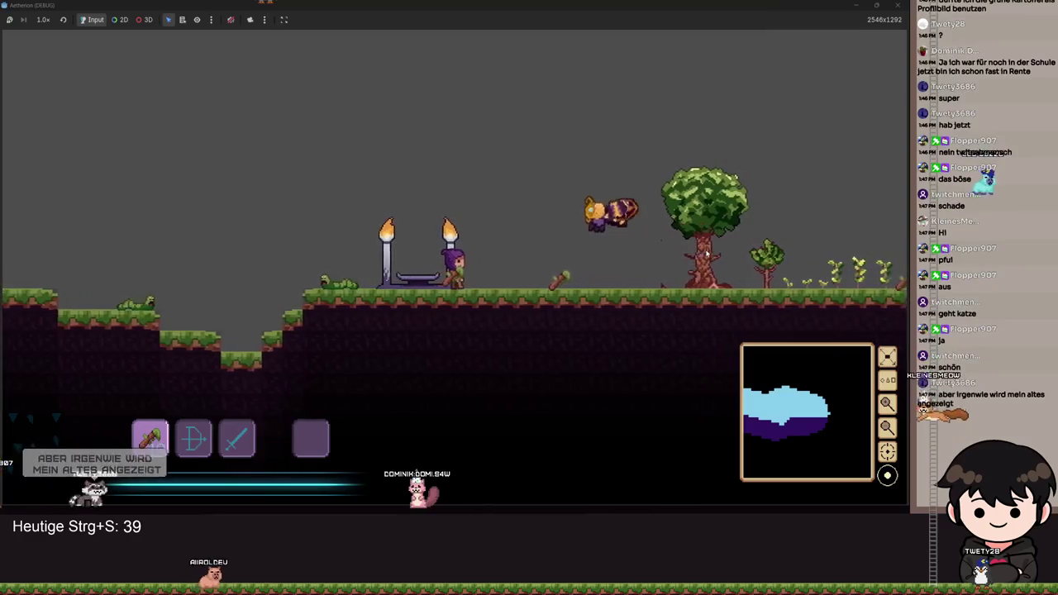
key("space")
Dodge the moth's charge and orange ball around the torches, then pause.
key("a")
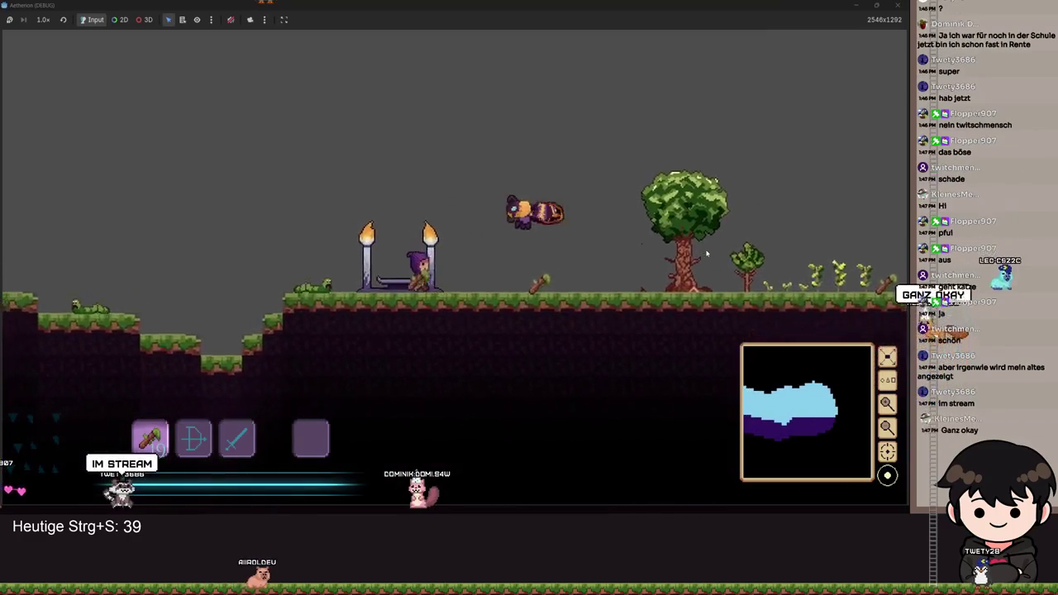
key("a")
key("space")
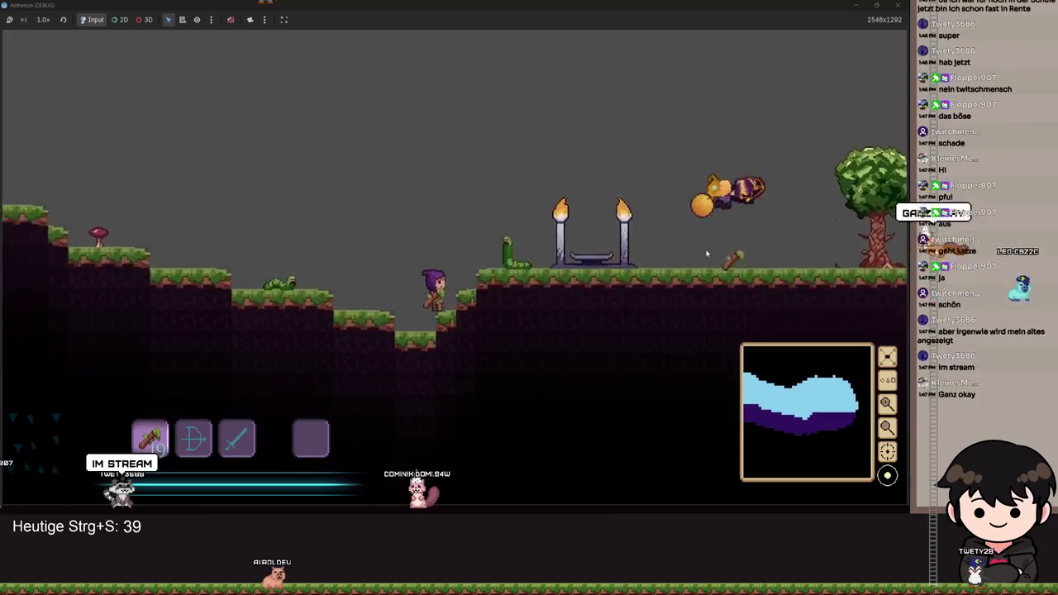
key("space")
key("d")
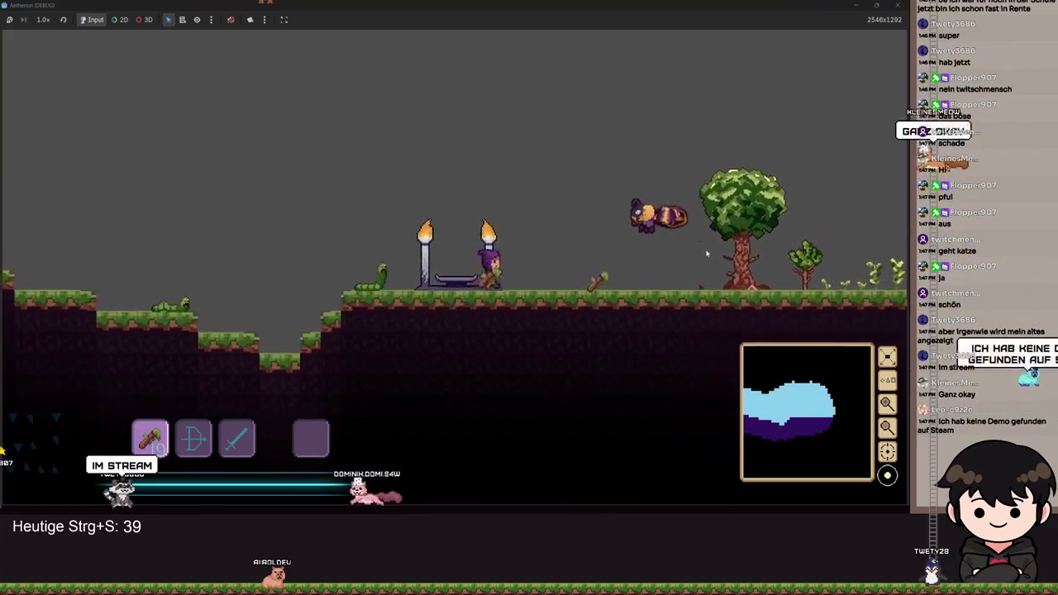
key("a")
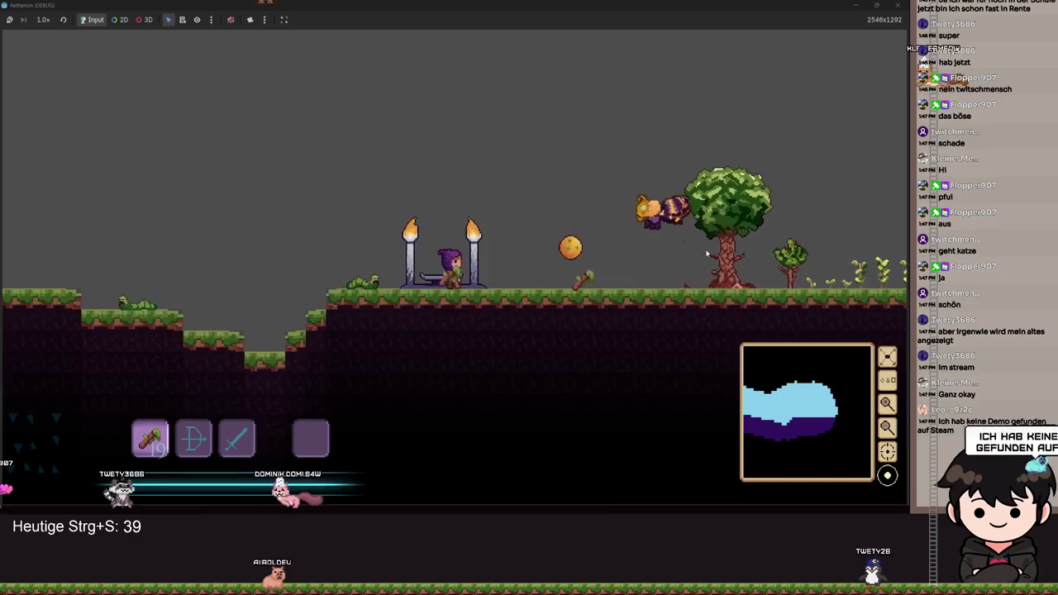
key("space")
key("d")
key("a")
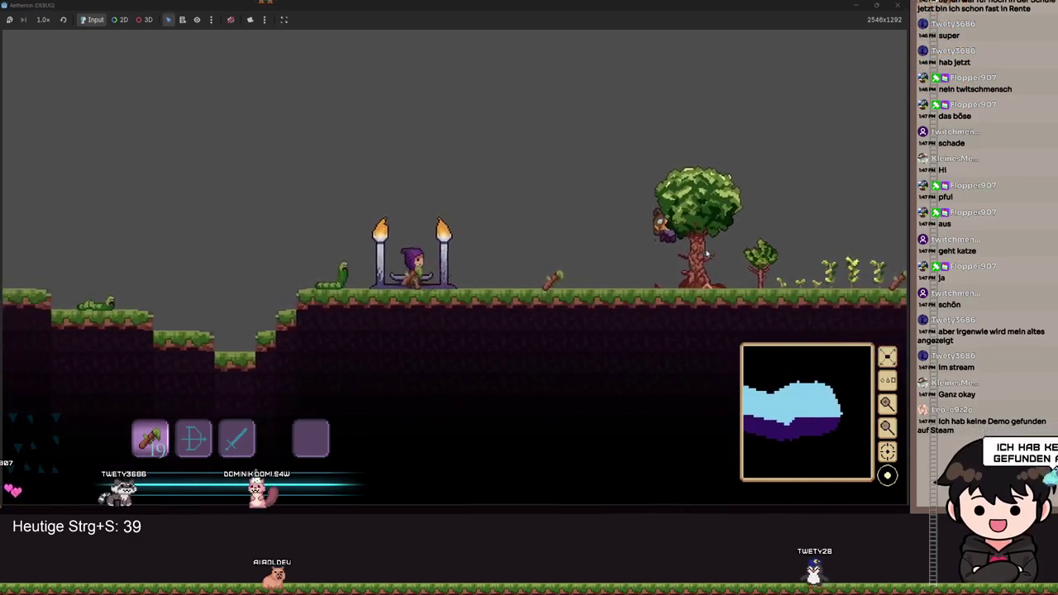
key("space")
key("Escape")
key("Escape")
key("Escape")
key("Escape")
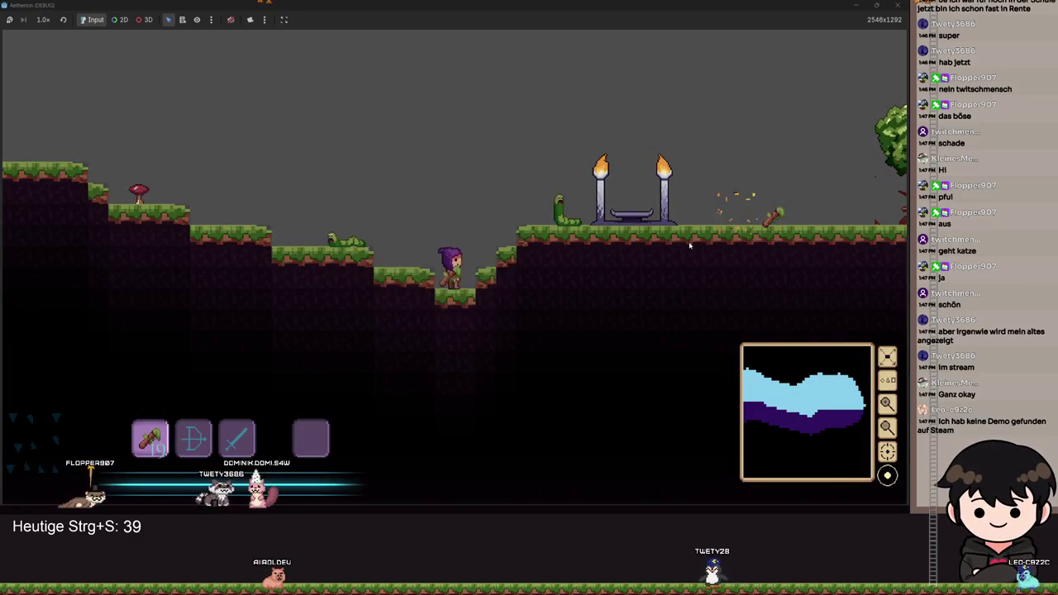
Run right past the torches, pick up the orange ball, then pause and close the game.
key("d")
key("space")
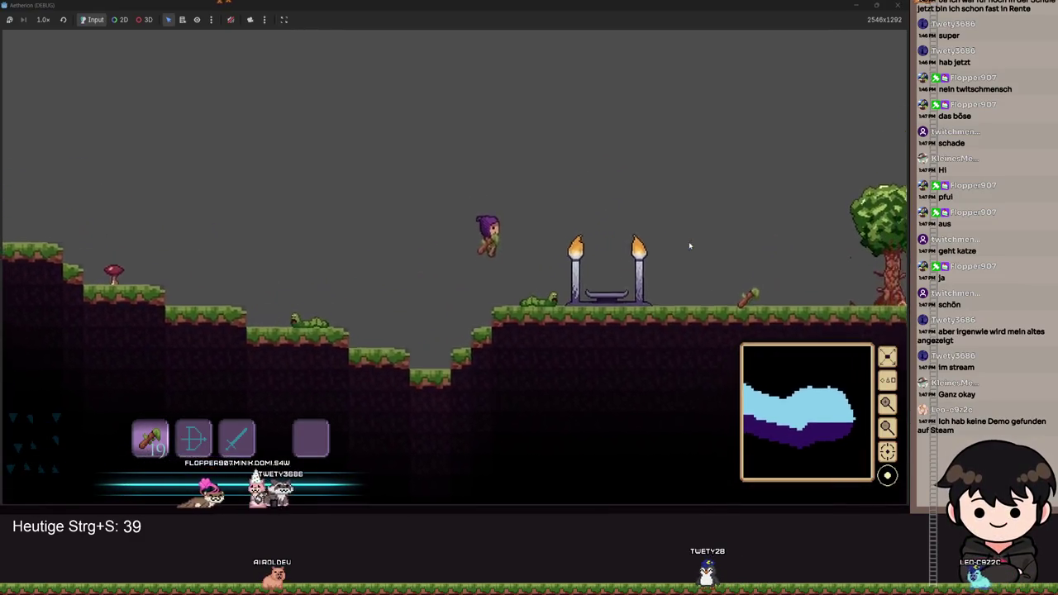
key("d")
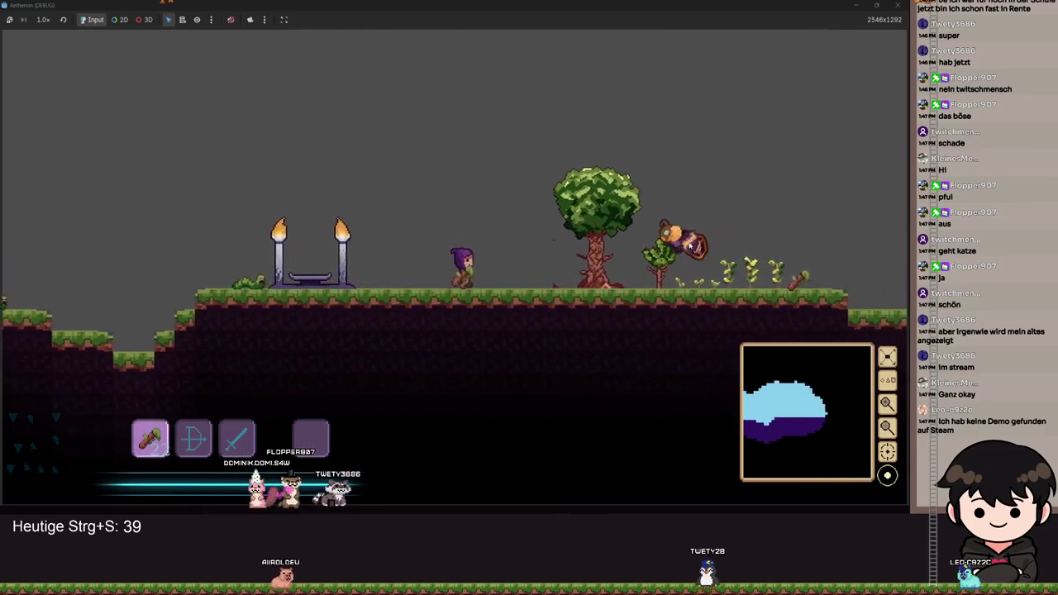
key("Escape")
key("Escape")
key("d")
key("d")
key("space")
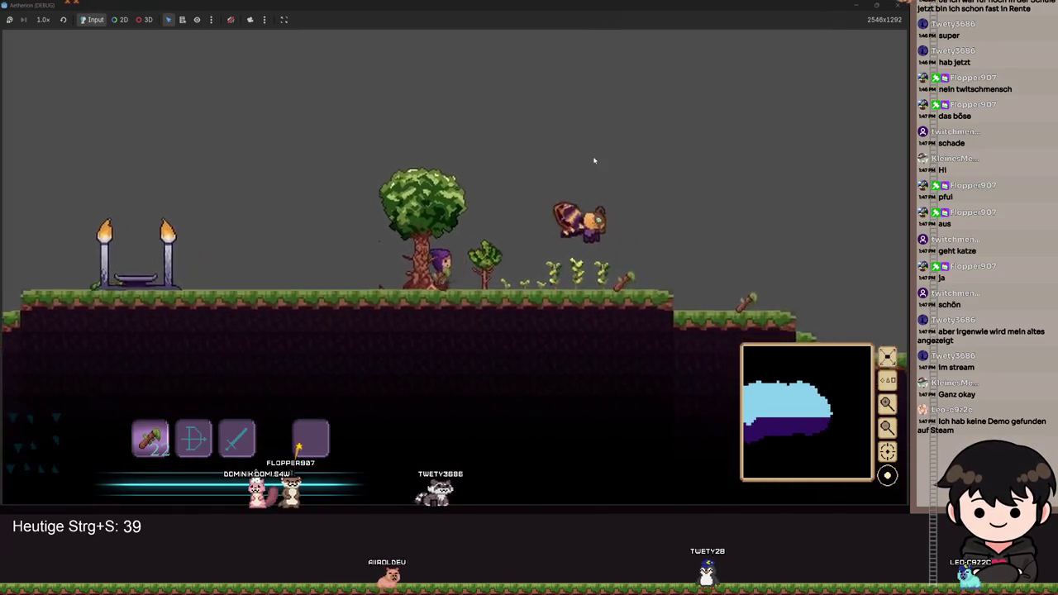
key("Escape")
left_click(897, 7)
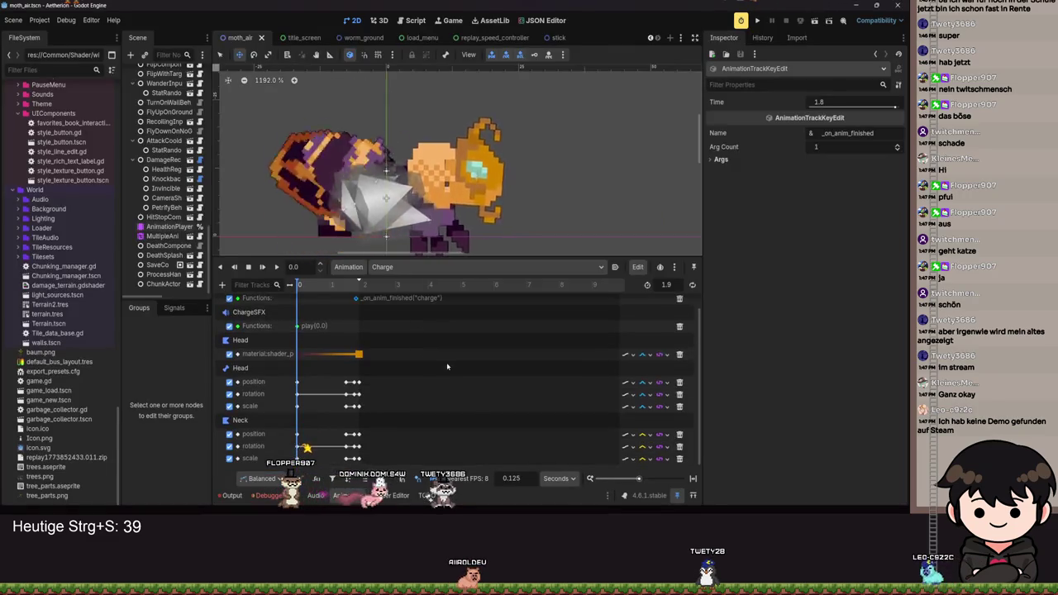
Keep Charge as the selected animation in the moth's animation list.
scroll(459, 355, "up", 1)
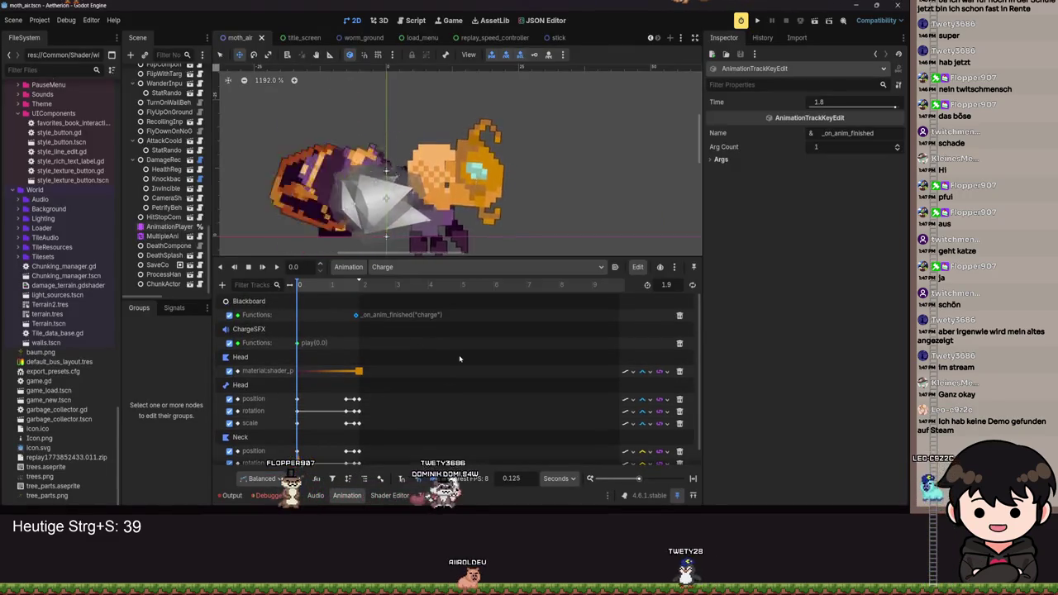
left_click(529, 267)
left_click(413, 282)
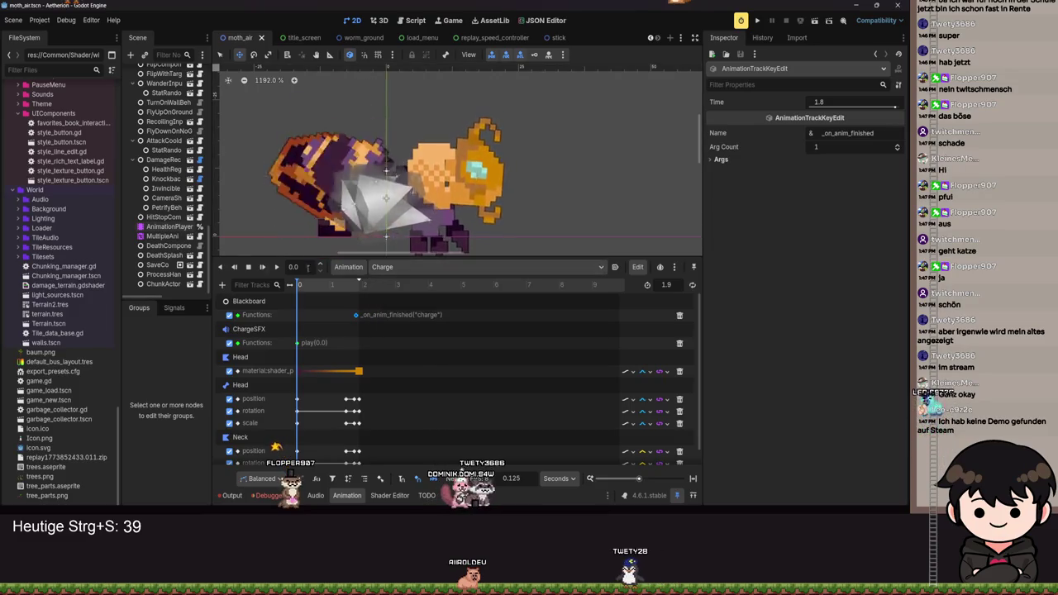
Select the MultipleAnimationHandler node to show its AnimationTree blend graph.
left_click(165, 228)
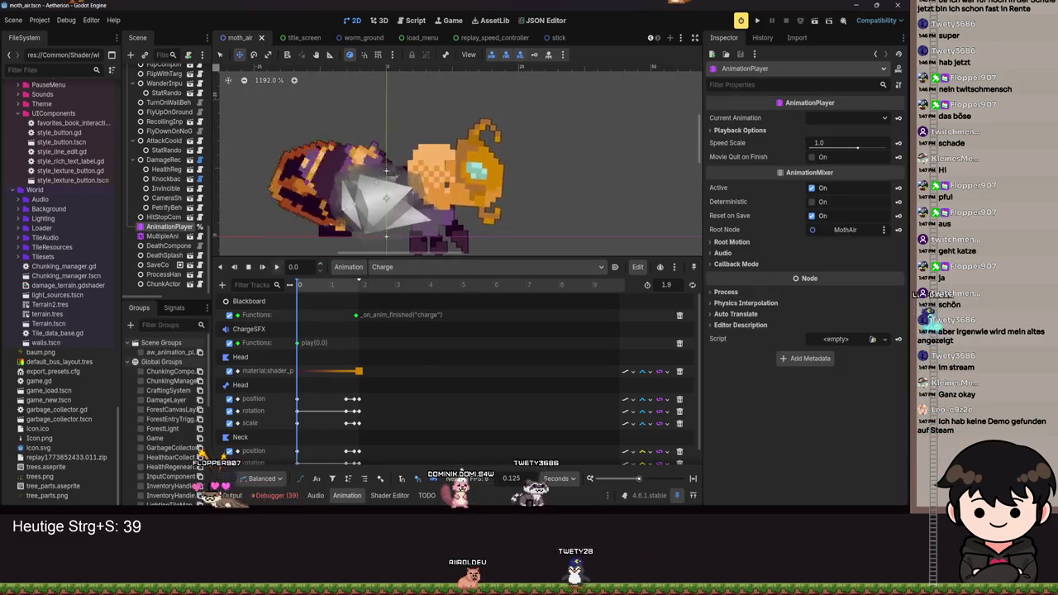
left_click(170, 237)
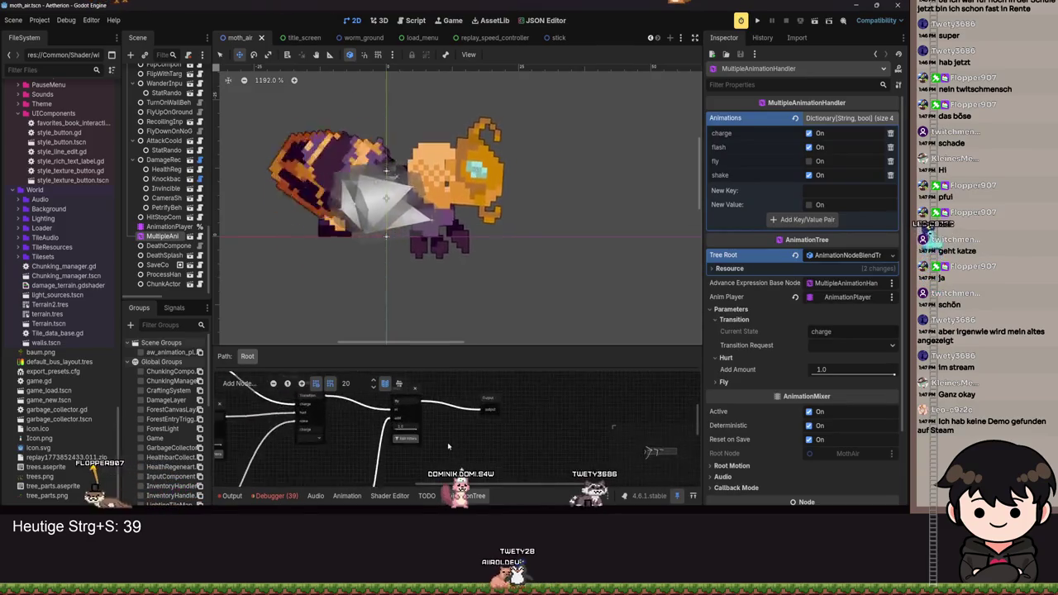
scroll(483, 453, "down", 5)
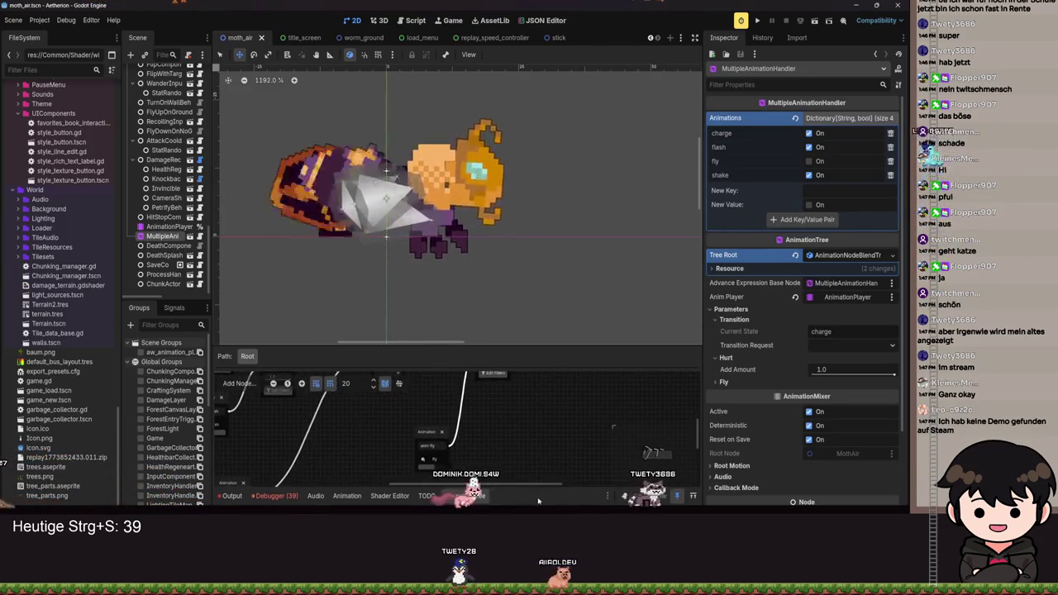
scroll(449, 445, "up", 4)
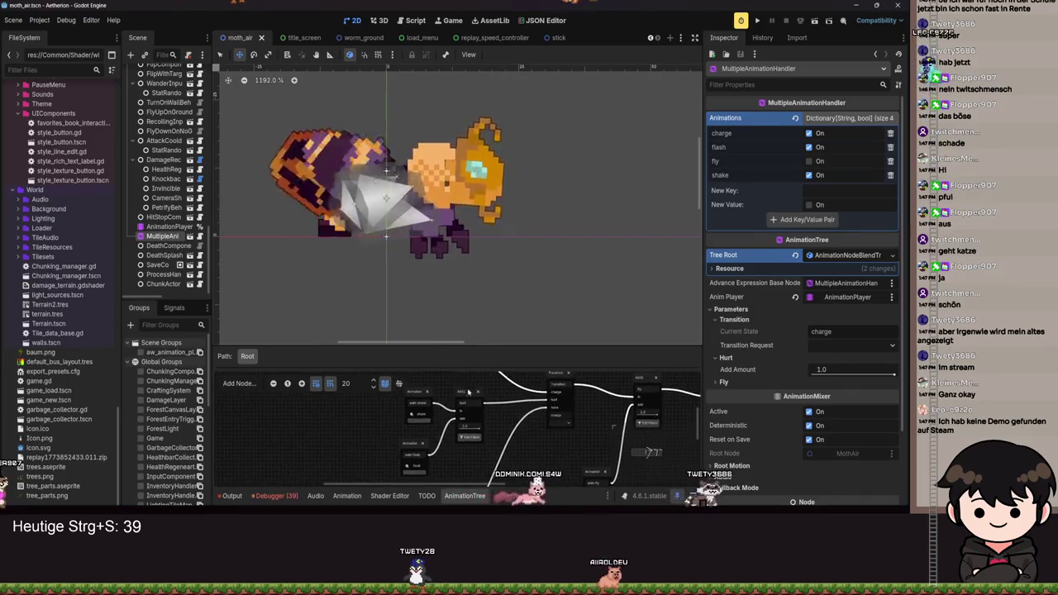
scroll(487, 426, "up", 3)
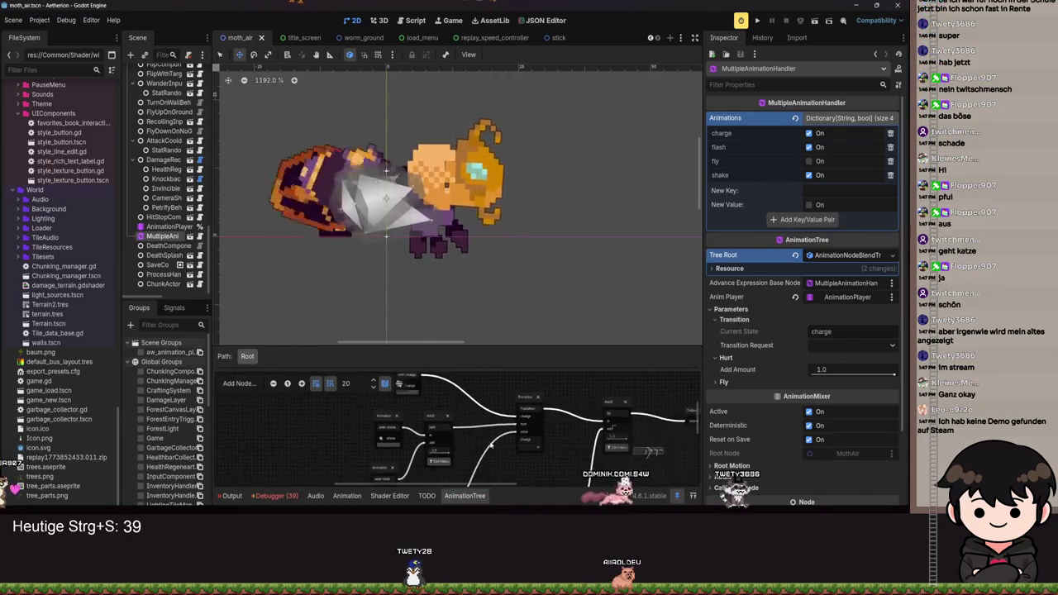
scroll(496, 438, "down", 2)
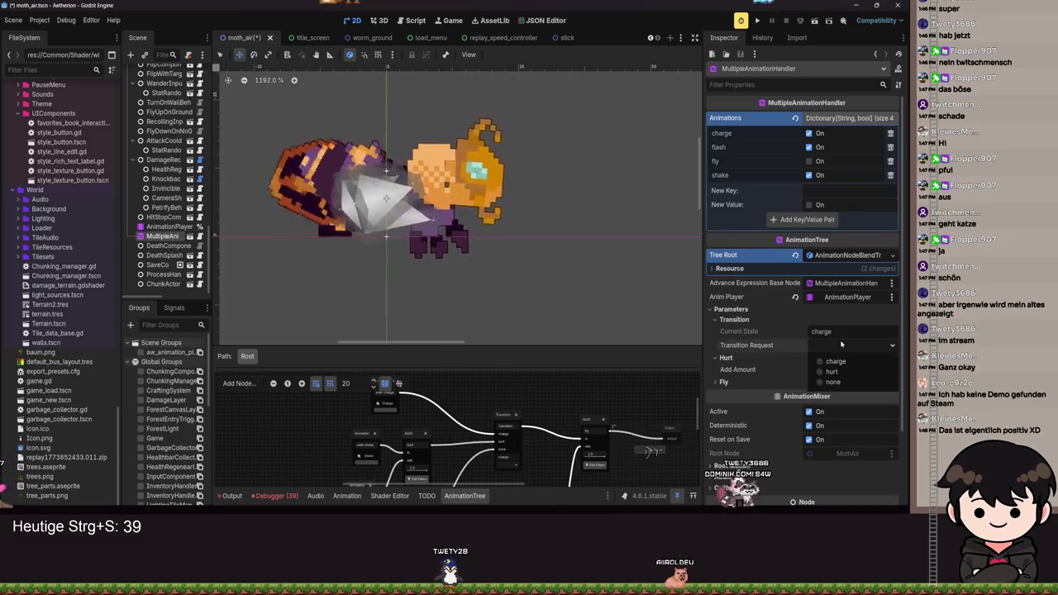
Set the AnimationTree's Transition Request parameter to 'none'.
left_click(846, 380)
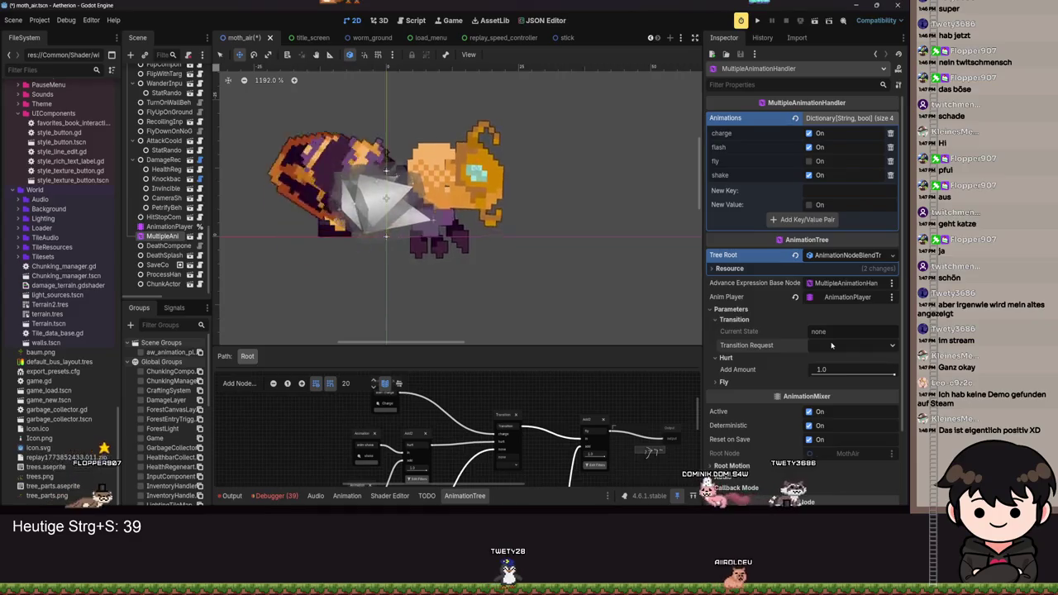
left_click(831, 346)
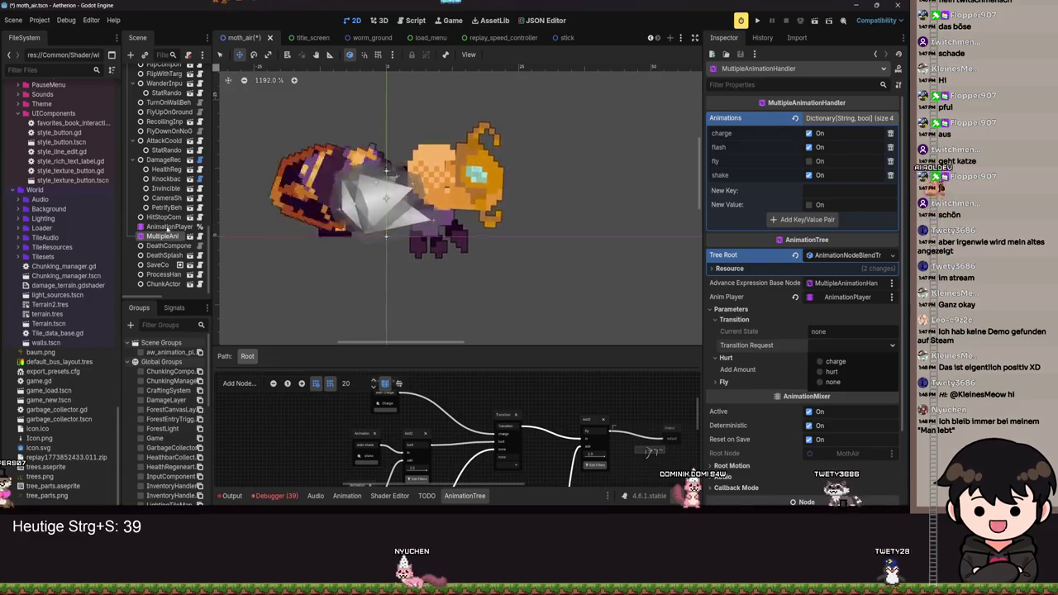
scroll(569, 422, "up", 2)
scroll(569, 423, "down", 3)
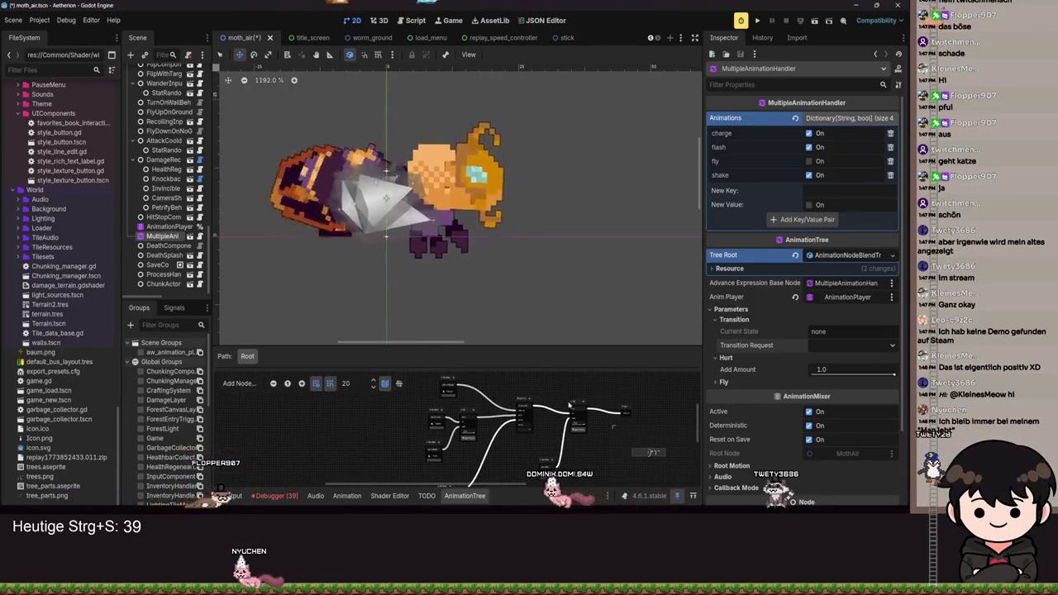
scroll(569, 405, "up", 3)
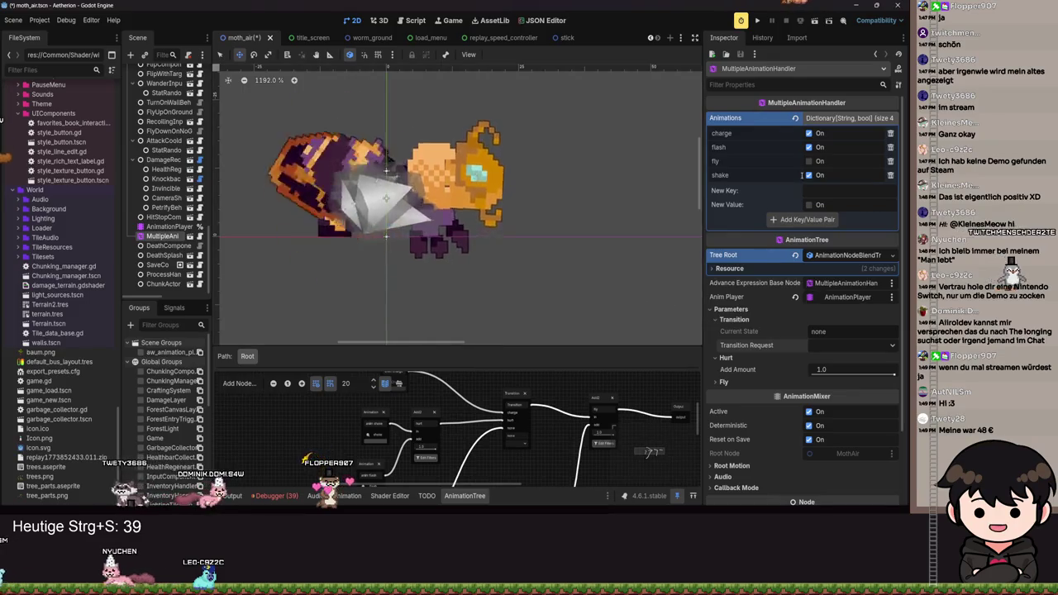
scroll(507, 220, "up", 8)
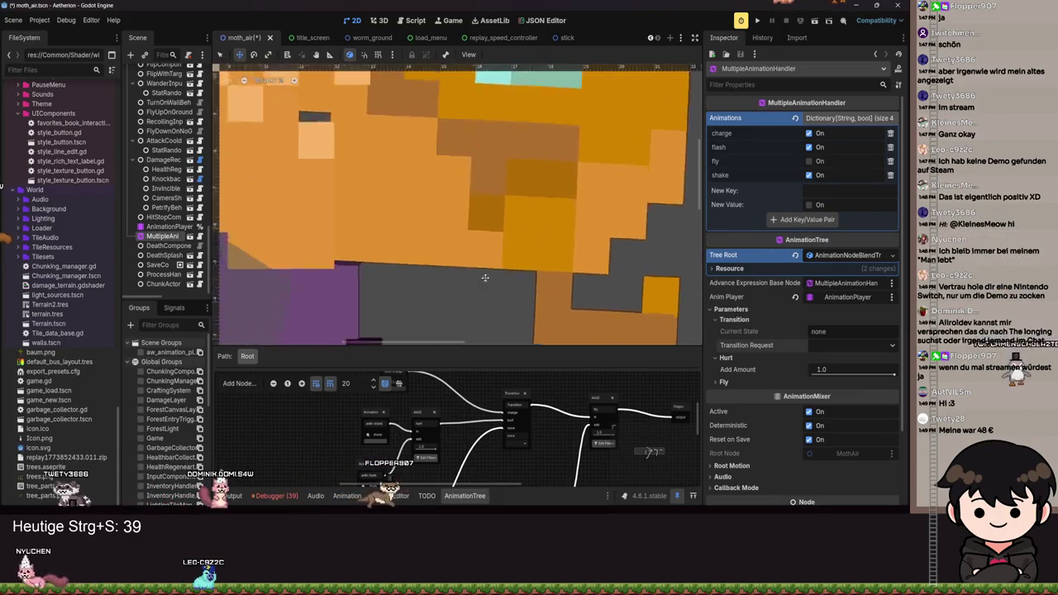
scroll(489, 263, "down", 5)
scroll(490, 263, "down", 4)
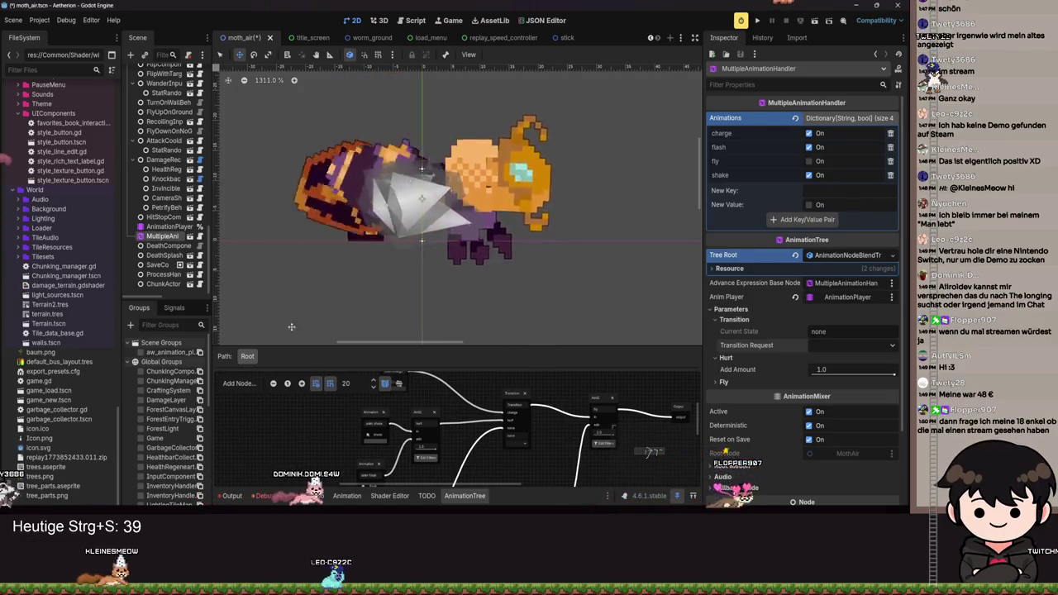
scroll(446, 434, "up", 4)
scroll(467, 438, "down", 3)
Inspect the Transition and RESET nodes in the AnimationTree graph.
left_click(532, 455)
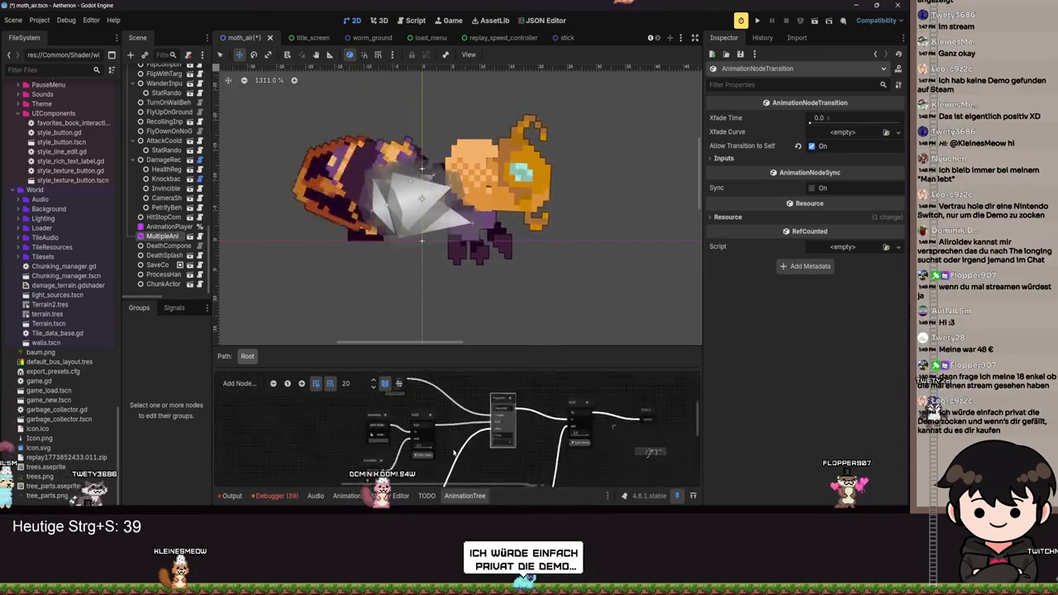
scroll(463, 438, "up", 3)
scroll(485, 450, "up", 5)
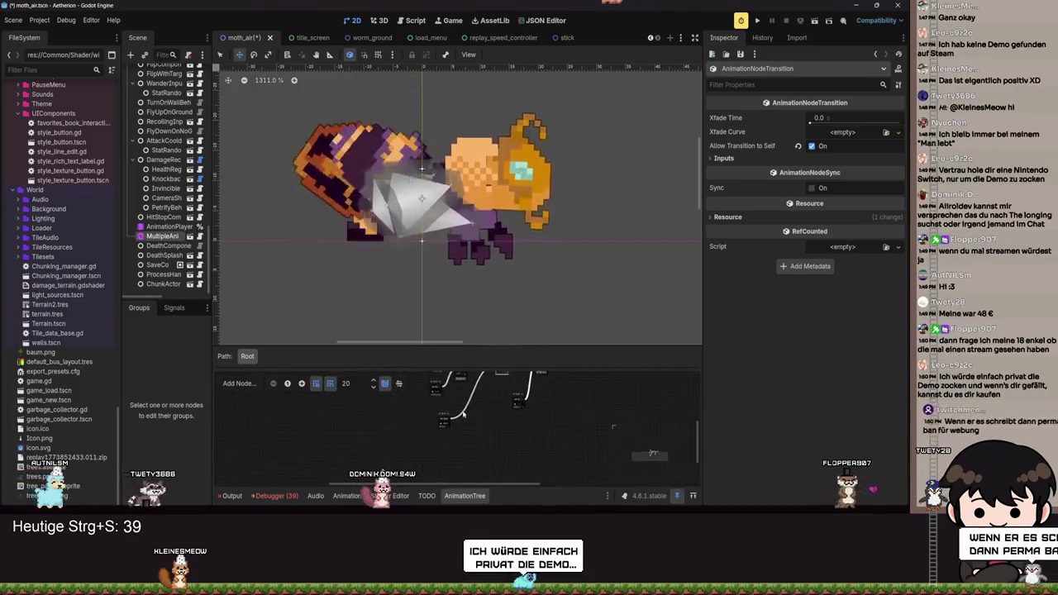
left_click(413, 423)
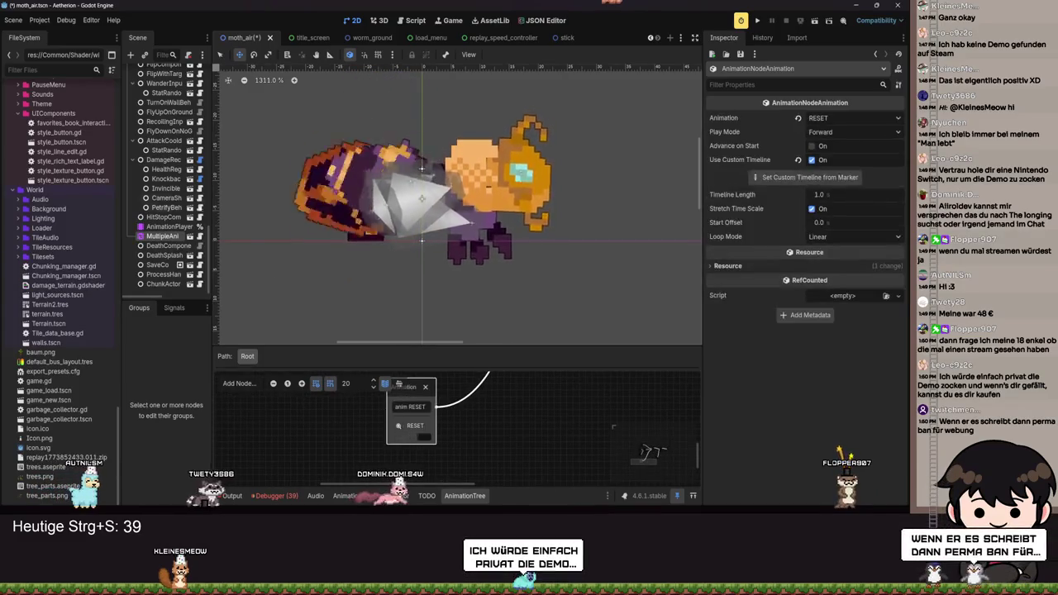
scroll(182, 189, "up", 5)
scroll(169, 198, "down", 10)
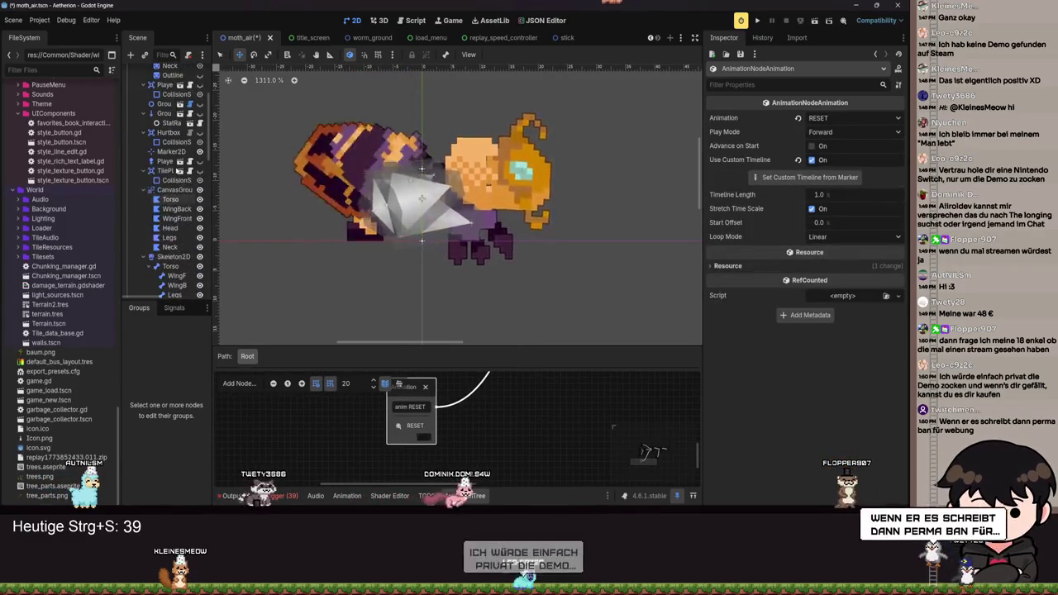
Select the AnimationPlayer node and show its Animation track editor.
left_click(168, 226)
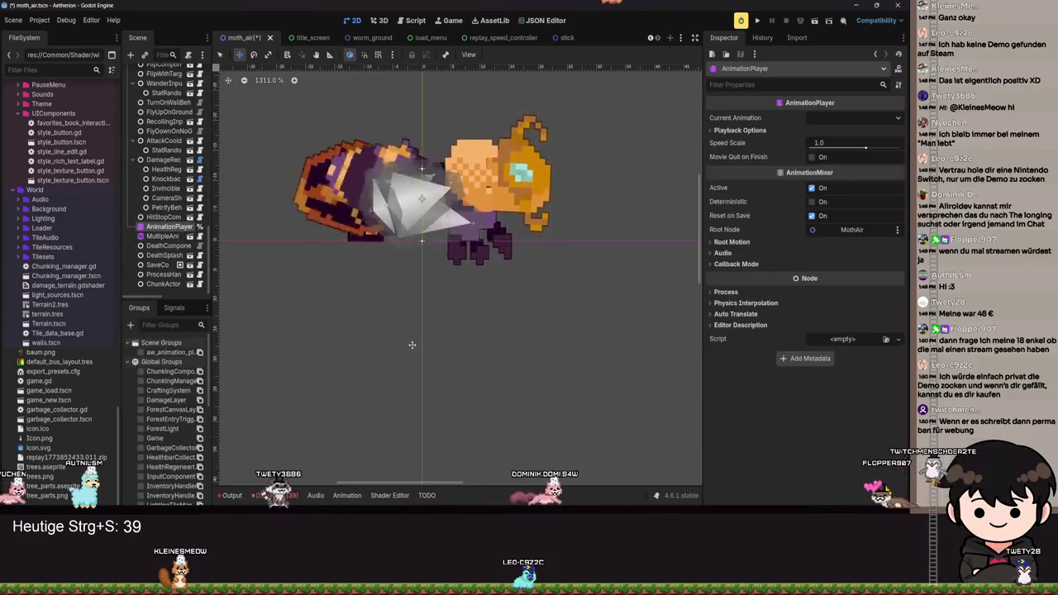
left_click(348, 495)
left_click(348, 495)
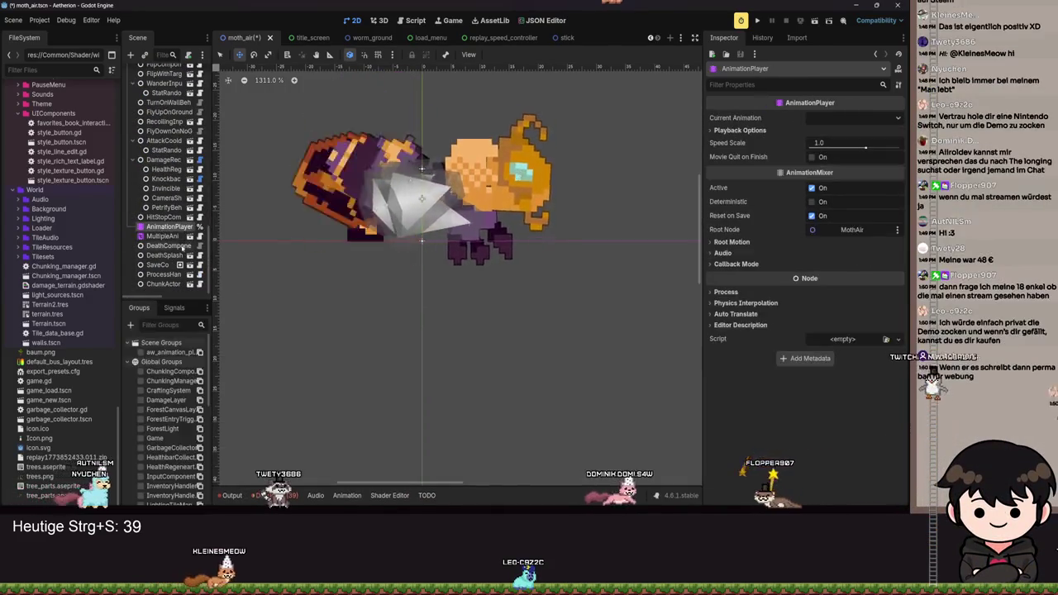
left_click(348, 496)
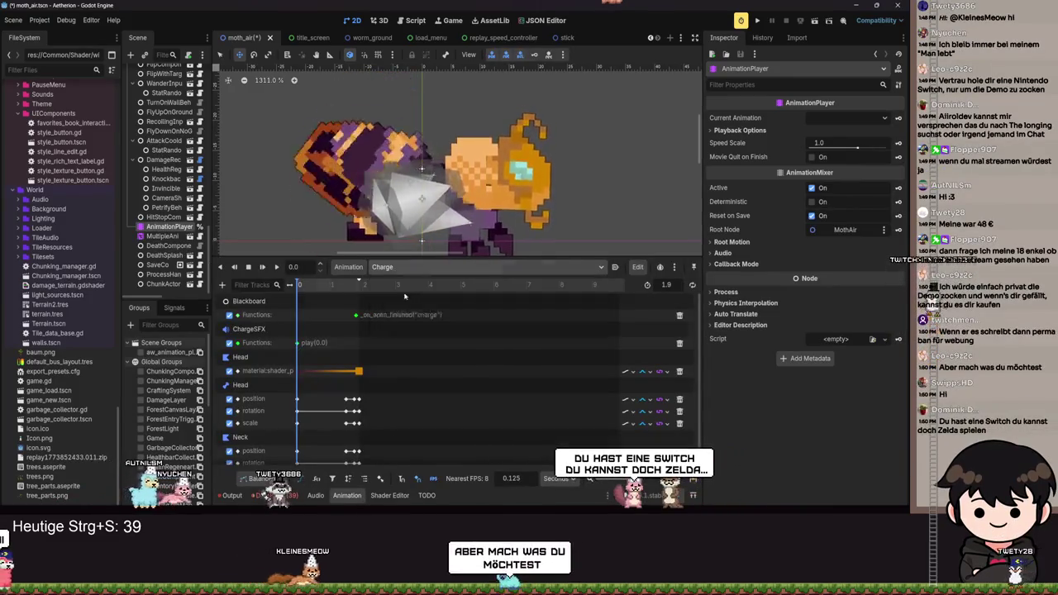
Set the RESET animation's Head shader colour key to dark purple and launch the game.
scroll(366, 400, "down", 3)
scroll(366, 399, "up", 2)
left_click(298, 405)
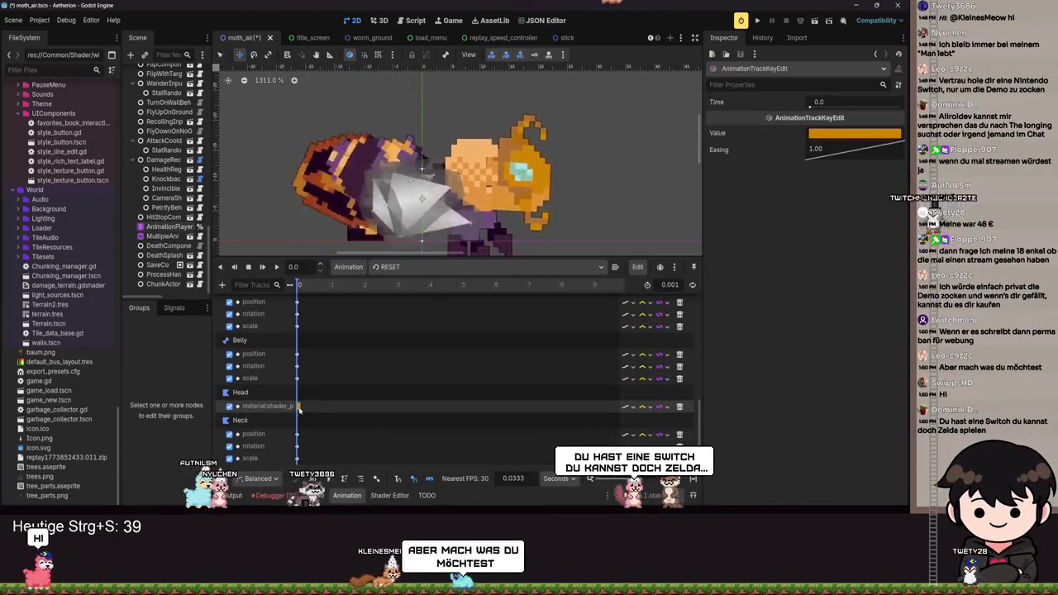
left_click(851, 133)
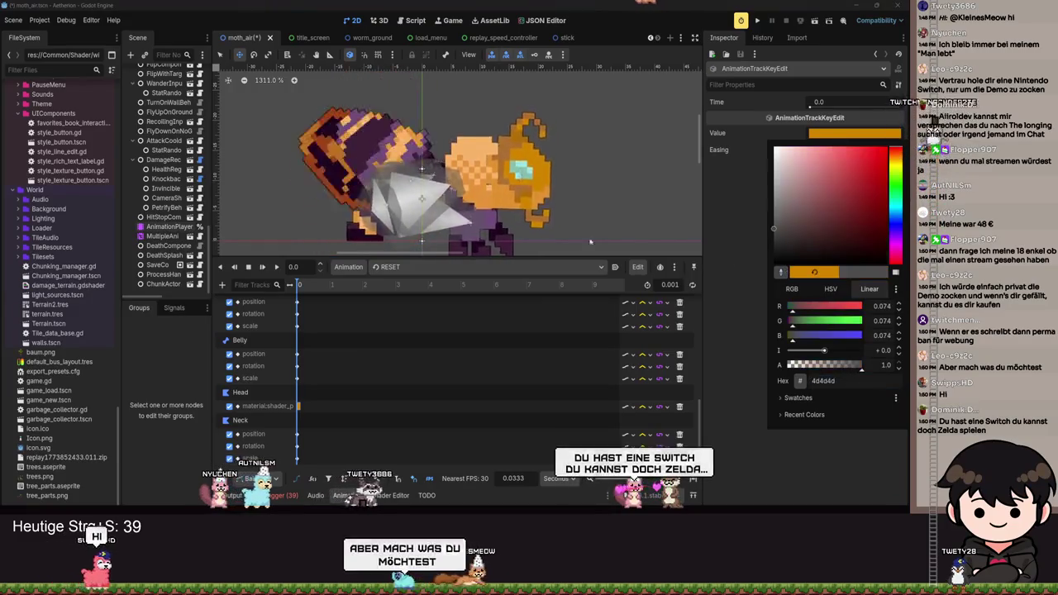
left_click(766, 419)
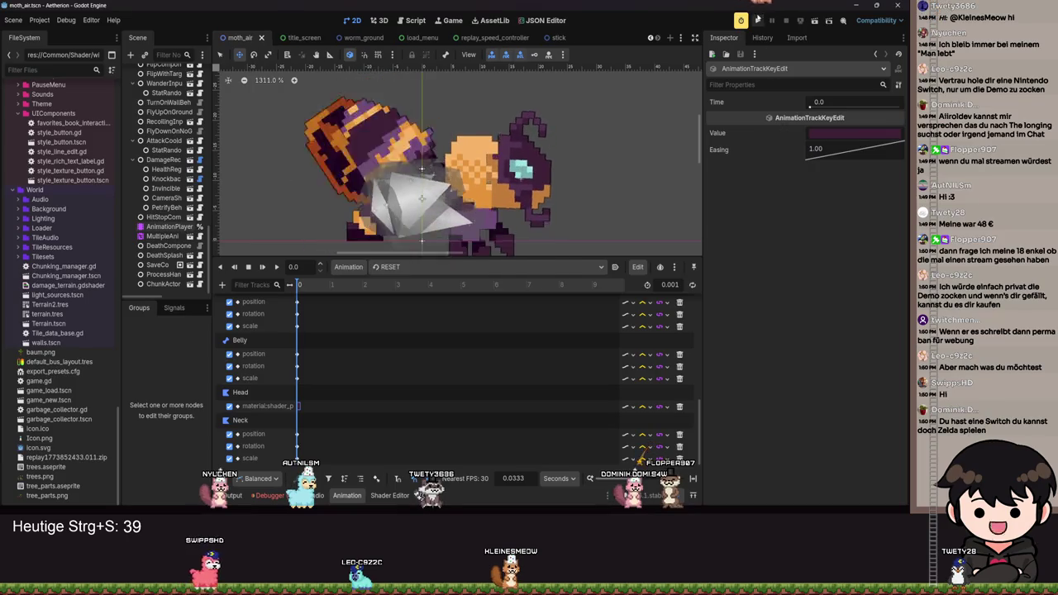
left_click(757, 20)
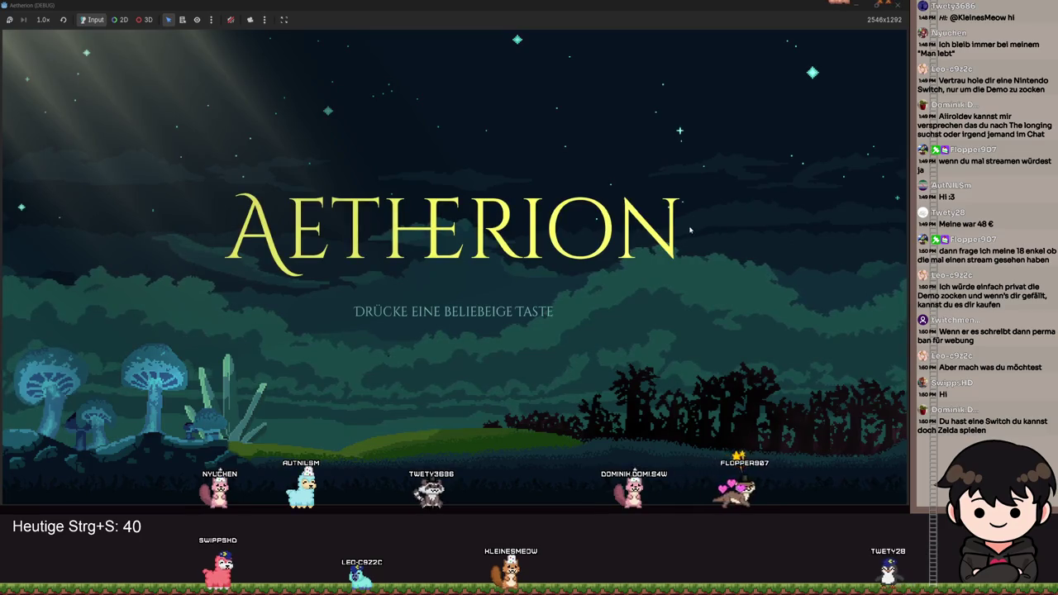
Skip the title screen and load a saved game from the slot screen.
key("space")
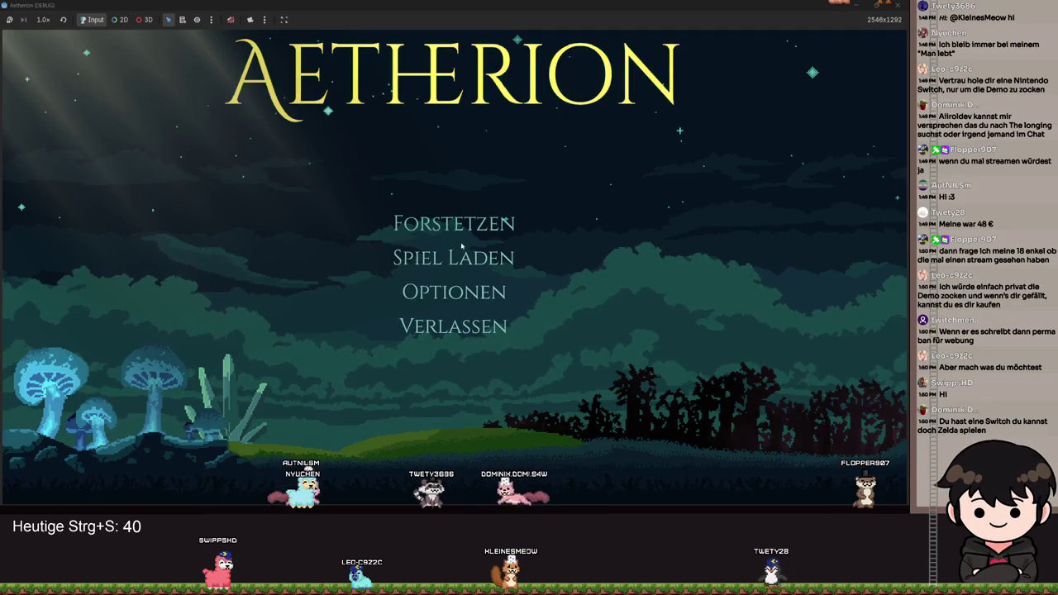
left_click(469, 259)
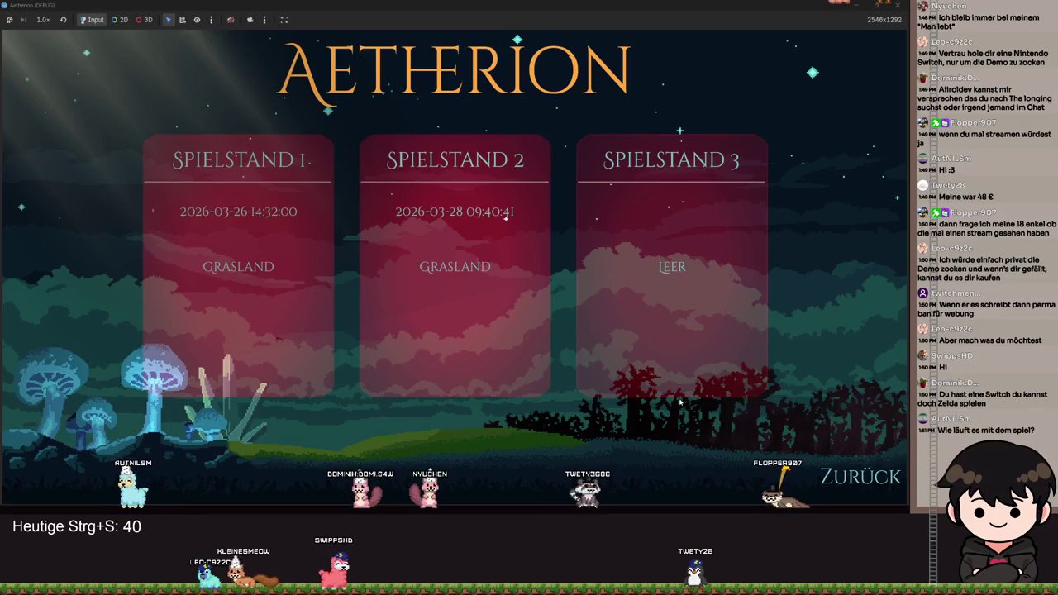
key("Return")
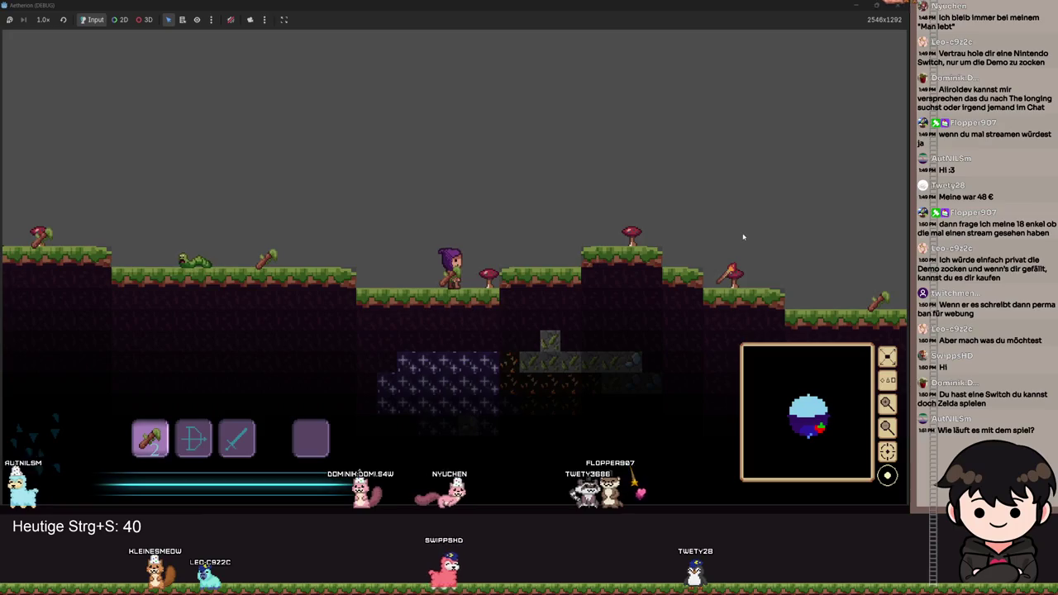
Run and jump right across the terrain, collecting the dropped item, toward the altar.
key("d")
key("space")
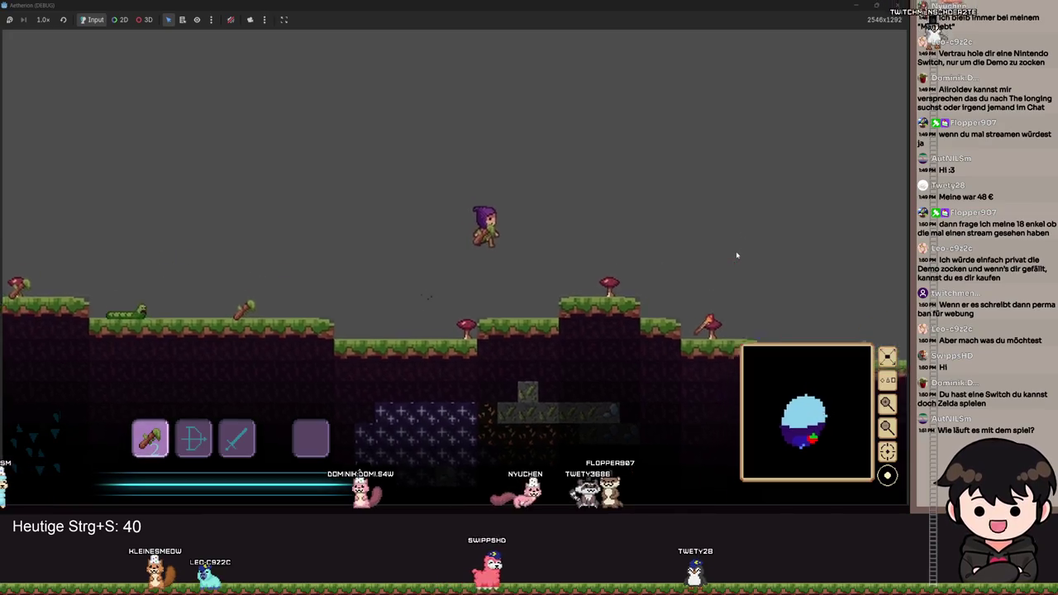
key("d")
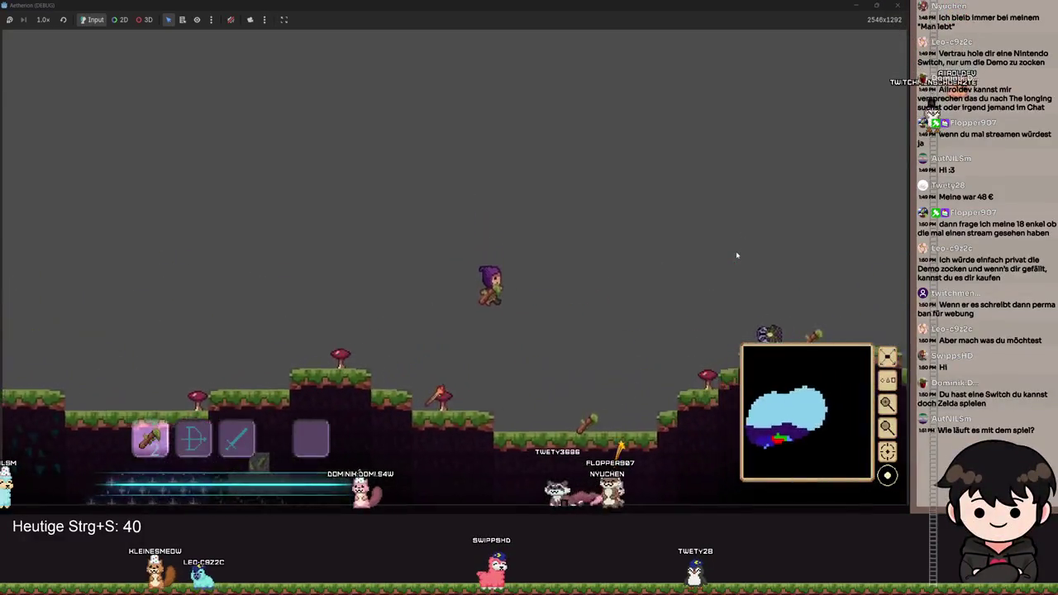
key("space")
key("d")
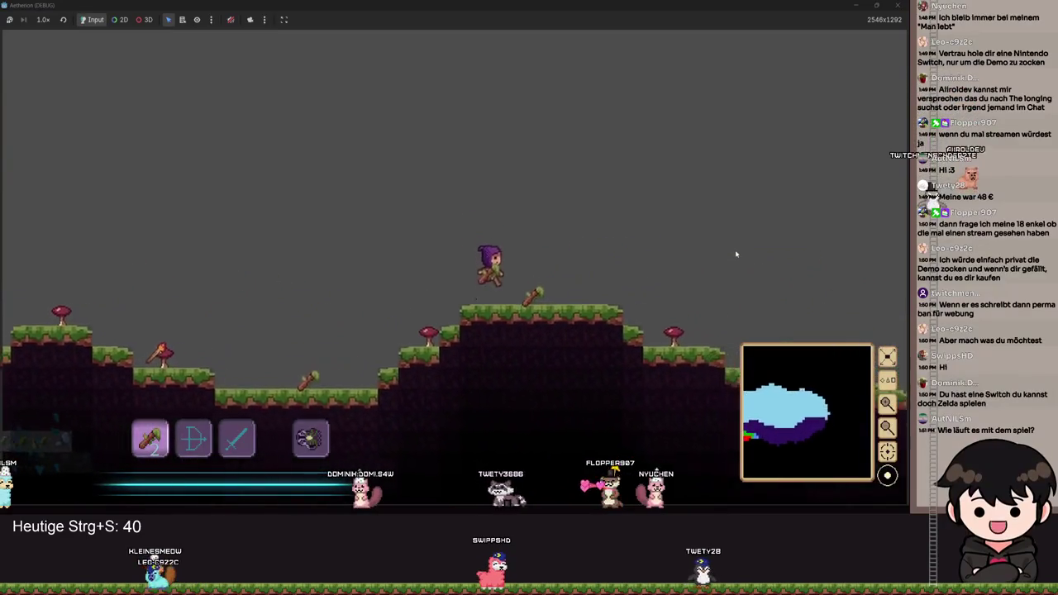
key("d")
key("space")
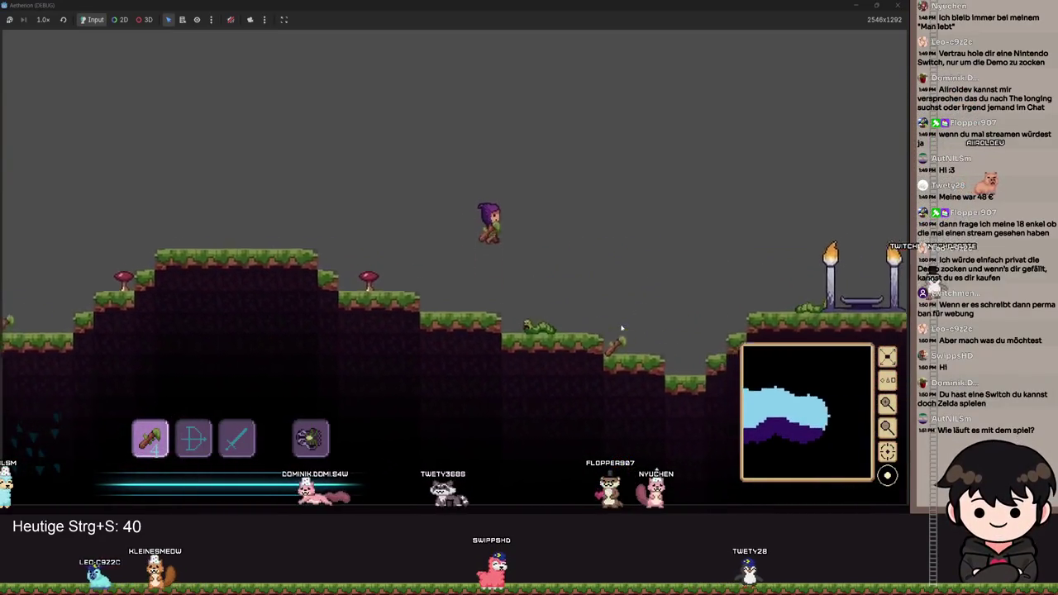
key("space")
key("d")
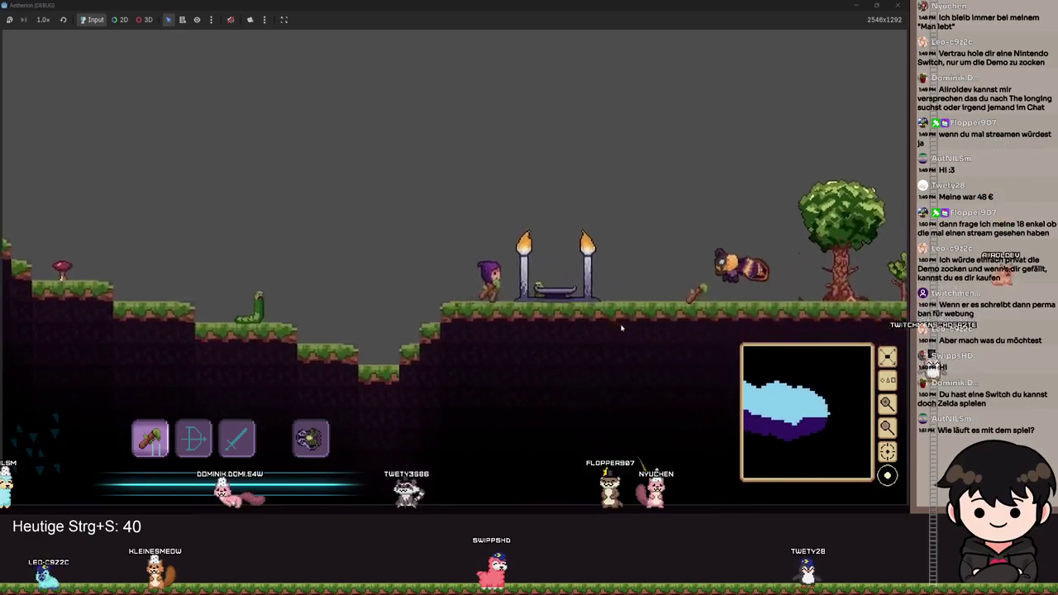
key("space")
Manoeuvre left and right to climb onto the altar ledge and reach the altar.
key("a")
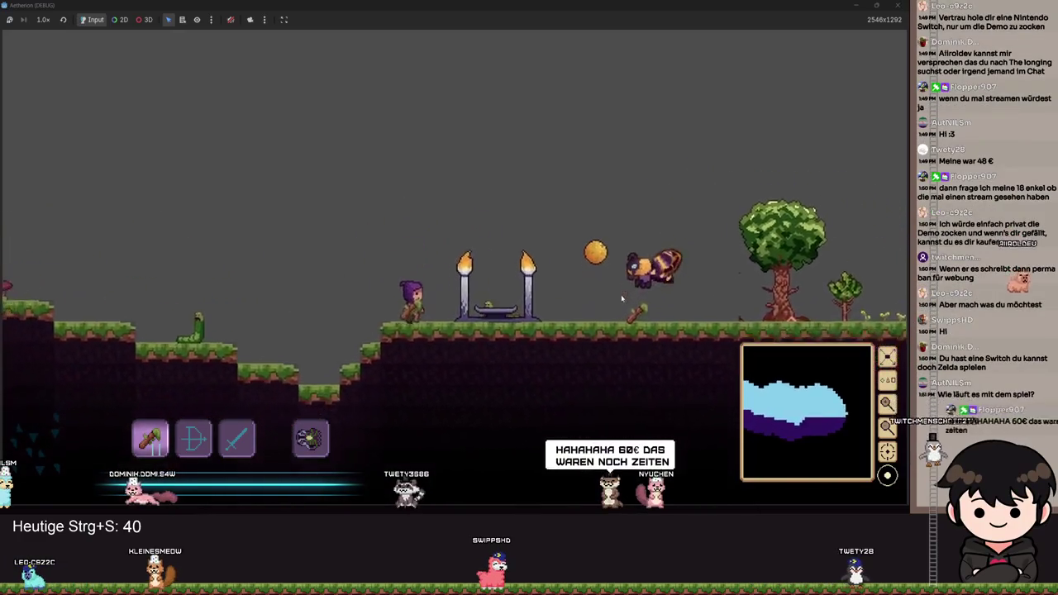
key("d")
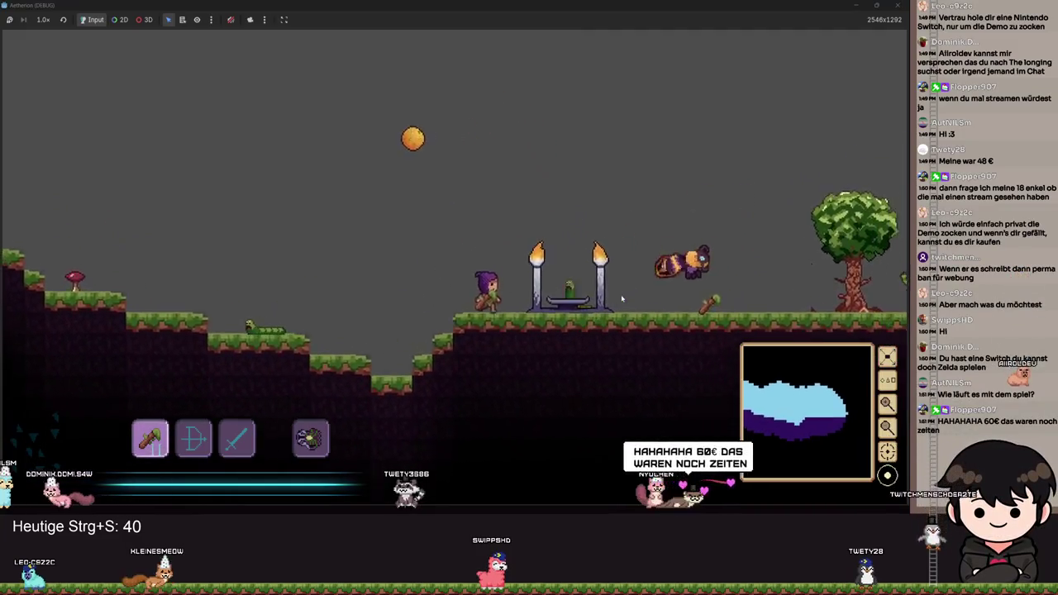
key("a")
key("d")
key("space")
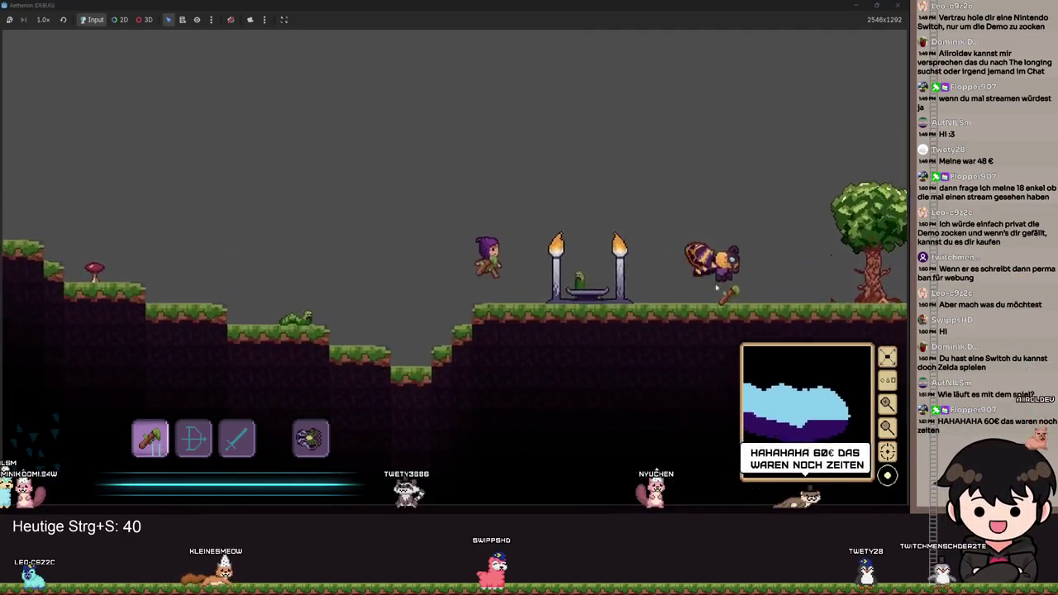
key("a")
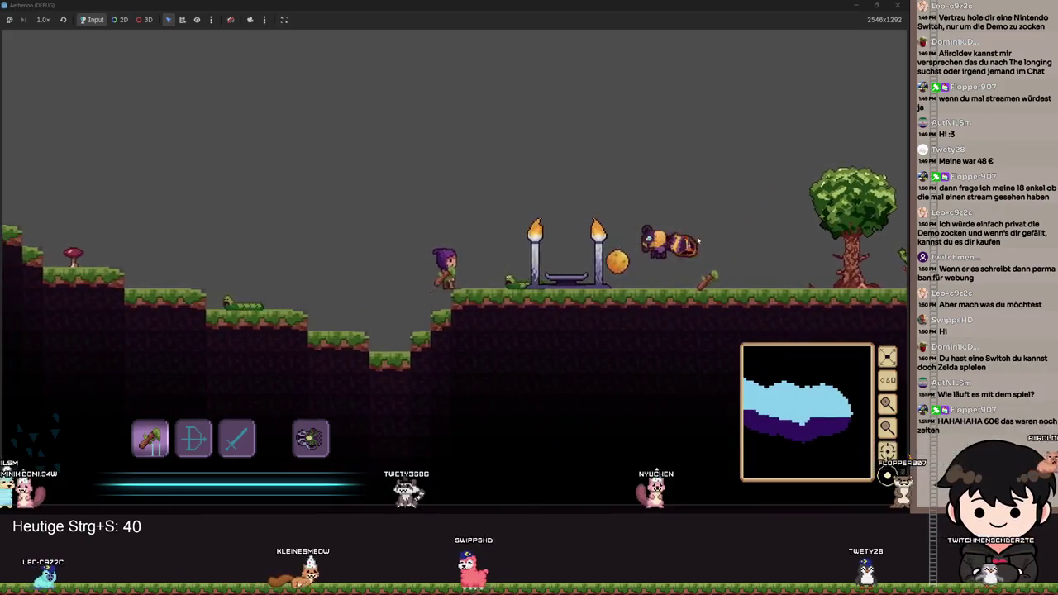
key("space")
key("d")
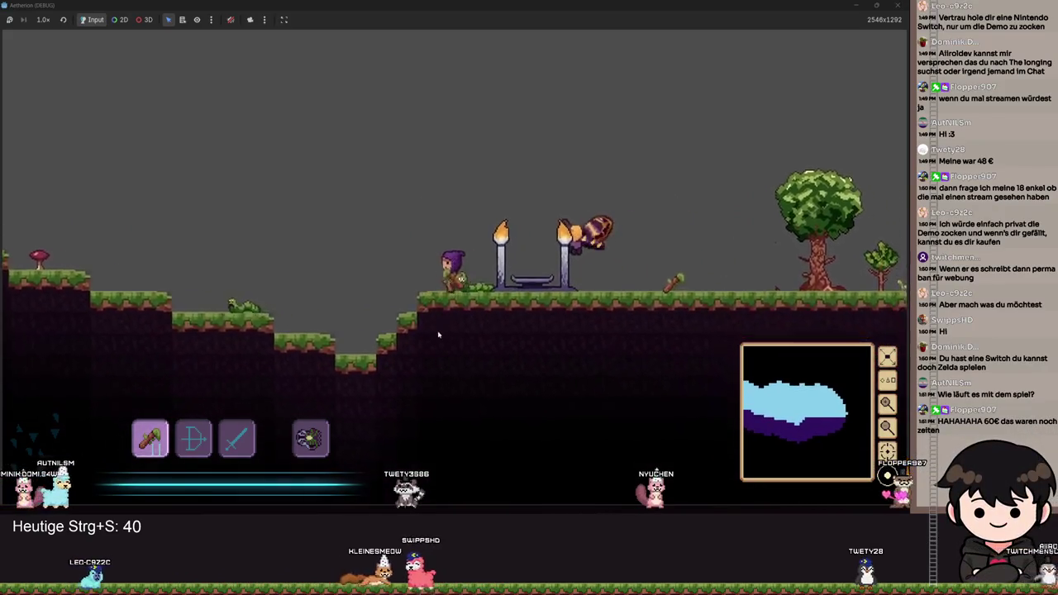
key("d")
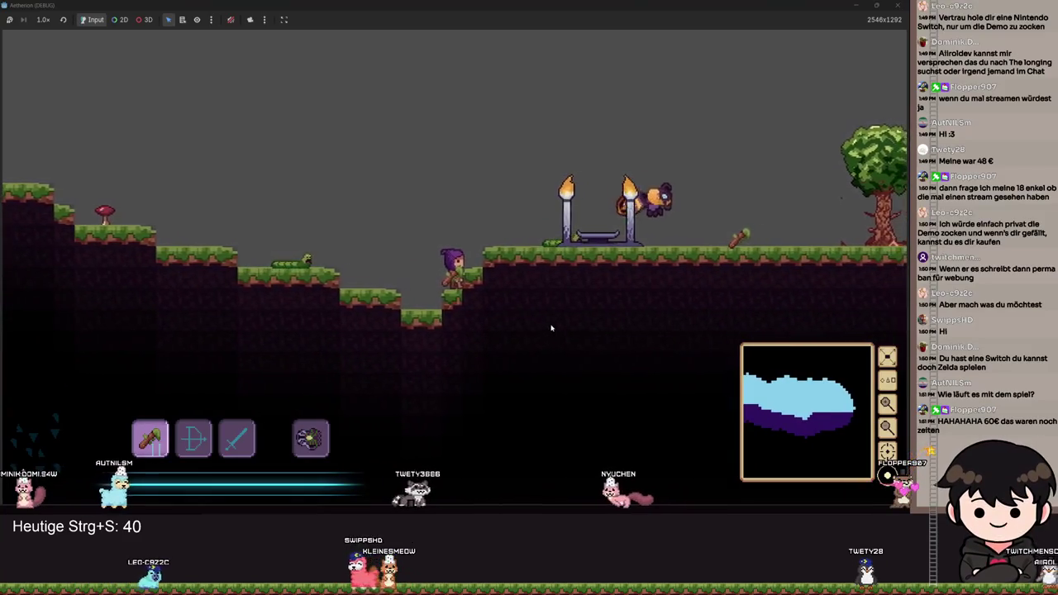
key("space")
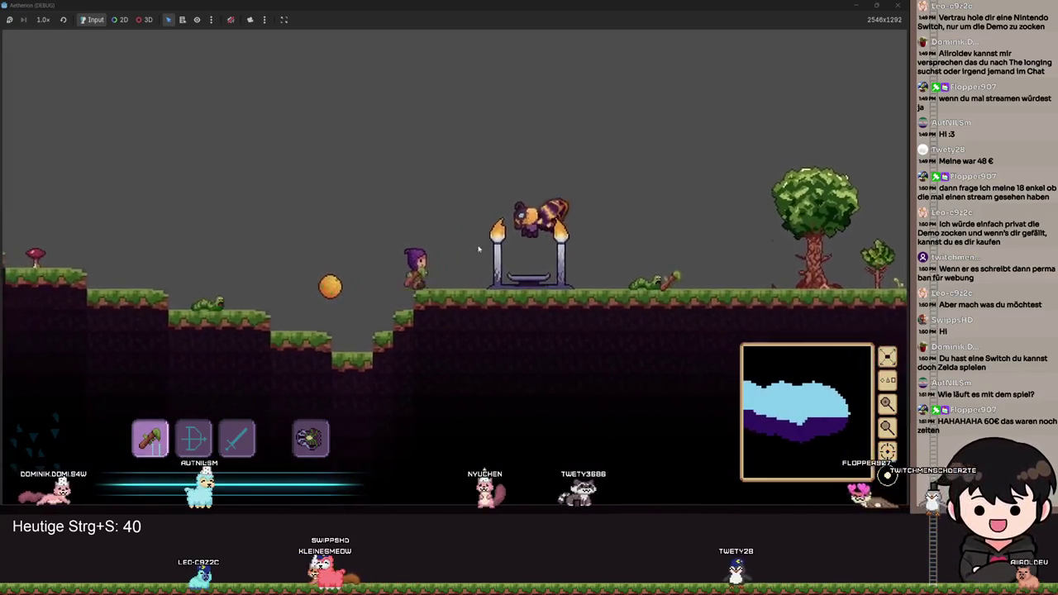
key("d")
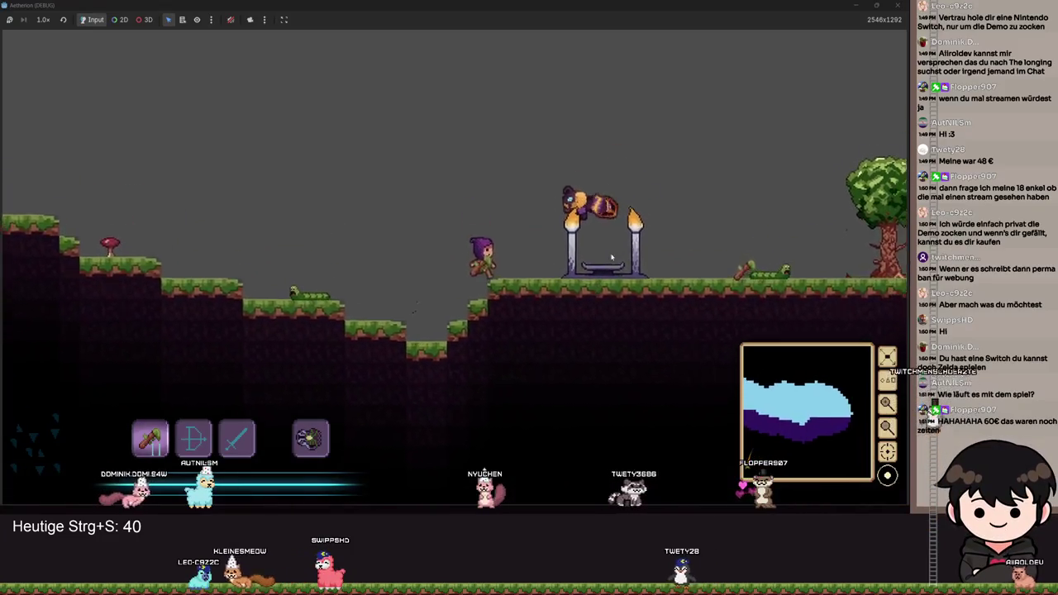
key("d")
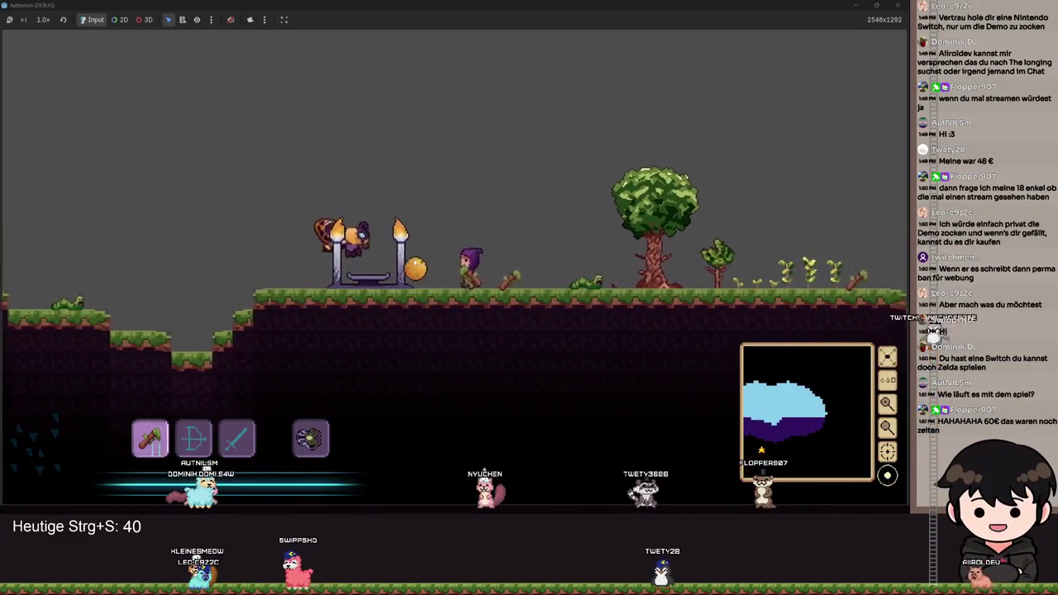
Dodge the moth and attack it while jumping around the altar.
key("space")
key("a")
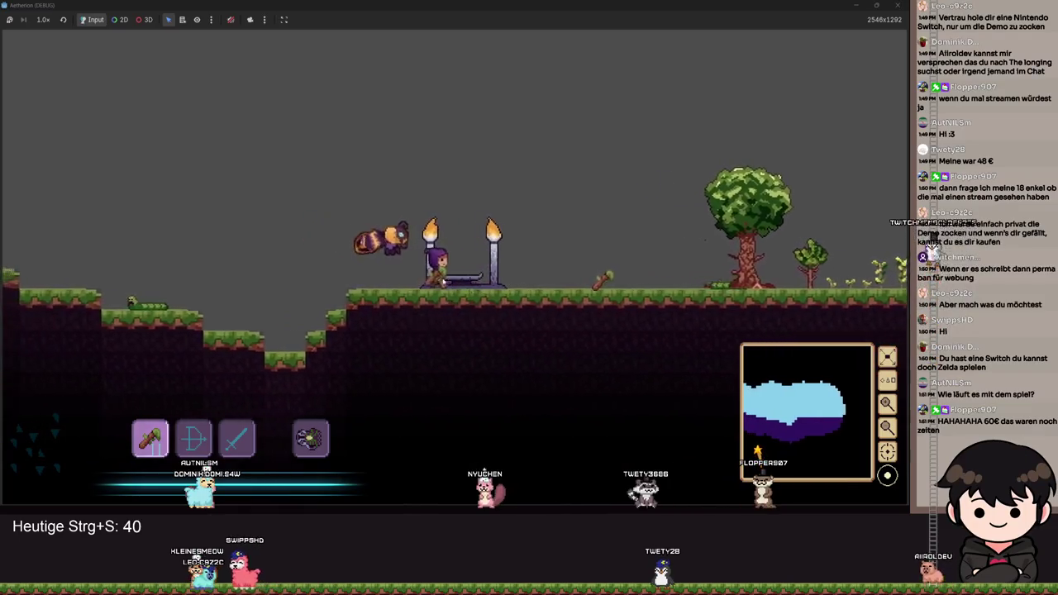
left_click(433, 271)
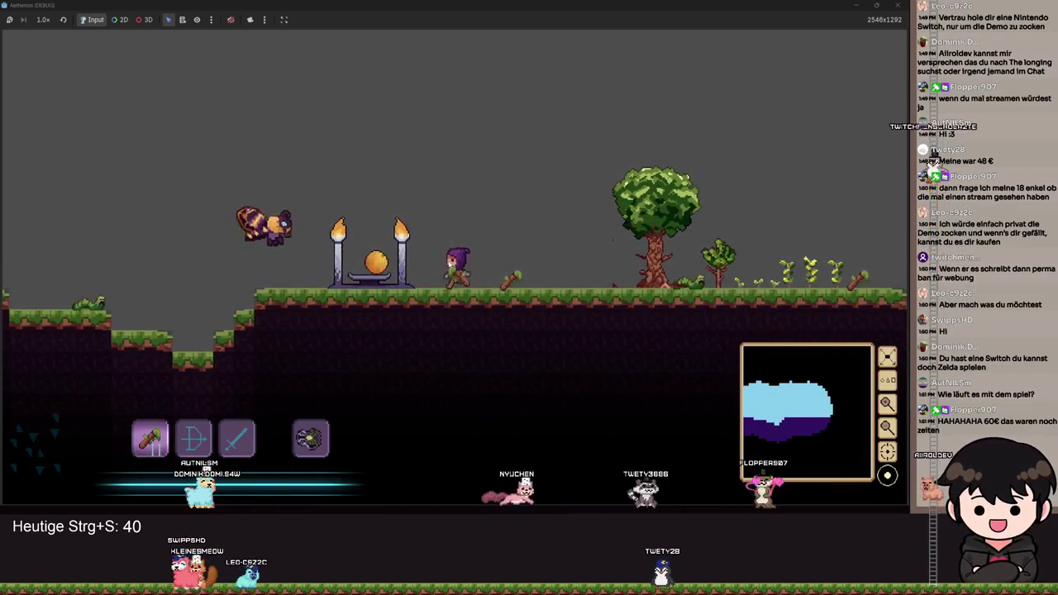
key("space")
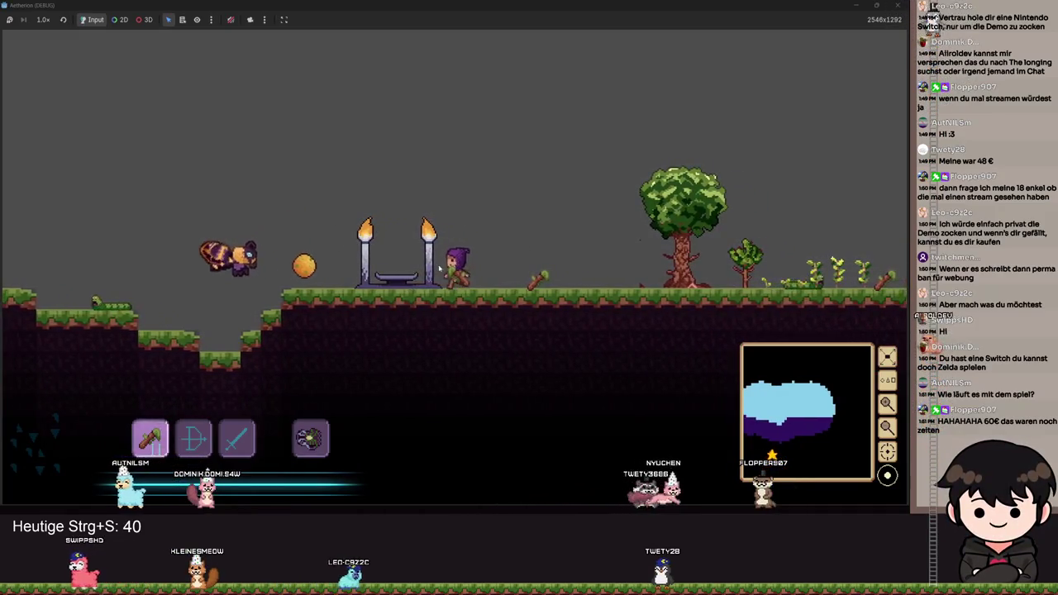
key("space")
key("a")
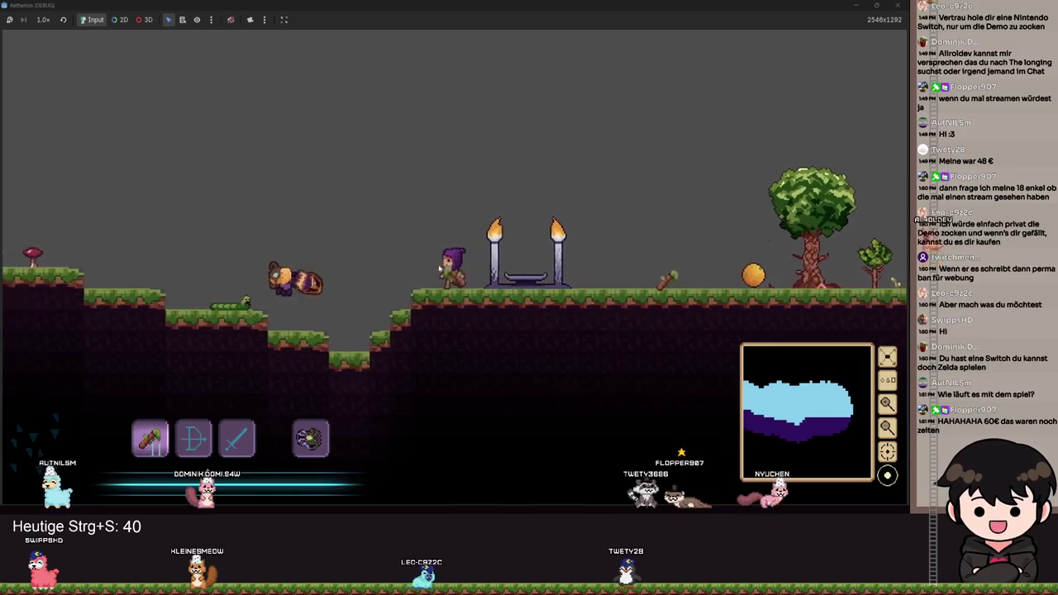
key("space")
key("a")
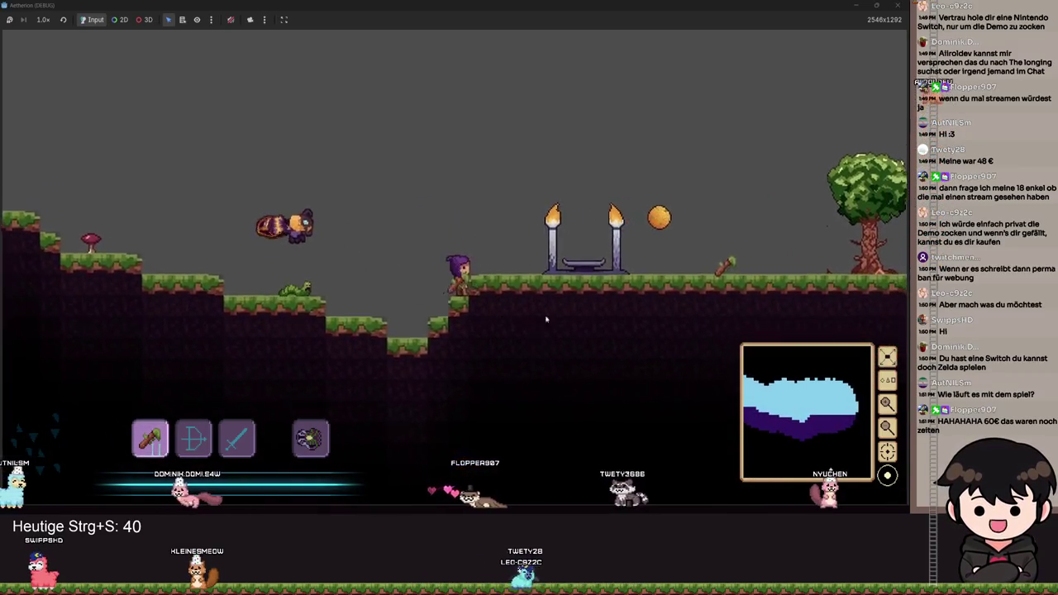
key("space")
key("d")
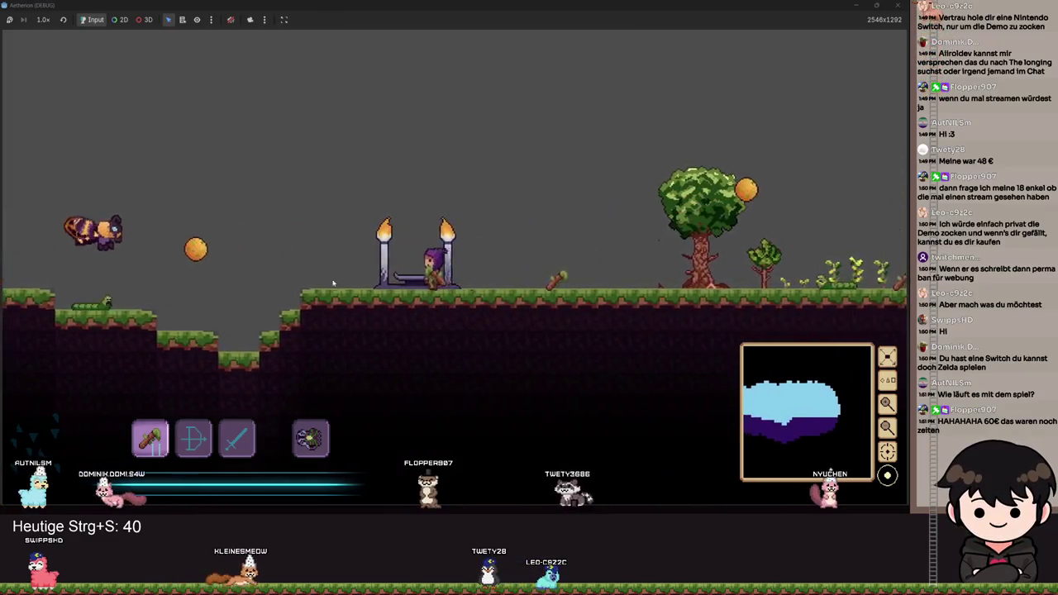
Drop into the pit left of the altar, climb out, and run right toward the tree.
key("a")
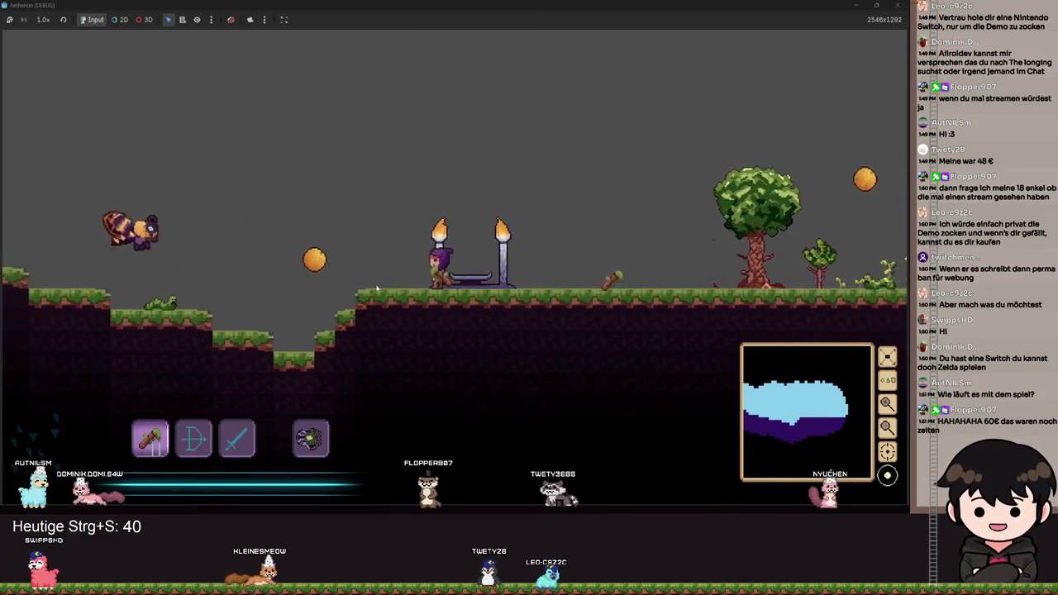
key("space")
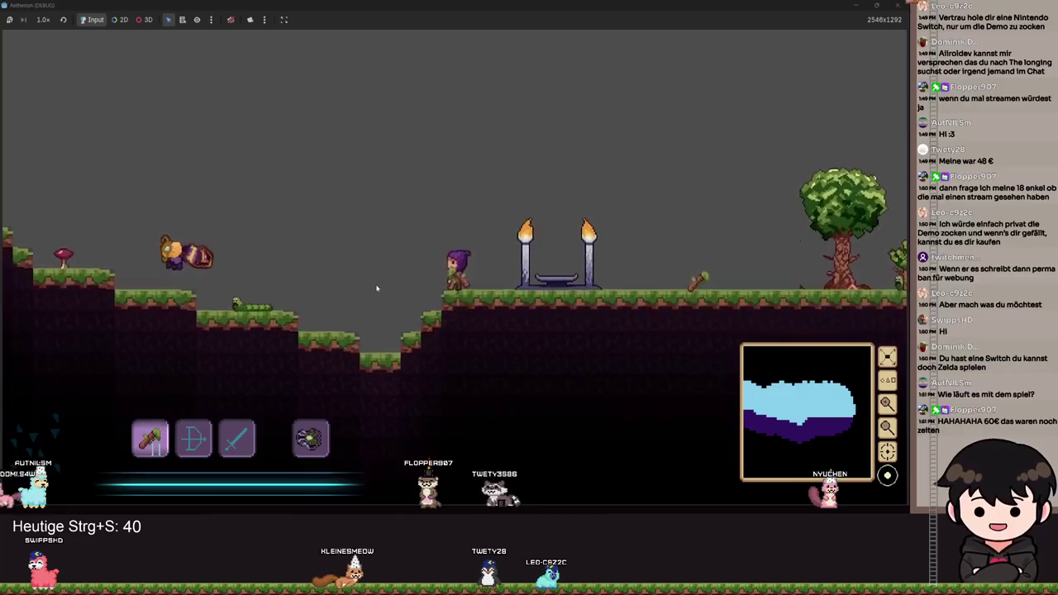
key("a")
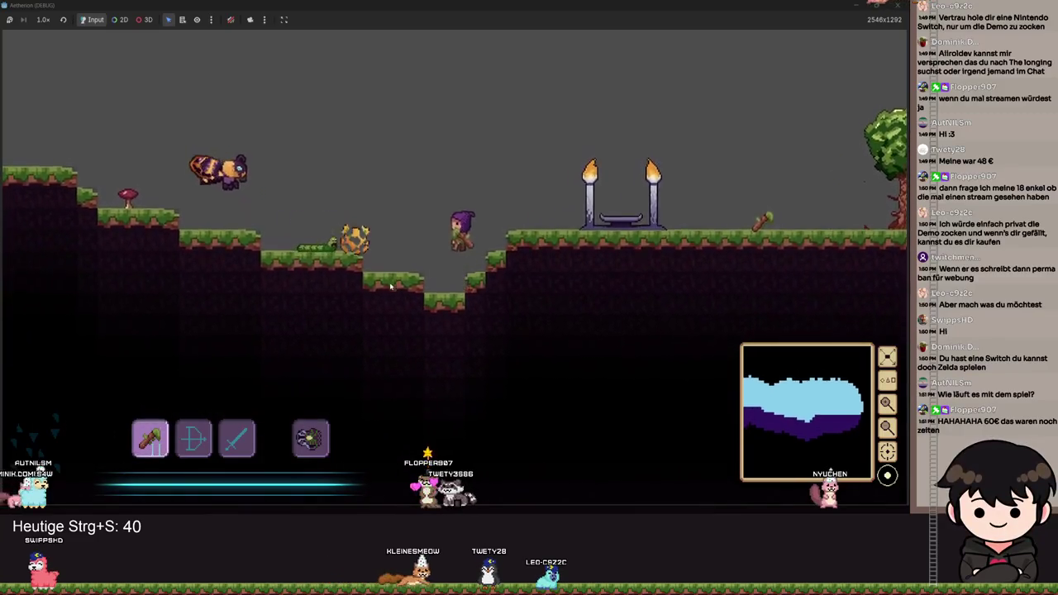
key("d")
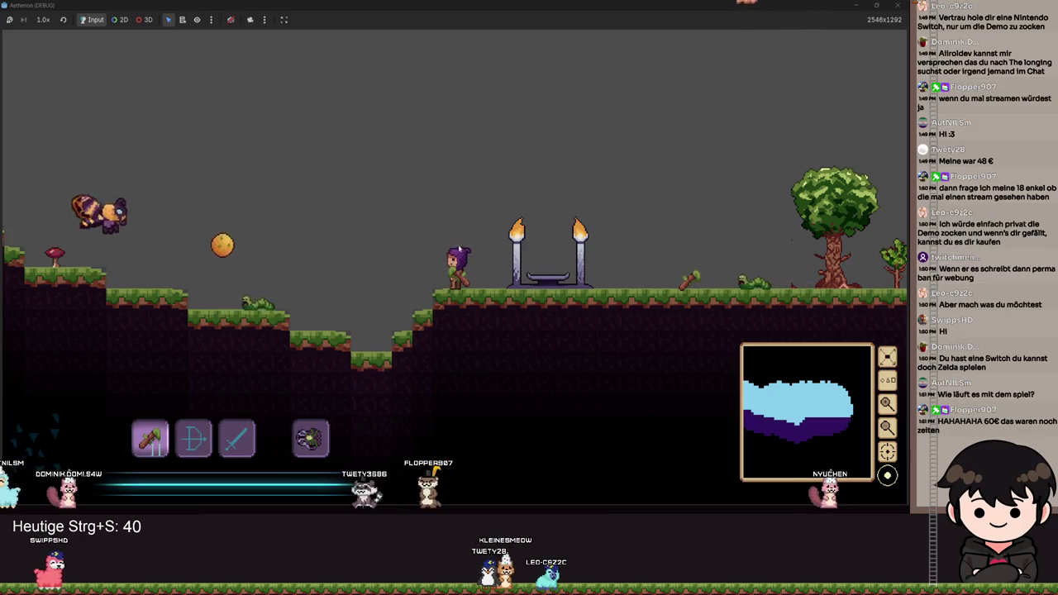
key("d")
key("space")
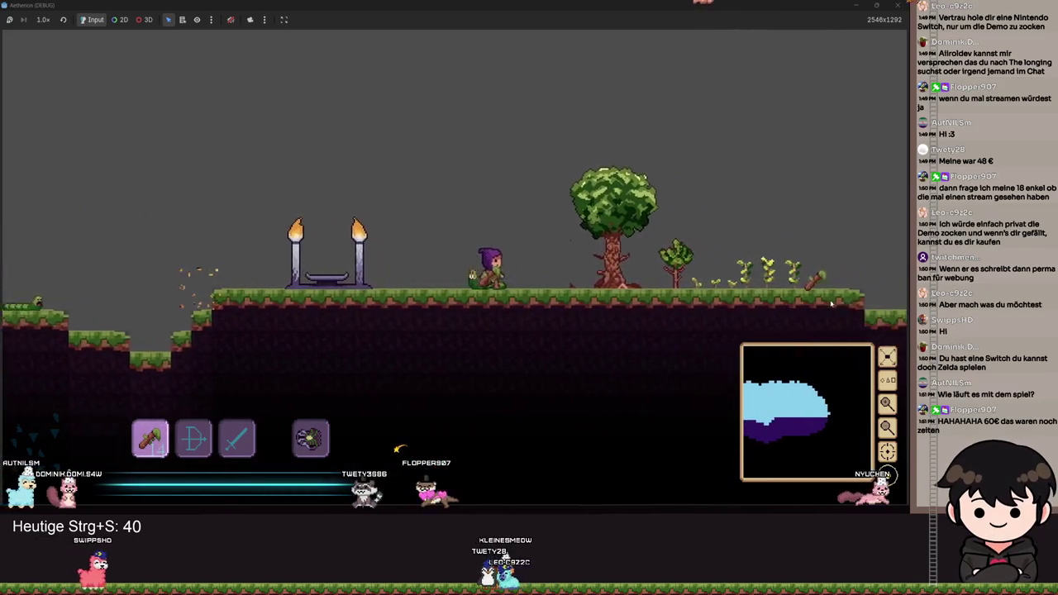
Run right past the tree onto the lower ledge, then jump back left and turn right.
key("d")
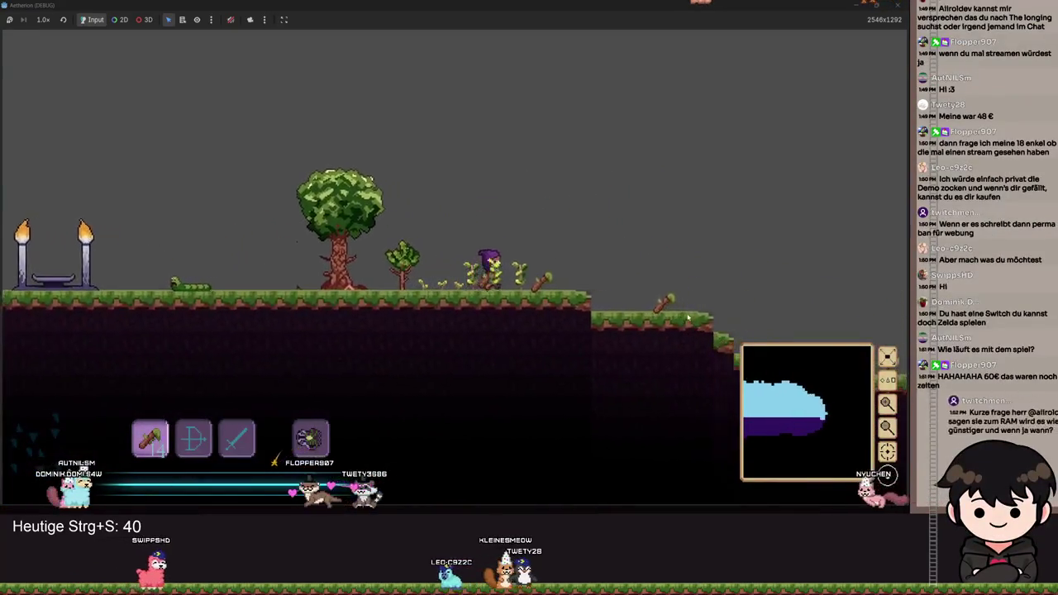
key("d")
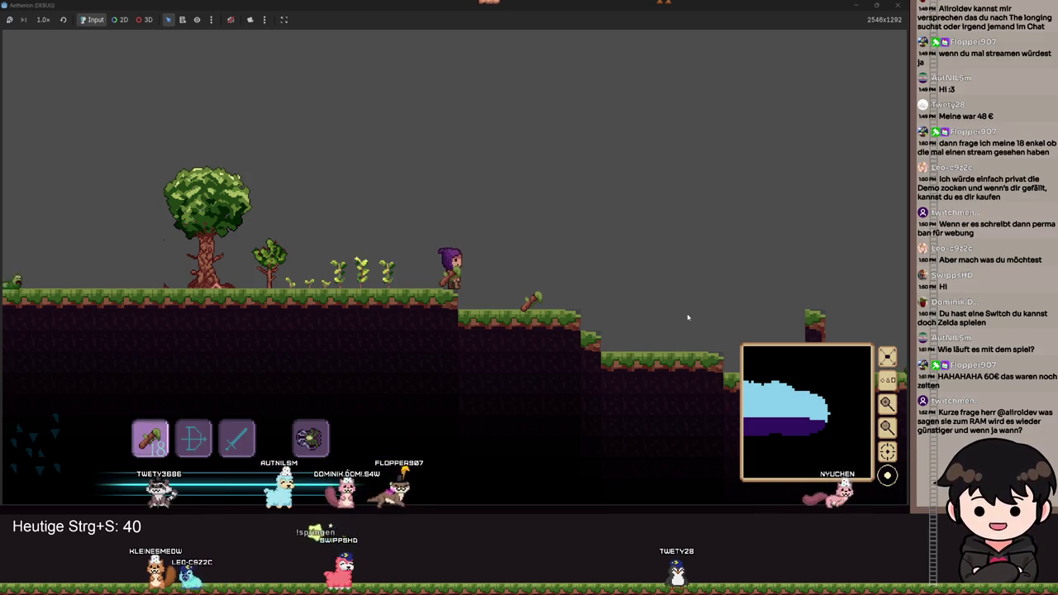
key("a")
key("space")
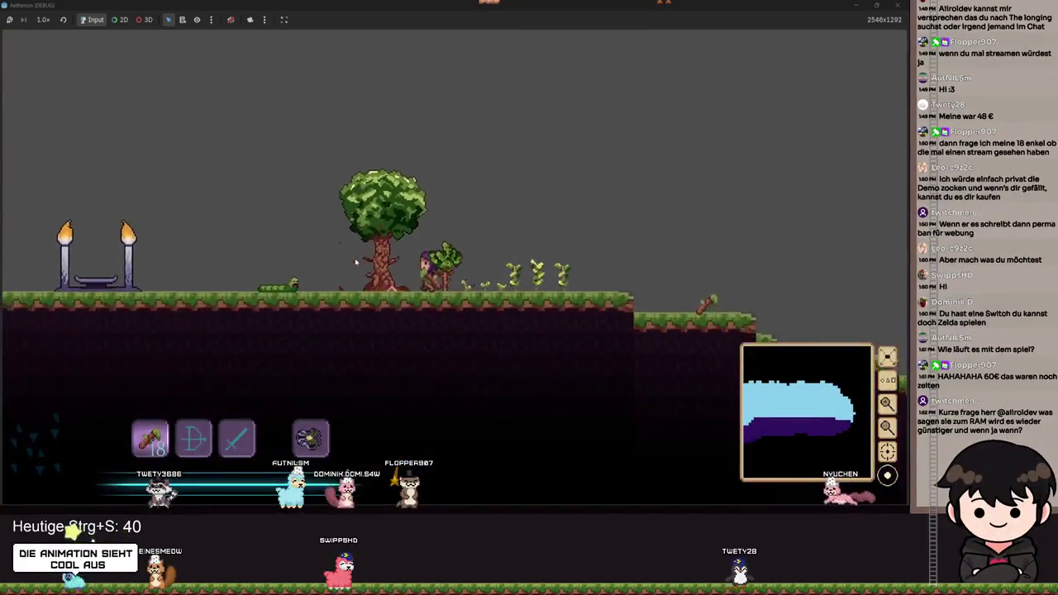
key("d")
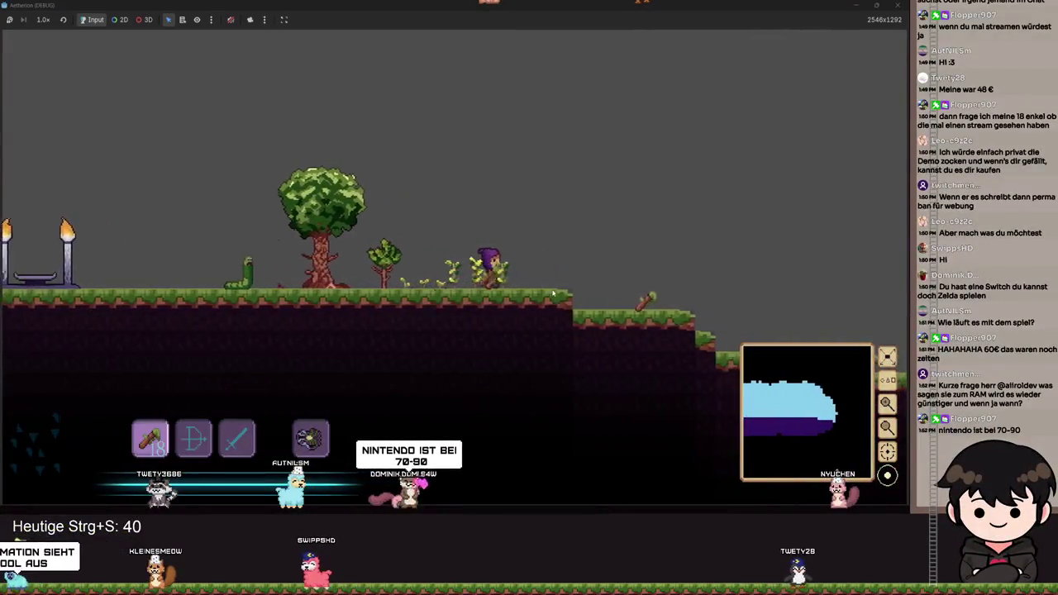
Equip the sword with key 3 and hop right and back left along the terrain.
key("d")
key("3")
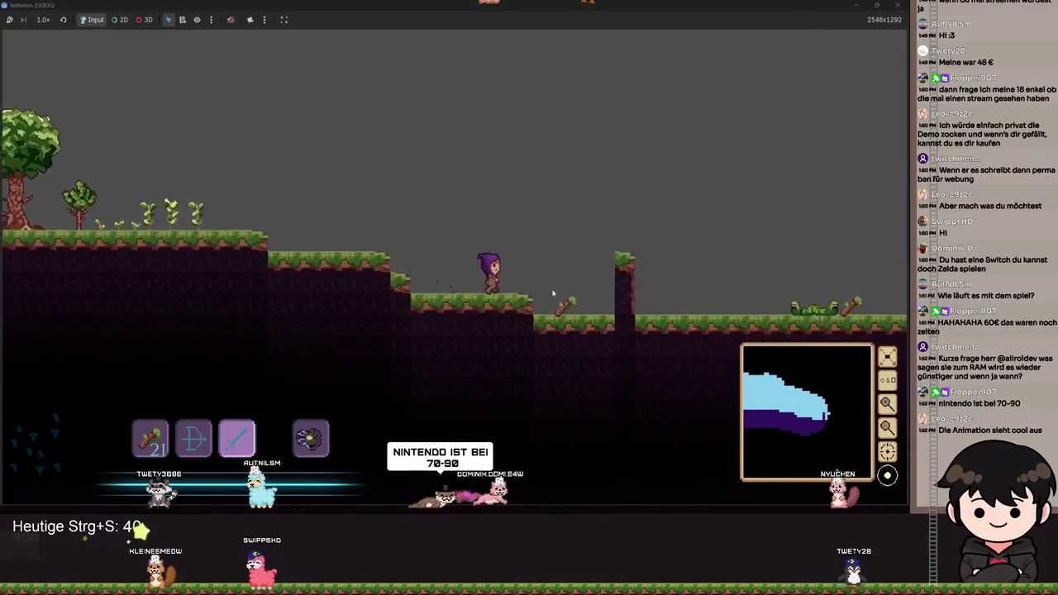
key("d")
key("space")
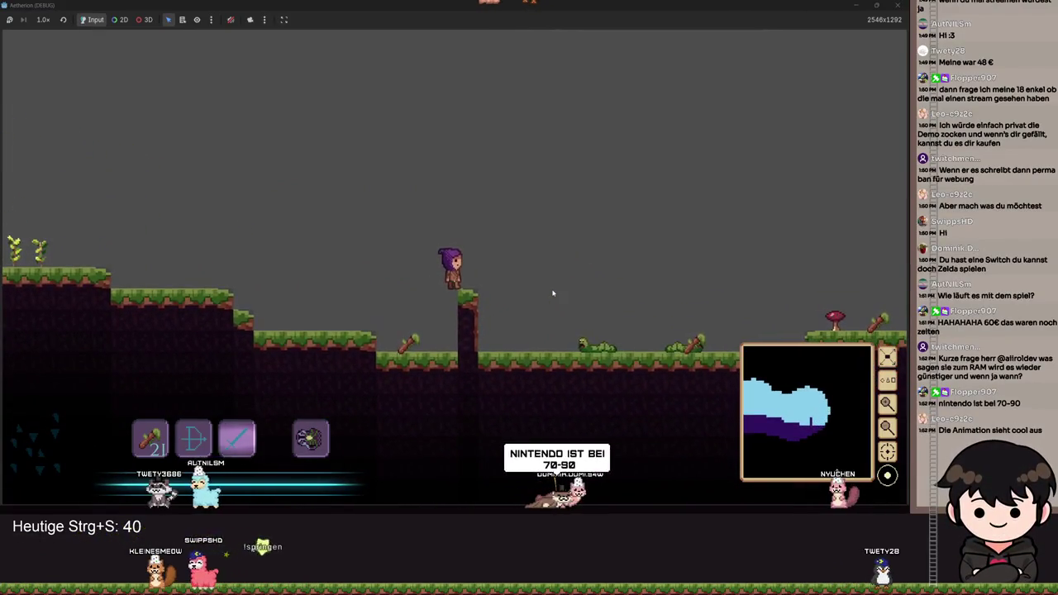
key("a")
key("space")
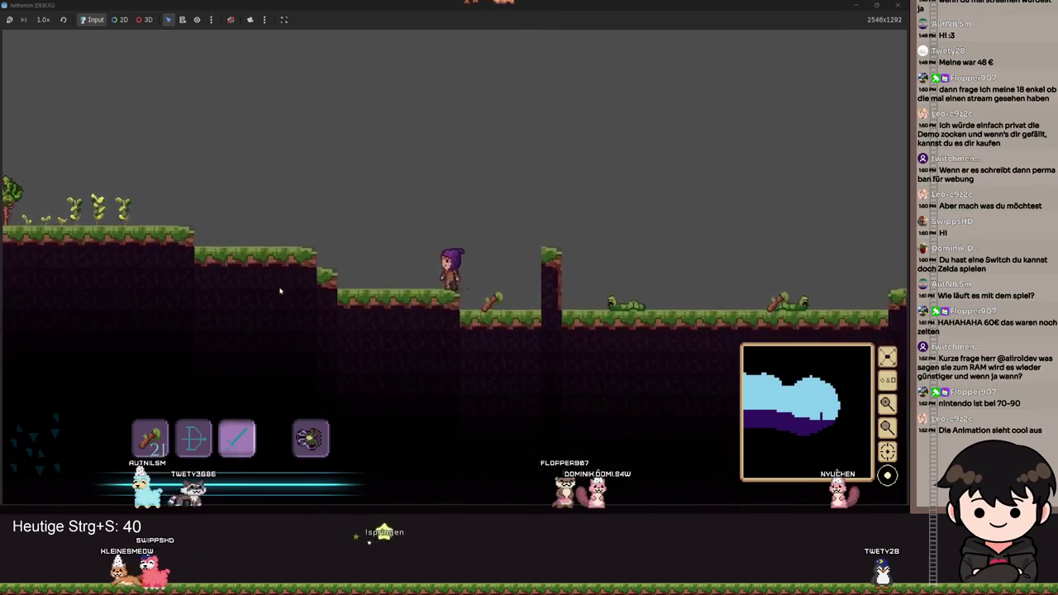
Jump onto the tall pillar, then walk around the torch altar and head left.
key("a")
key("d")
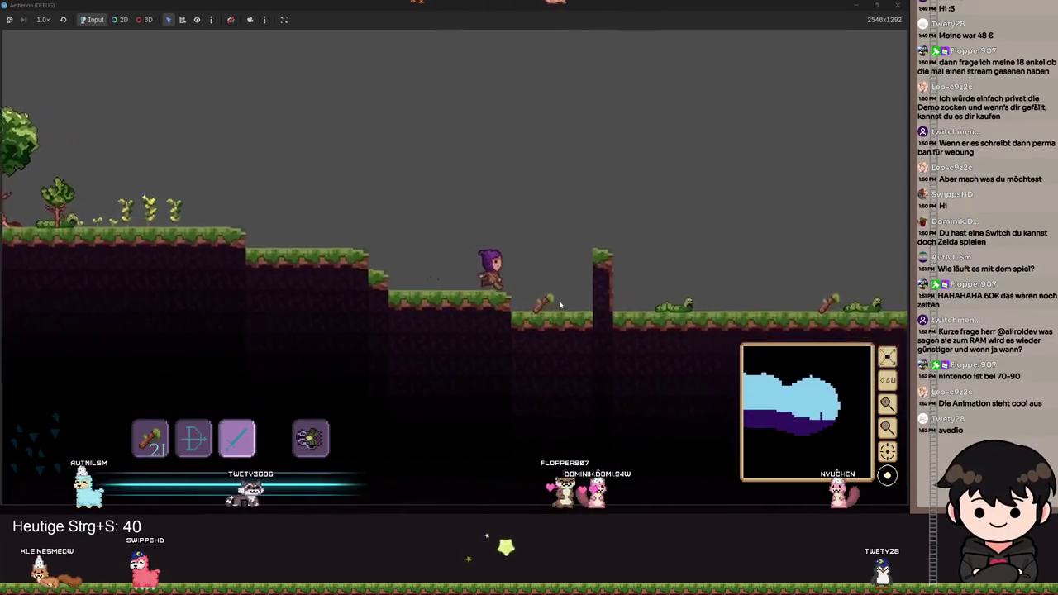
key("space")
key("space")
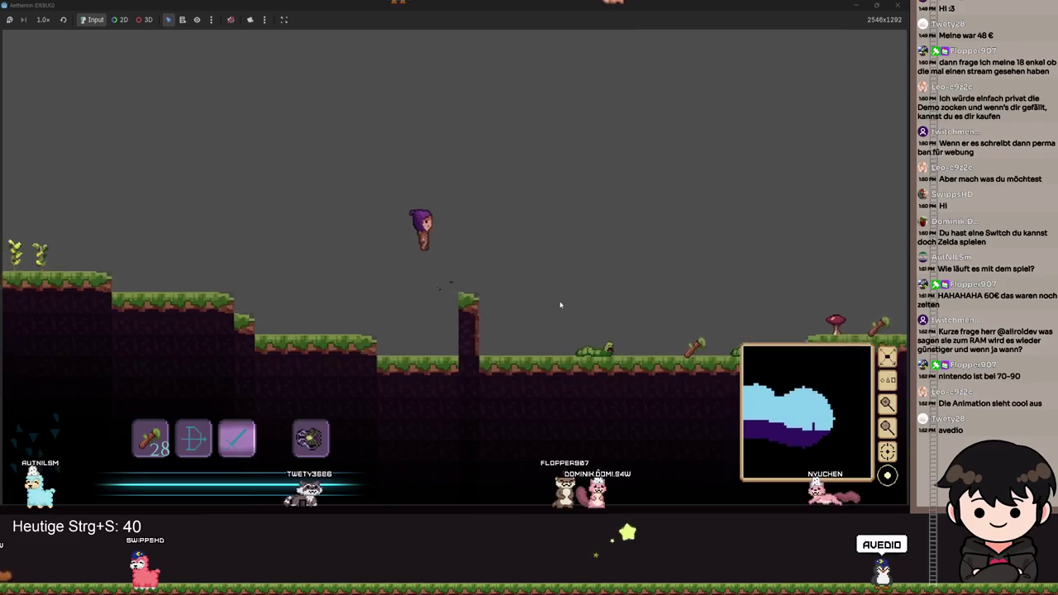
key("a")
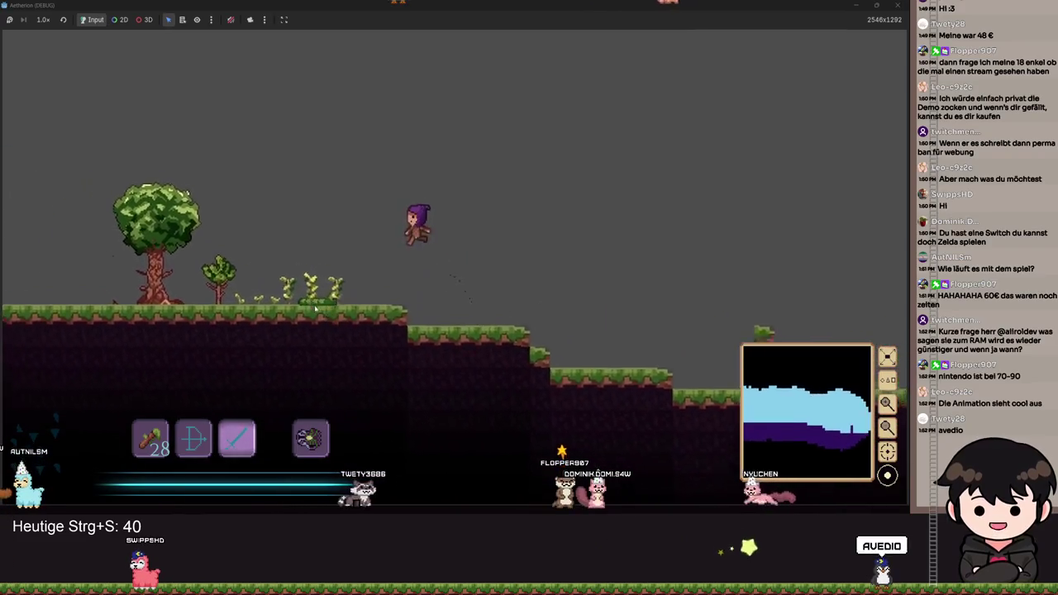
key("a")
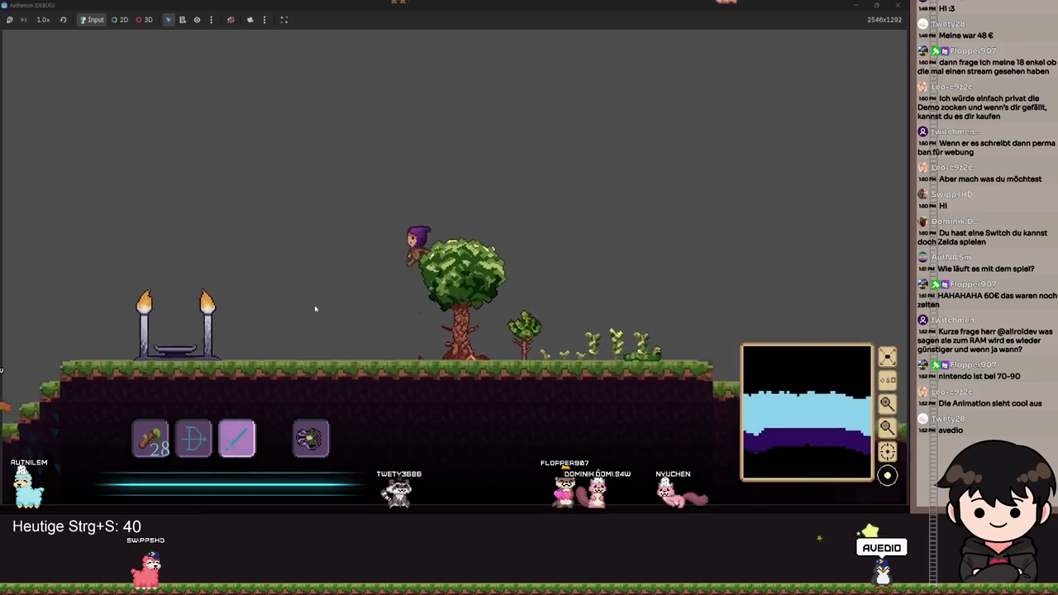
key("a")
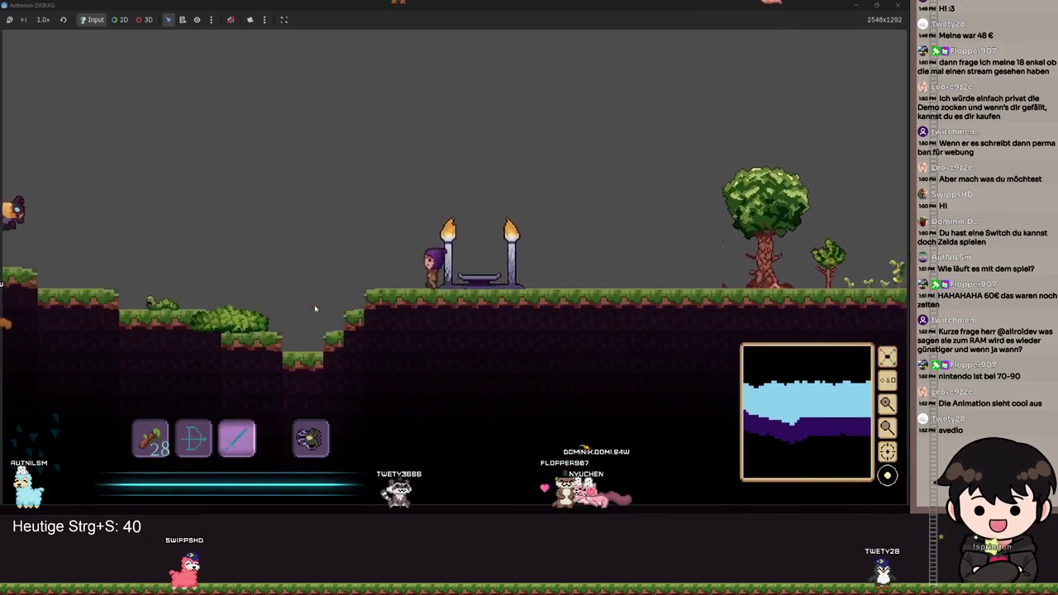
key("d")
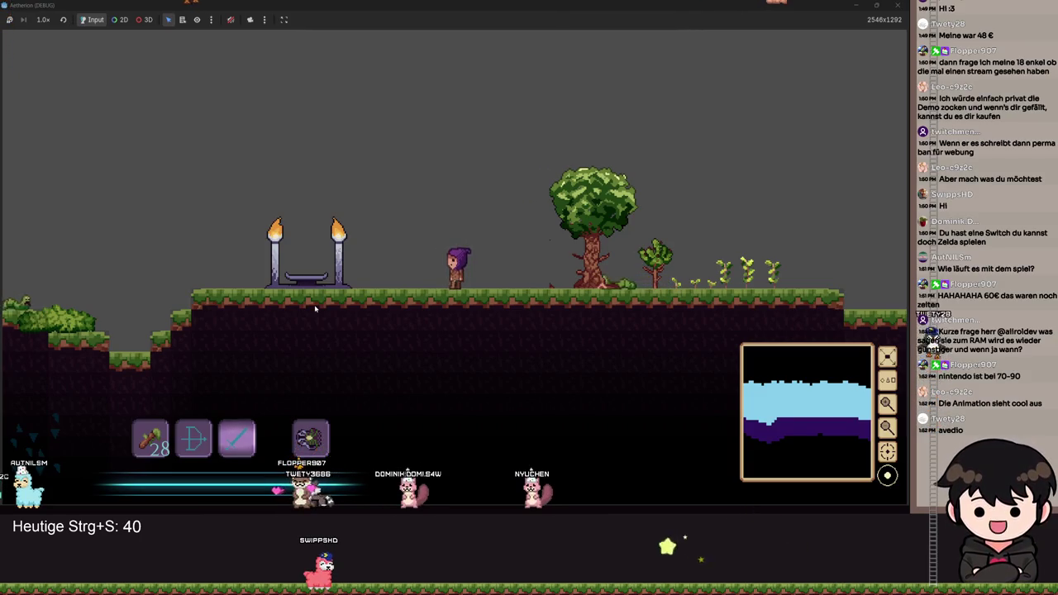
key("d")
key("a")
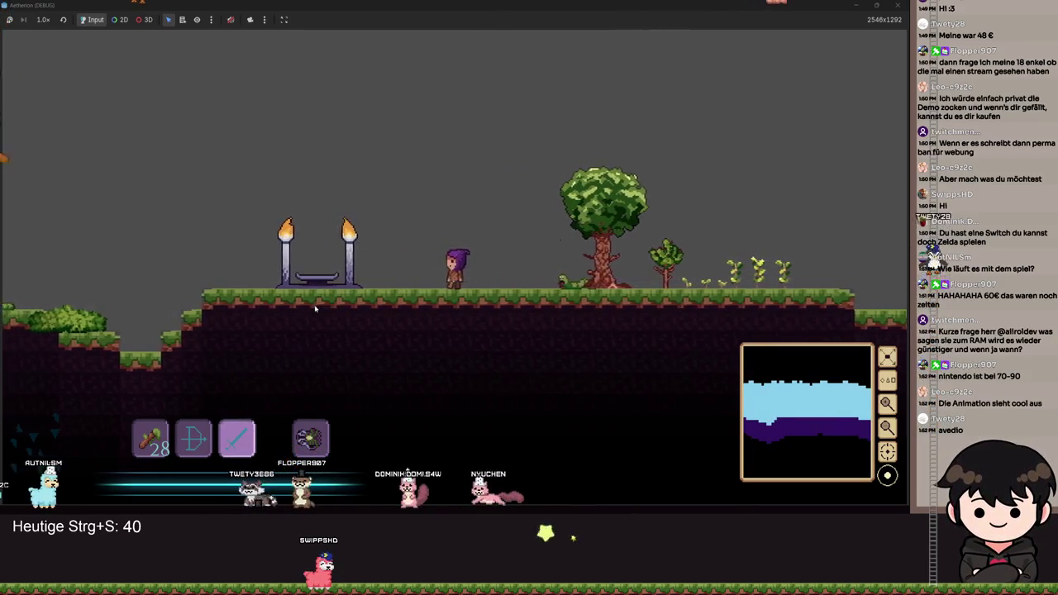
key("a")
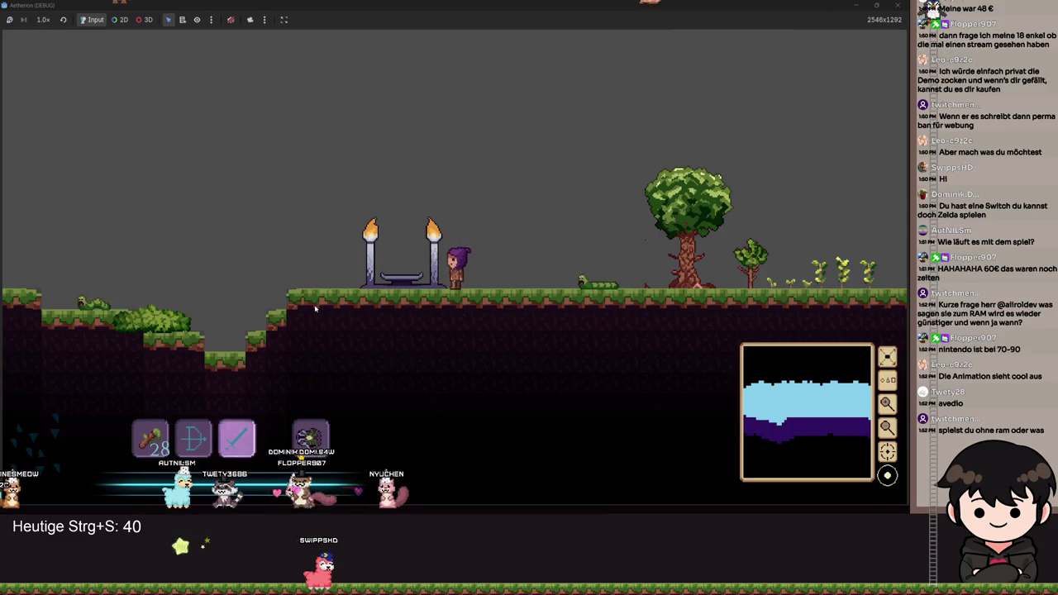
key("a")
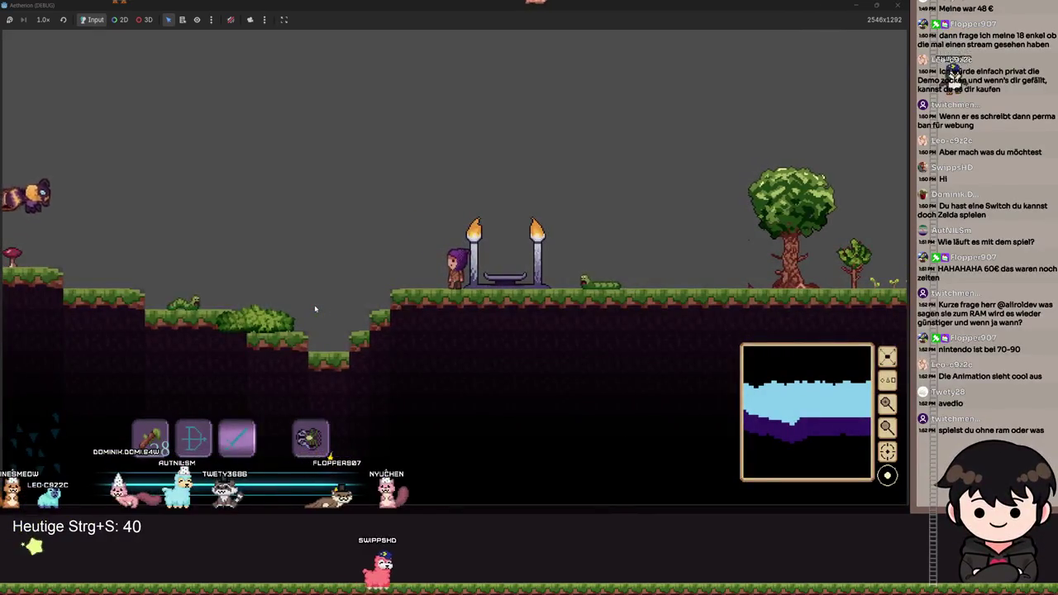
Run right past the altar, down the terrain steps, and leap onto and off the tall pillar.
key("d")
key("space")
key("d")
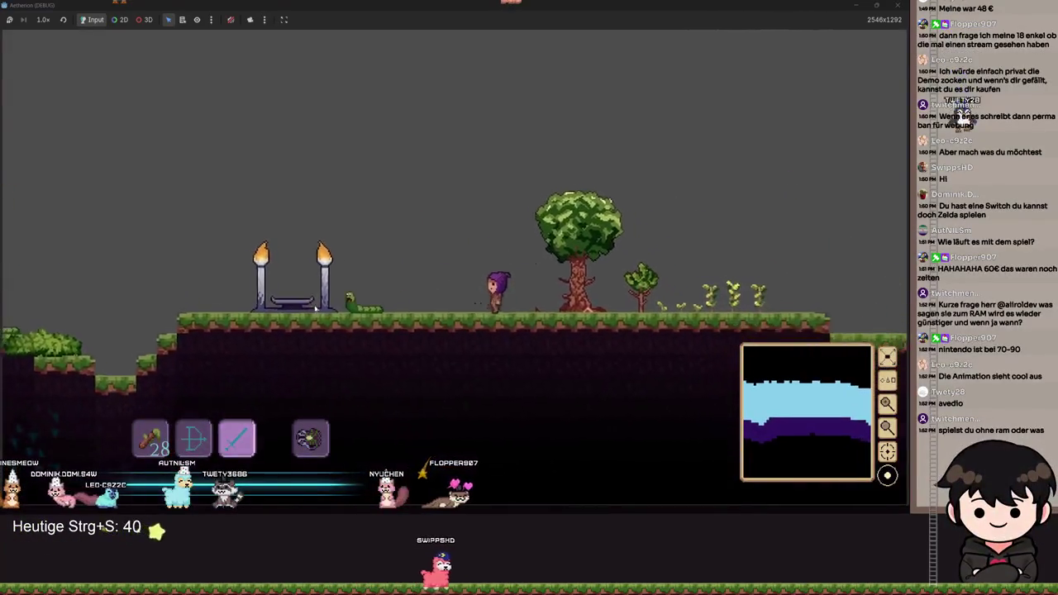
key("d")
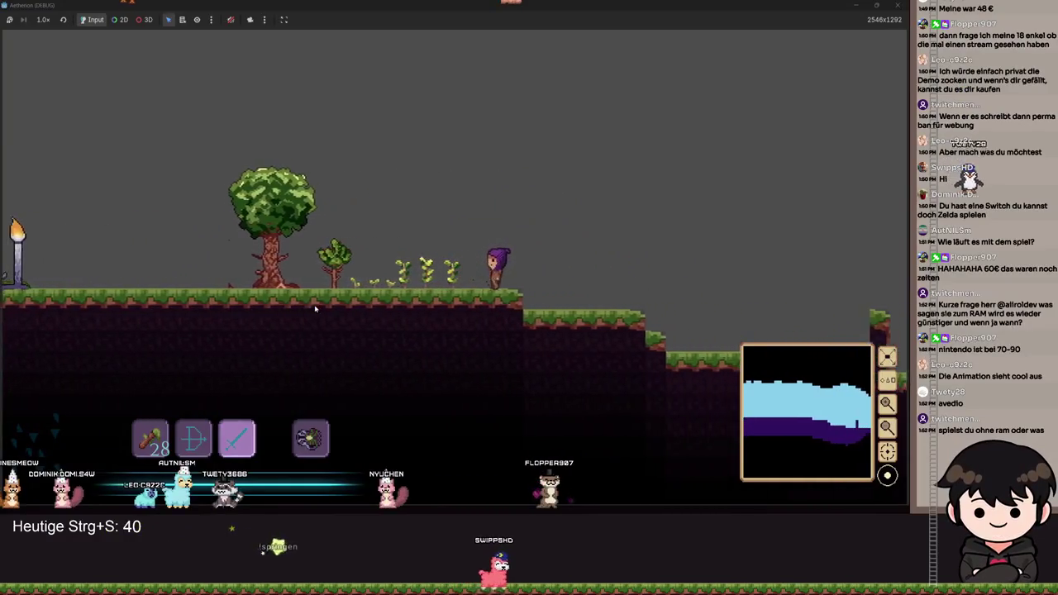
key("d")
key("space")
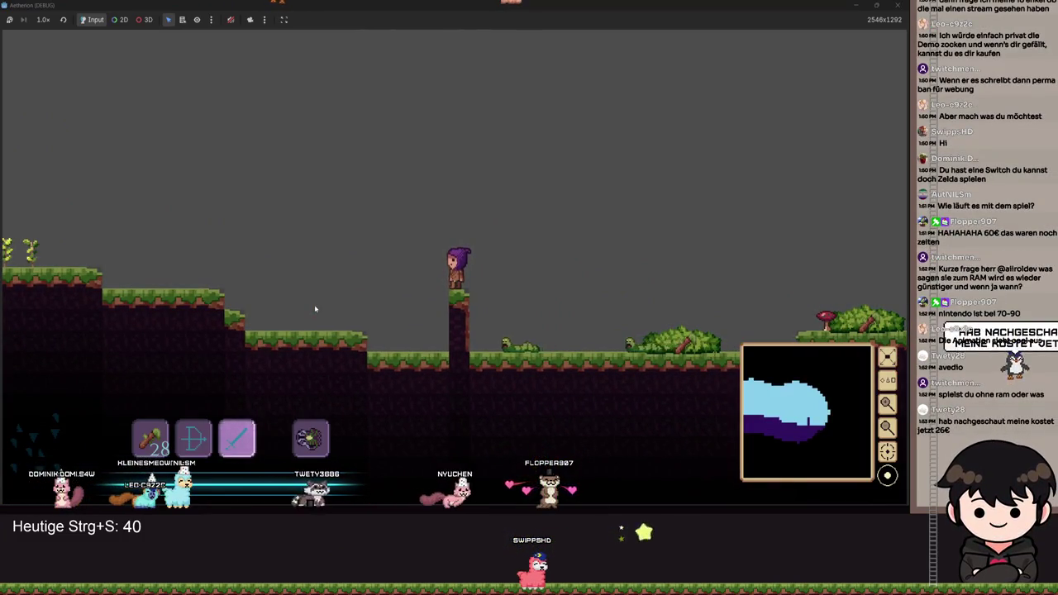
key("d")
key("space")
Keep heading right across the terrain, then turn left and jump back toward the altar.
key("d")
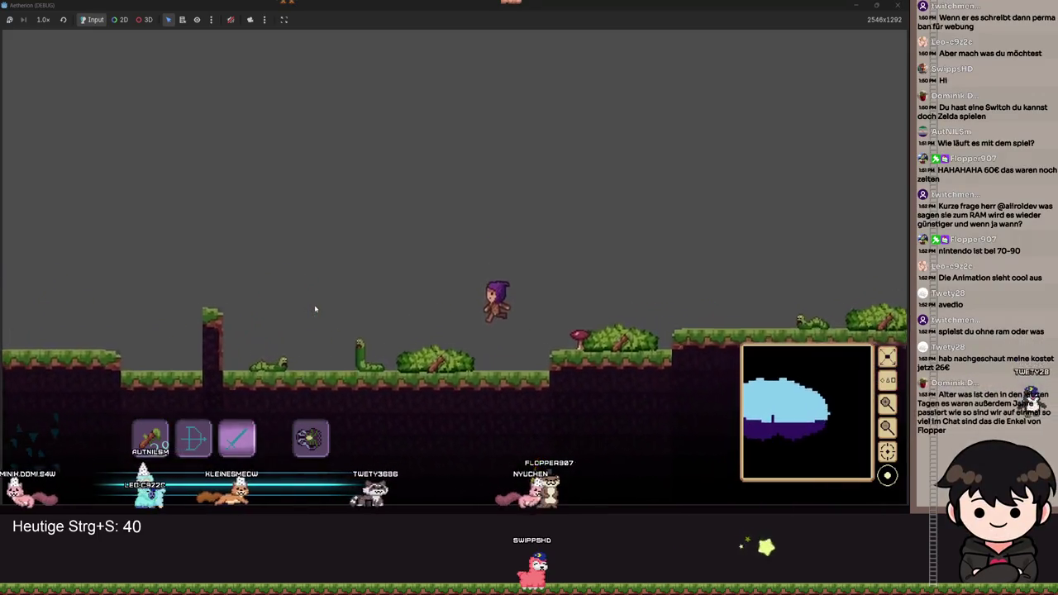
key("d")
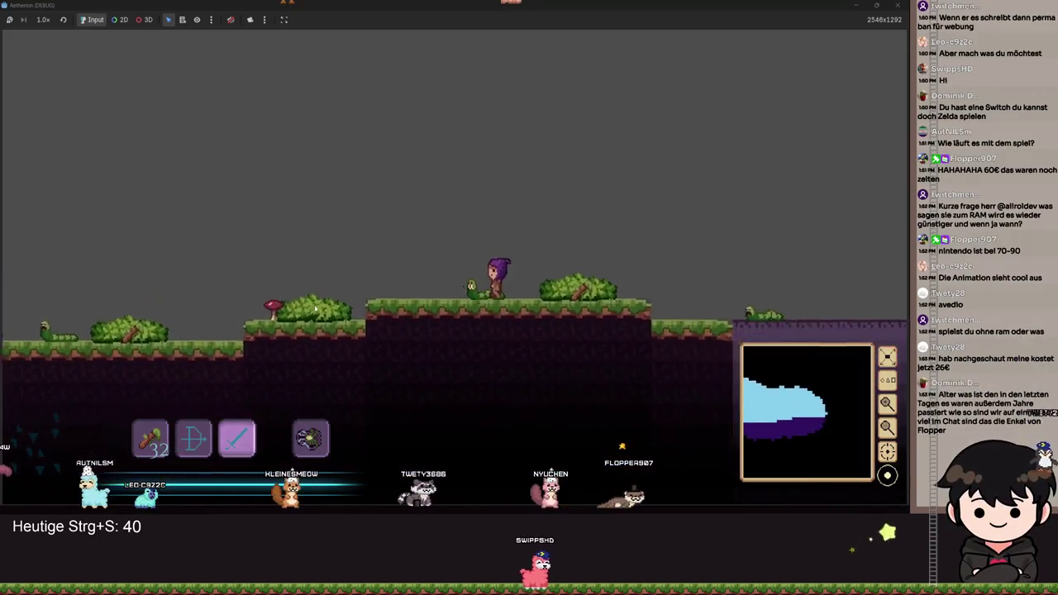
key("d")
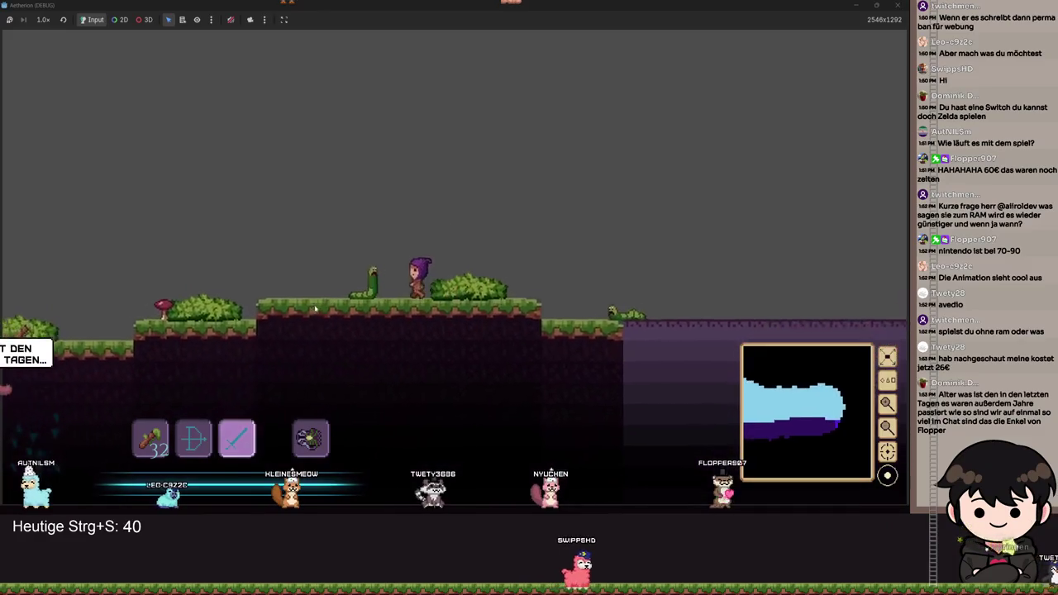
key("d")
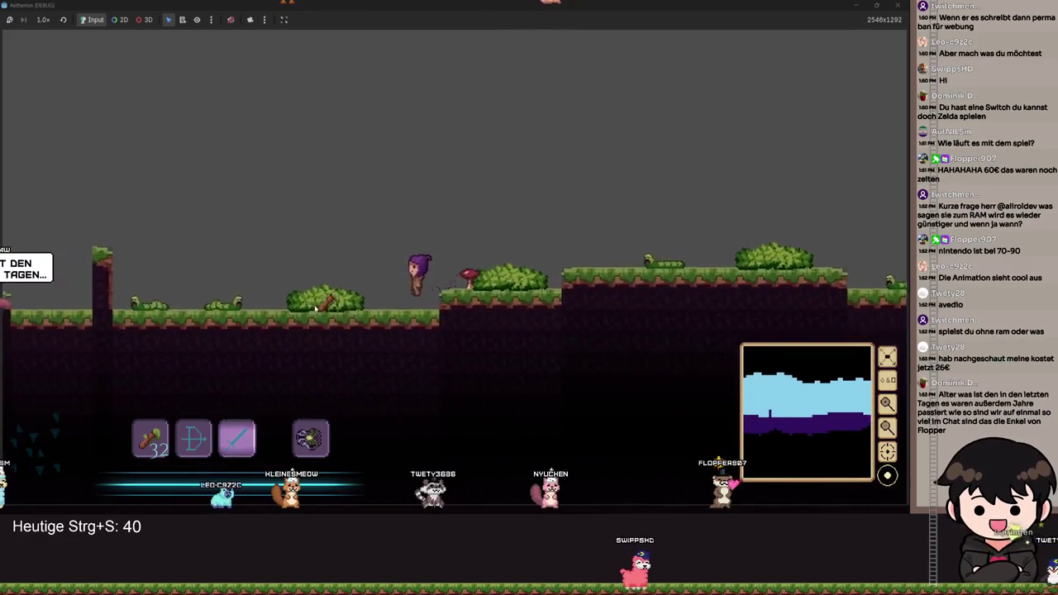
key("a")
key("space")
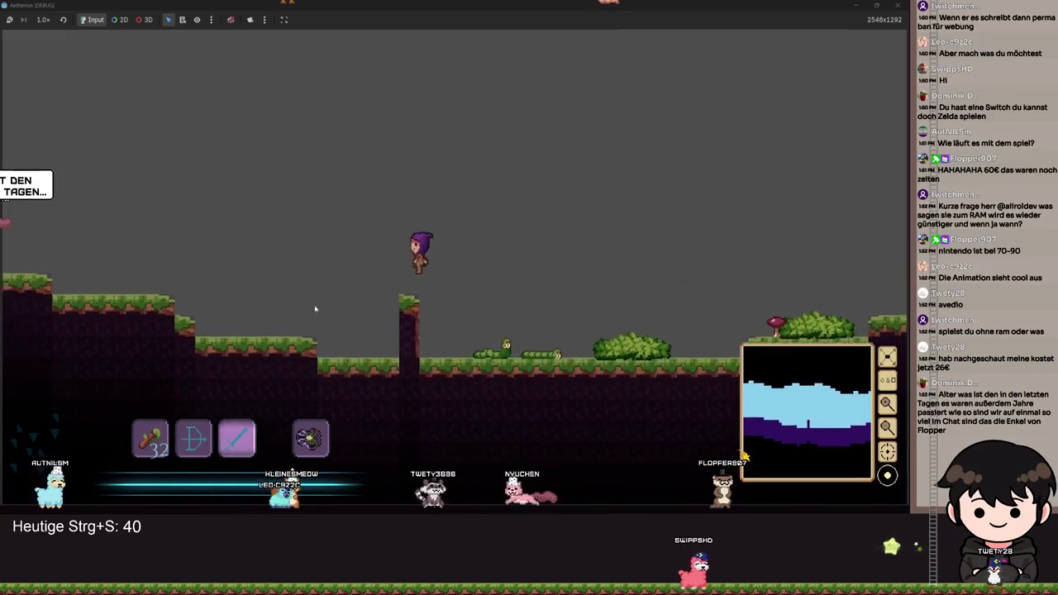
Head left past the torch altar toward the approaching moth, landing on the bush.
key("a")
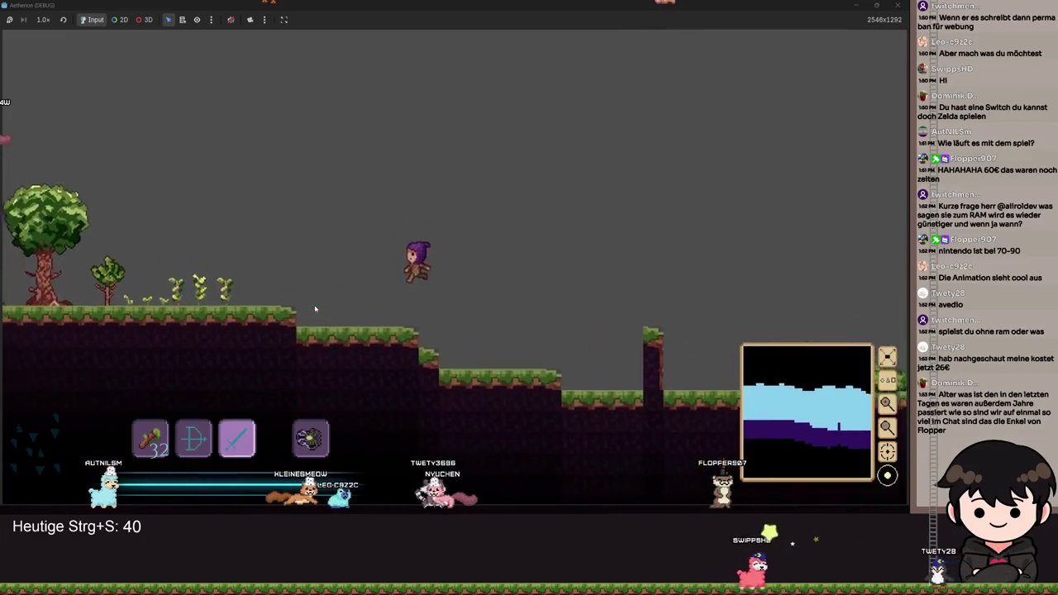
key("a")
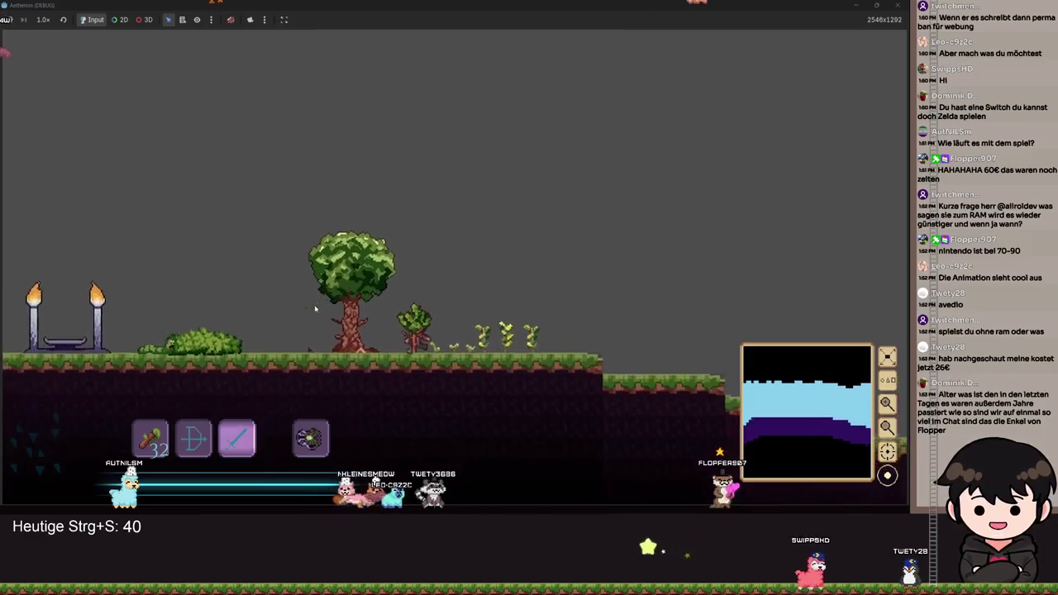
key("a")
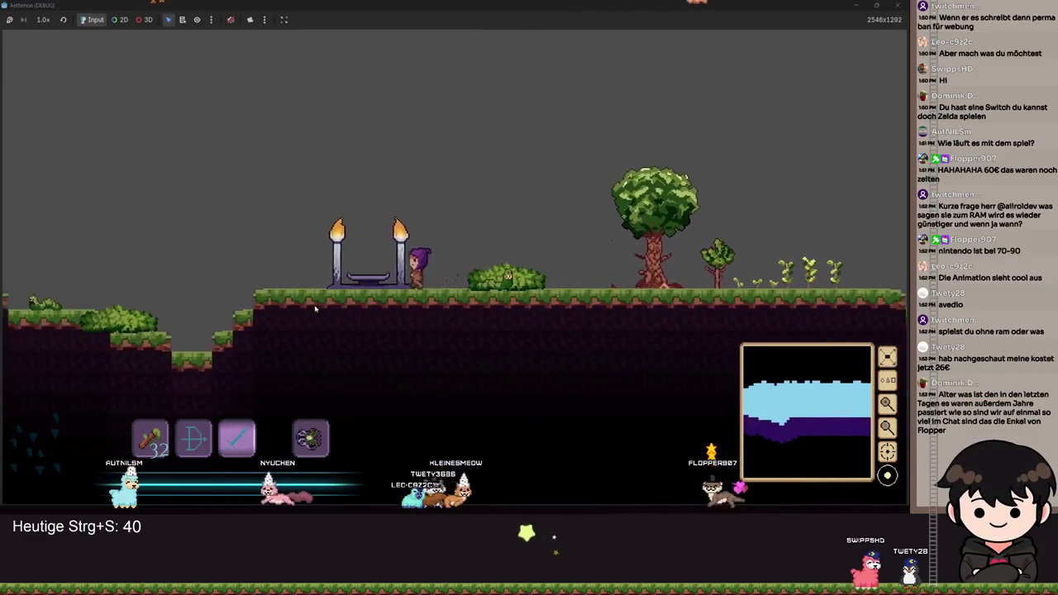
key("a")
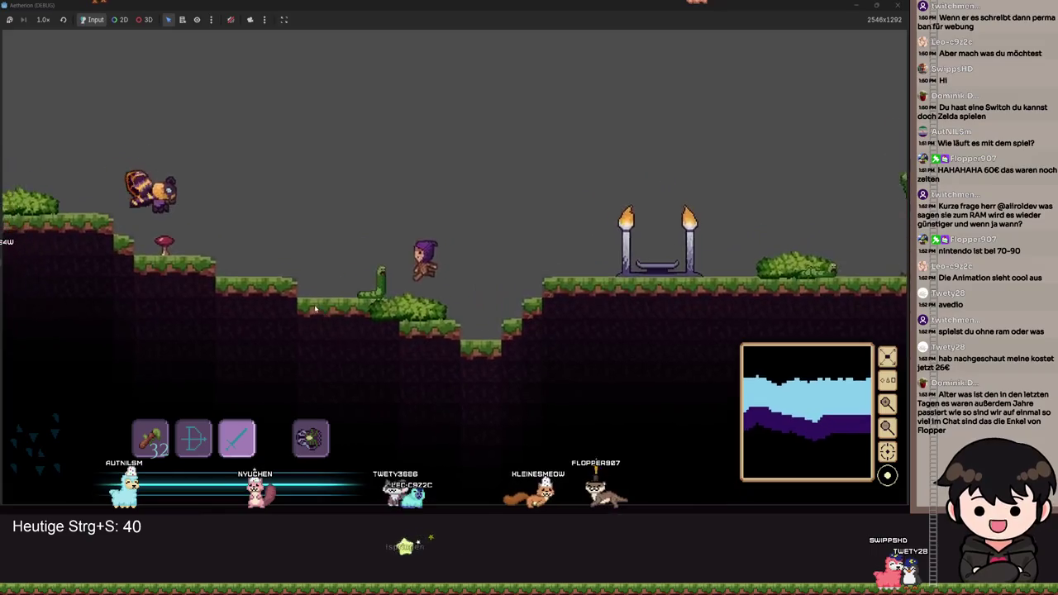
key("a")
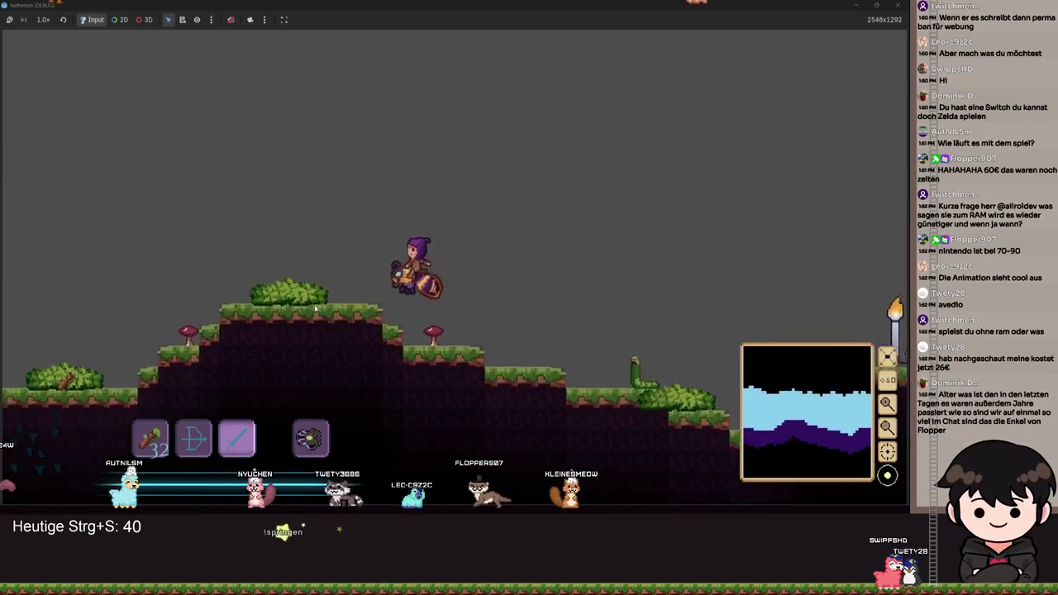
key("a")
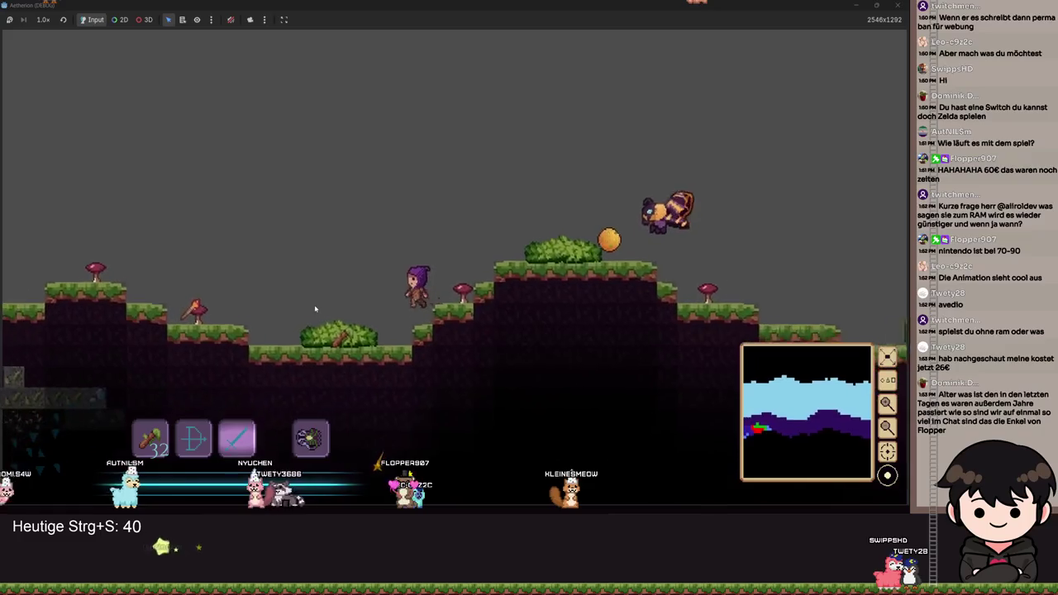
Turn right and jump toward the moth, climbing onto the grassy hill.
key("d")
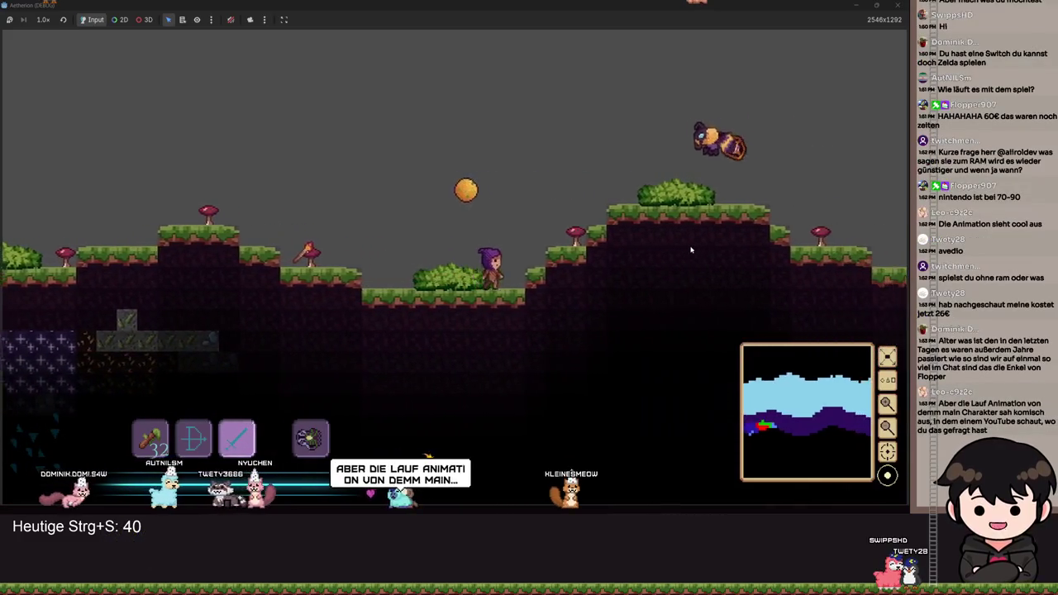
key("space")
key("d")
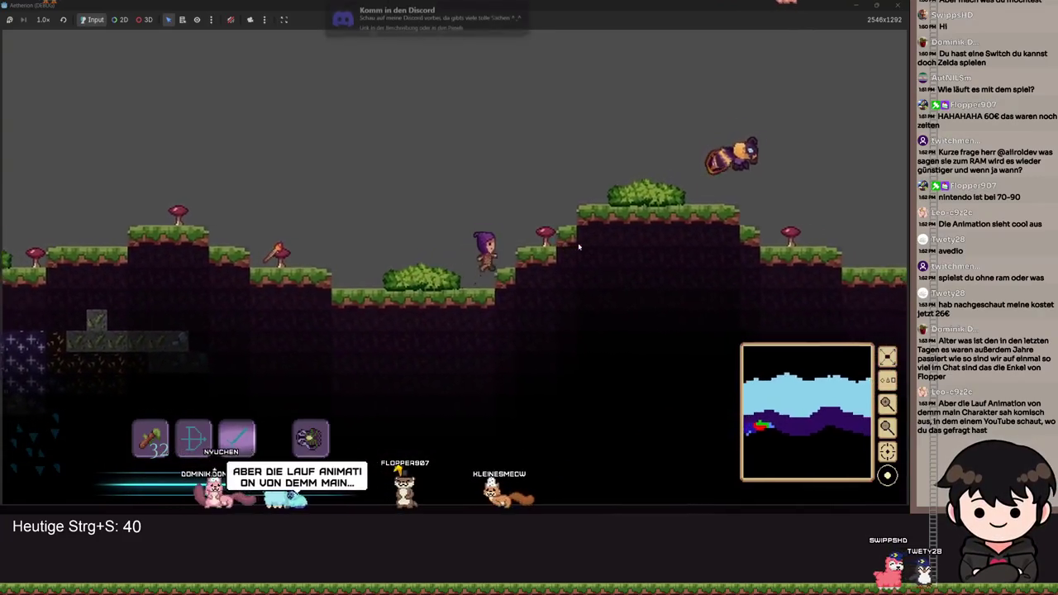
key("d")
key("space")
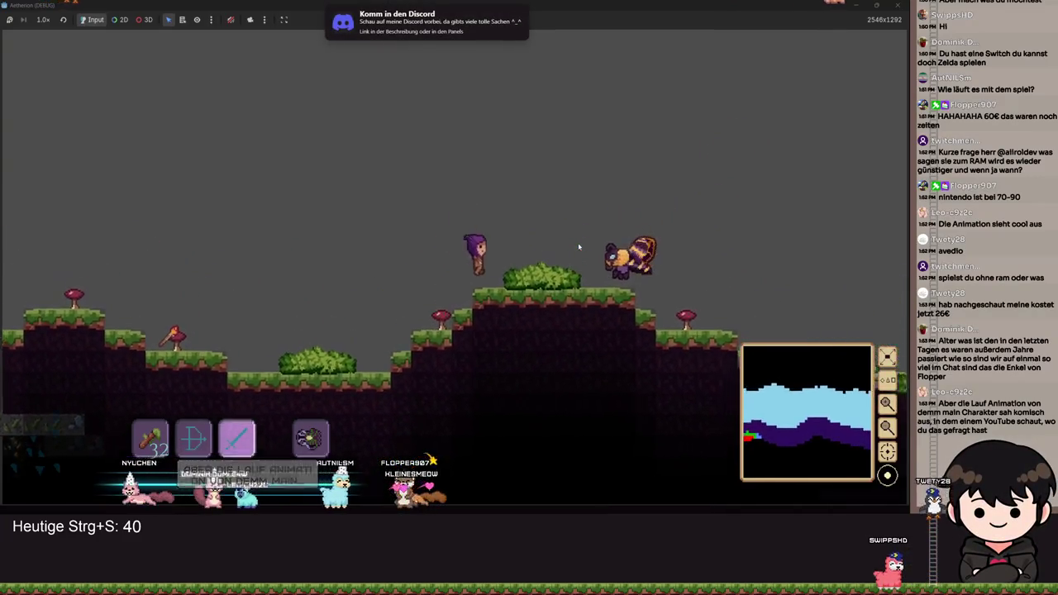
Dodge the moth's orange orb, run right across the hills, then jump back left.
key("a")
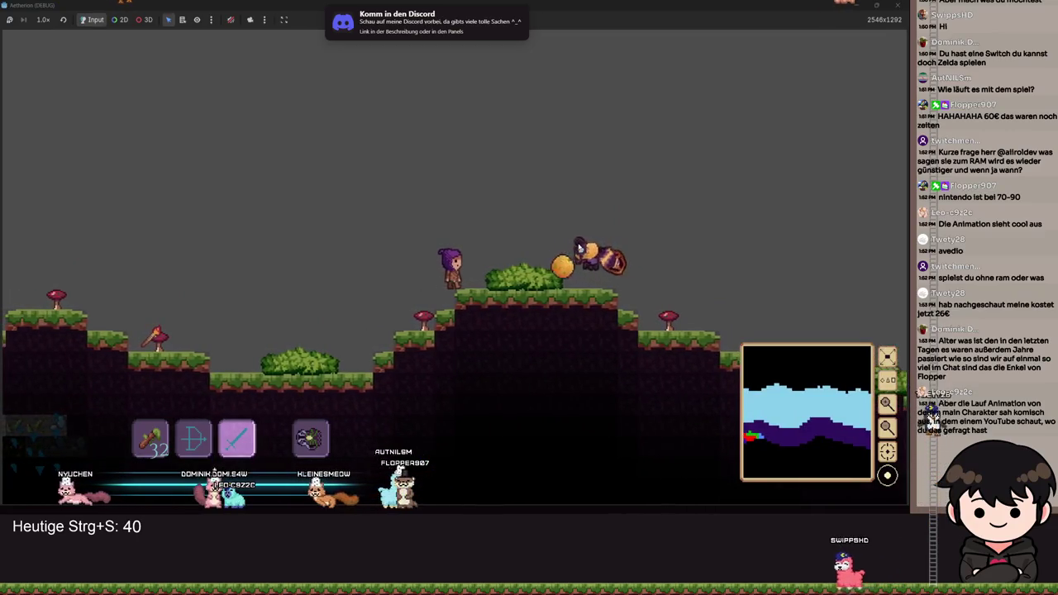
key("d")
key("space")
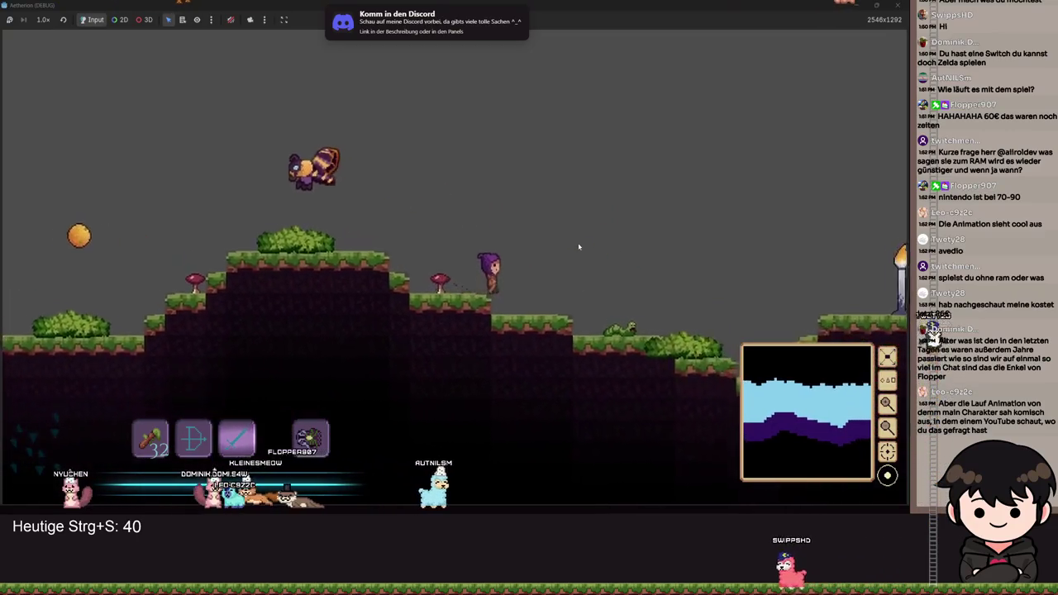
key("d")
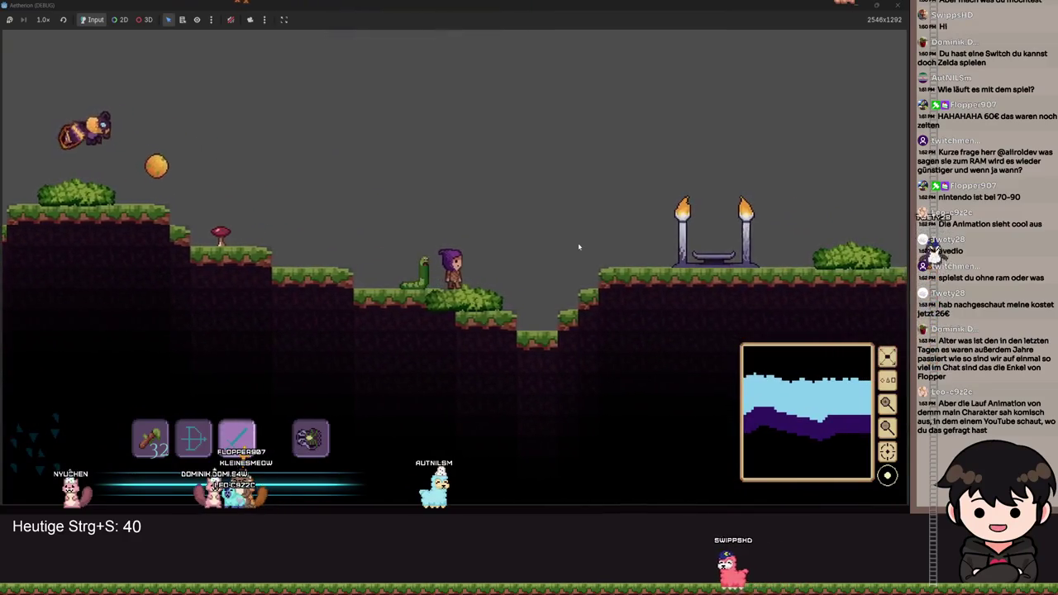
key("a")
key("space")
Run right onto the torch plateau and jump past the torches toward the large tree.
key("d")
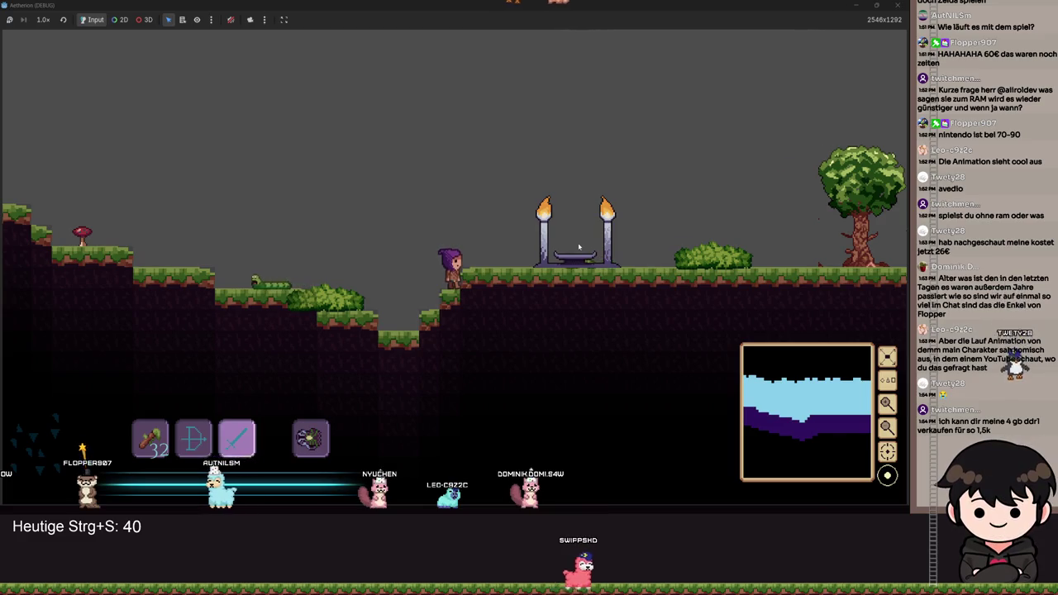
key("d")
key("space")
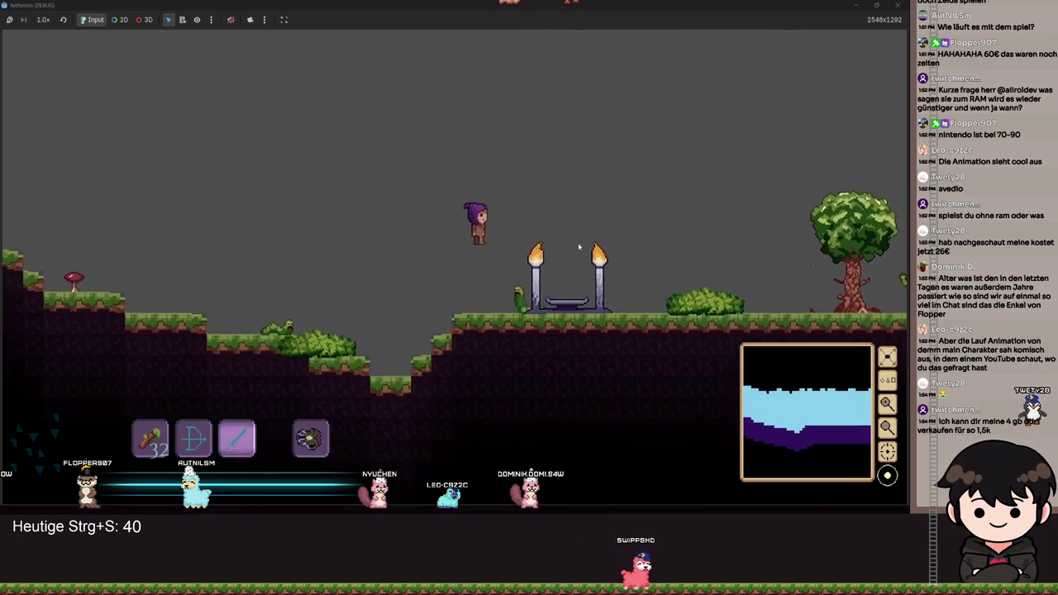
key("d")
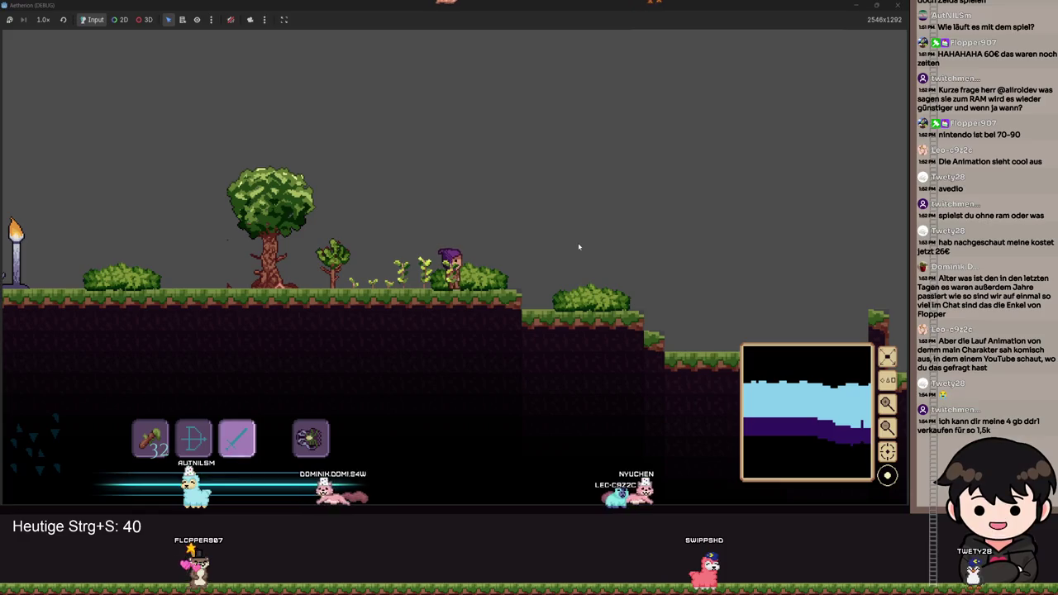
Run right, jump onto the grass pillar, and shuffle left and right on the higher ground.
key("d")
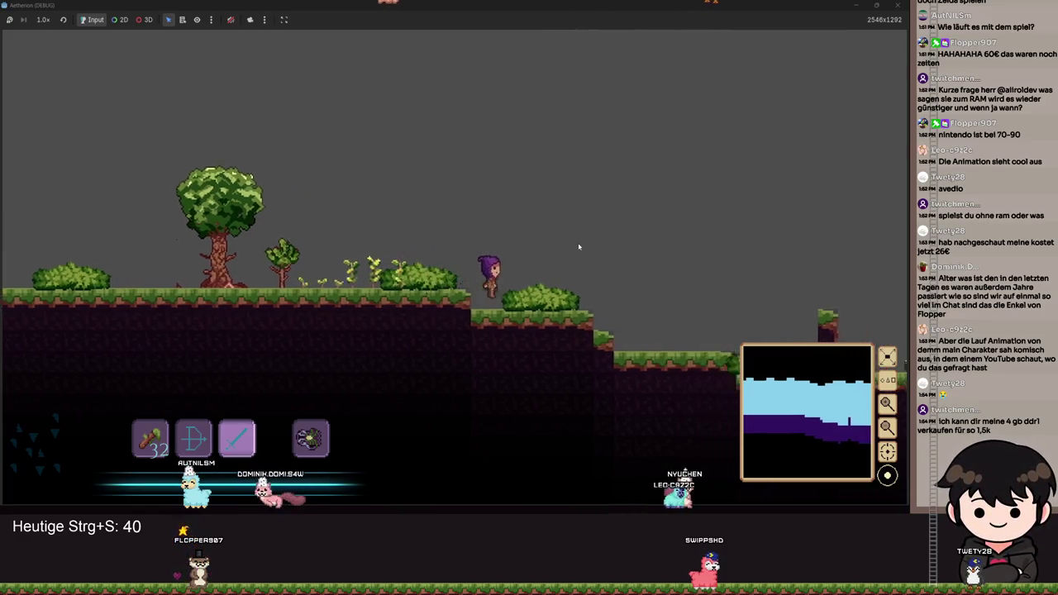
key("space")
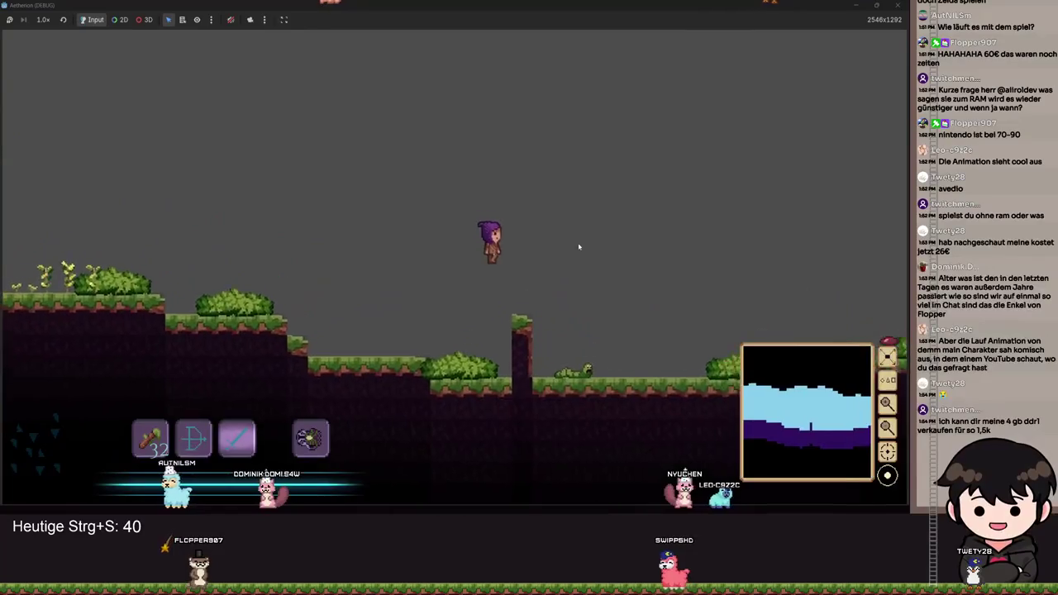
key("a")
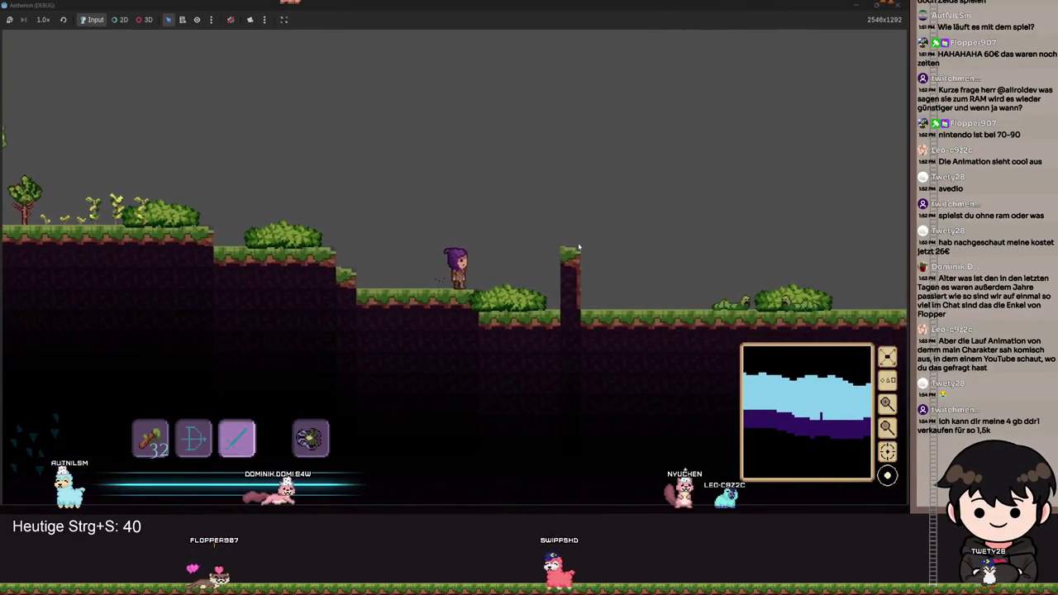
key("a")
key("d")
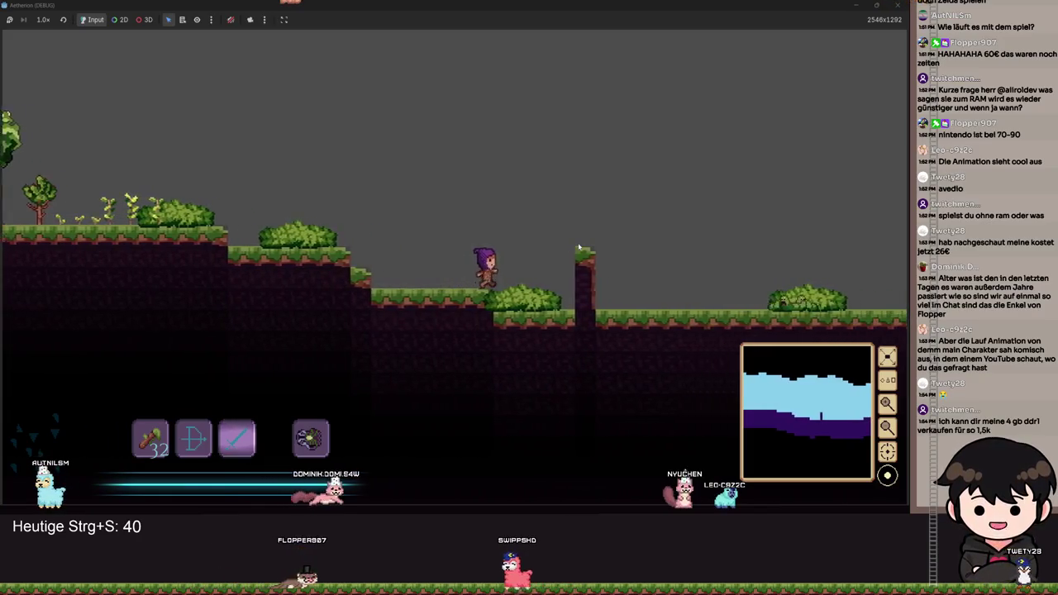
key("a")
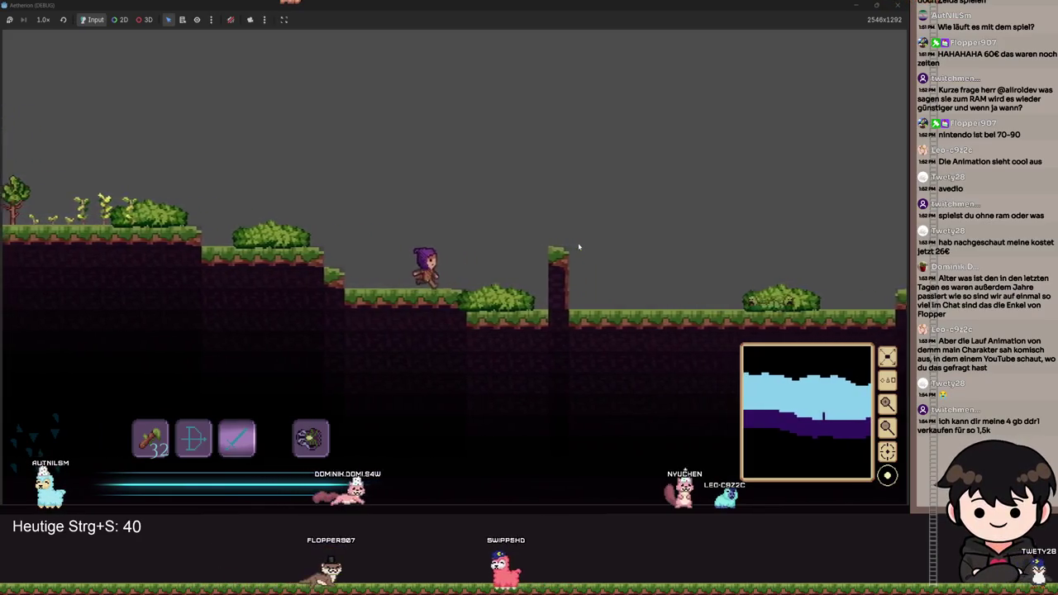
key("d")
key("space")
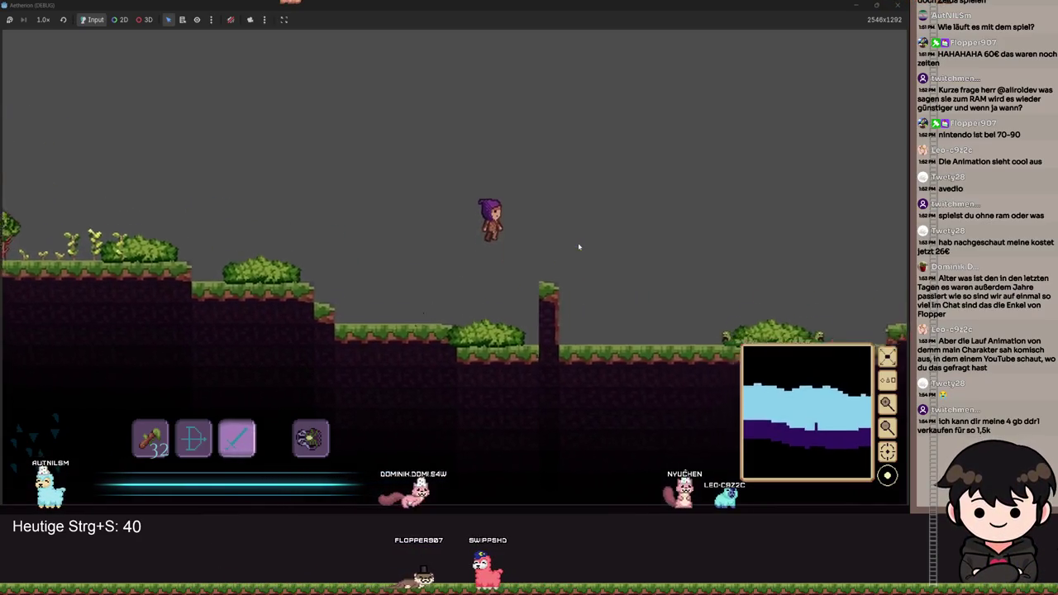
Jump and walk left past the tree and torches to the moth's hill.
key("a")
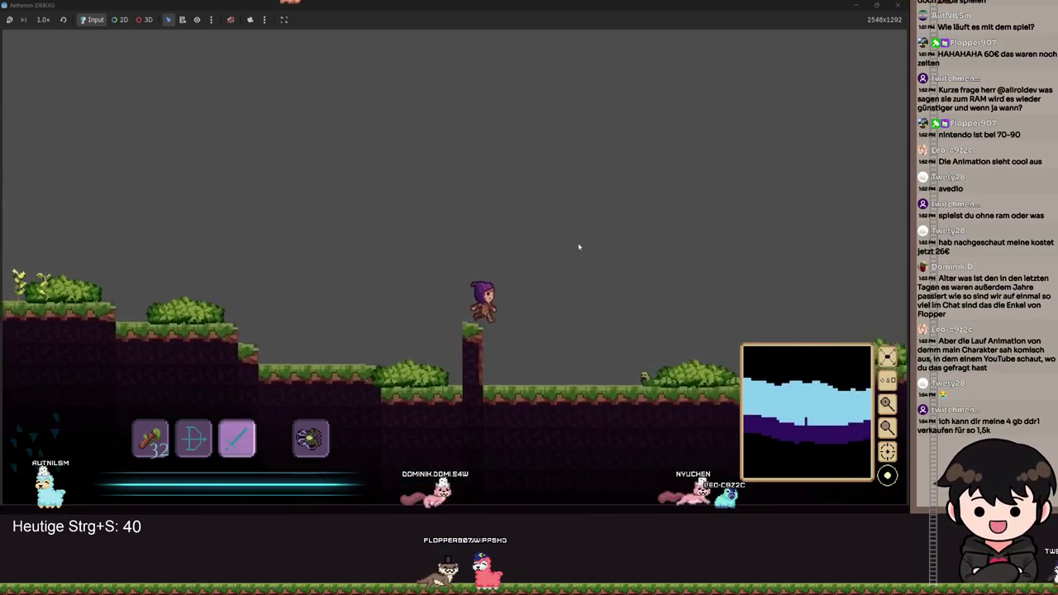
key("space")
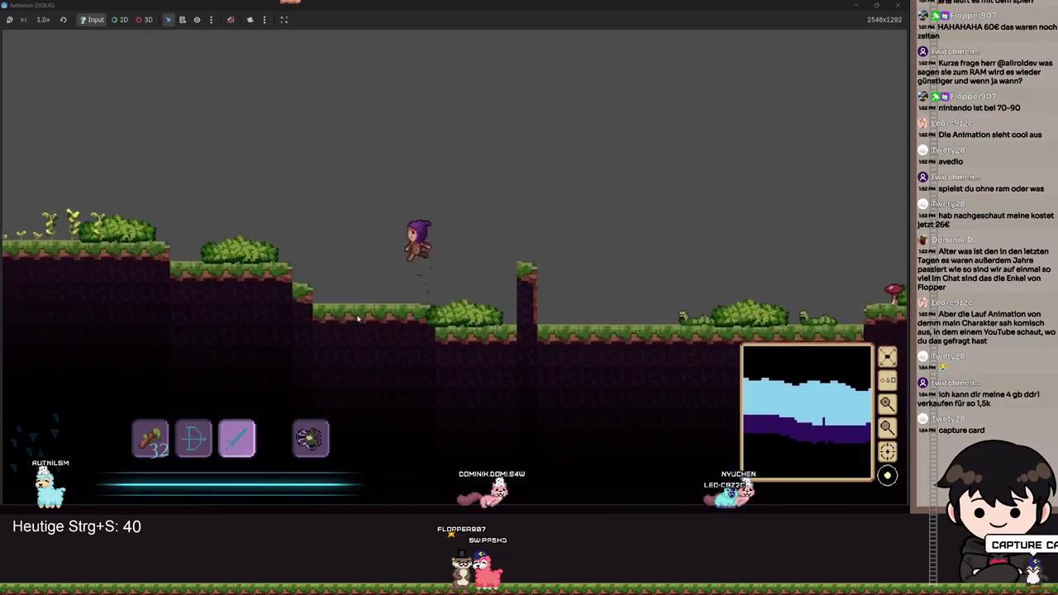
key("a")
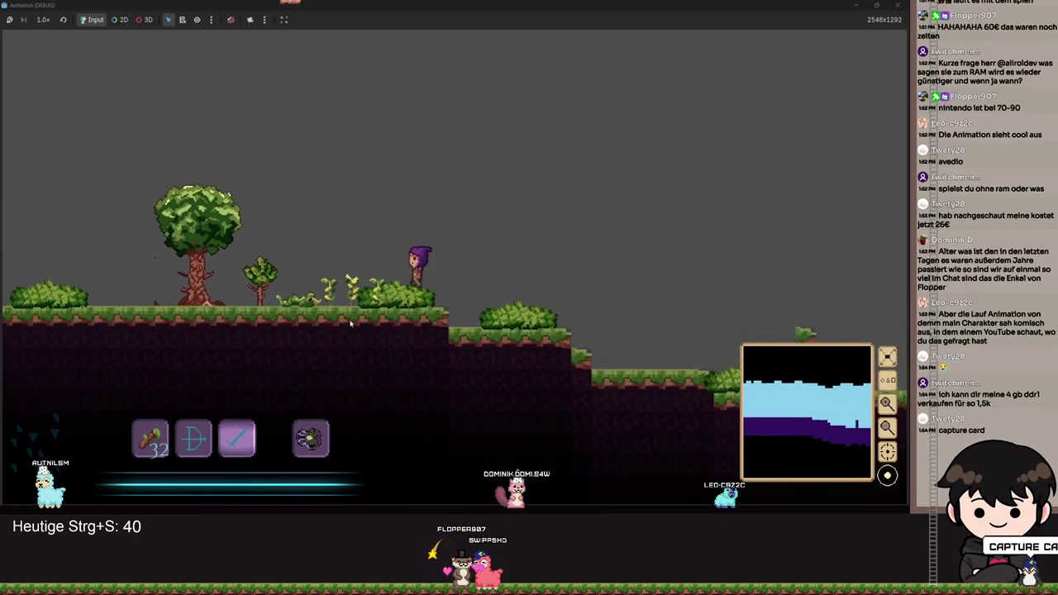
key("a")
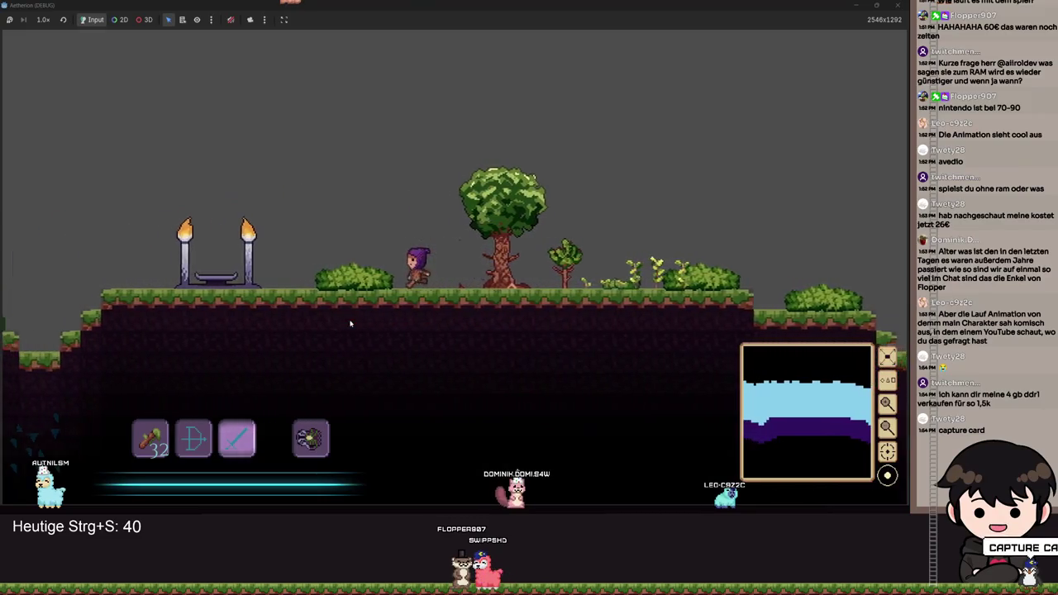
key("a")
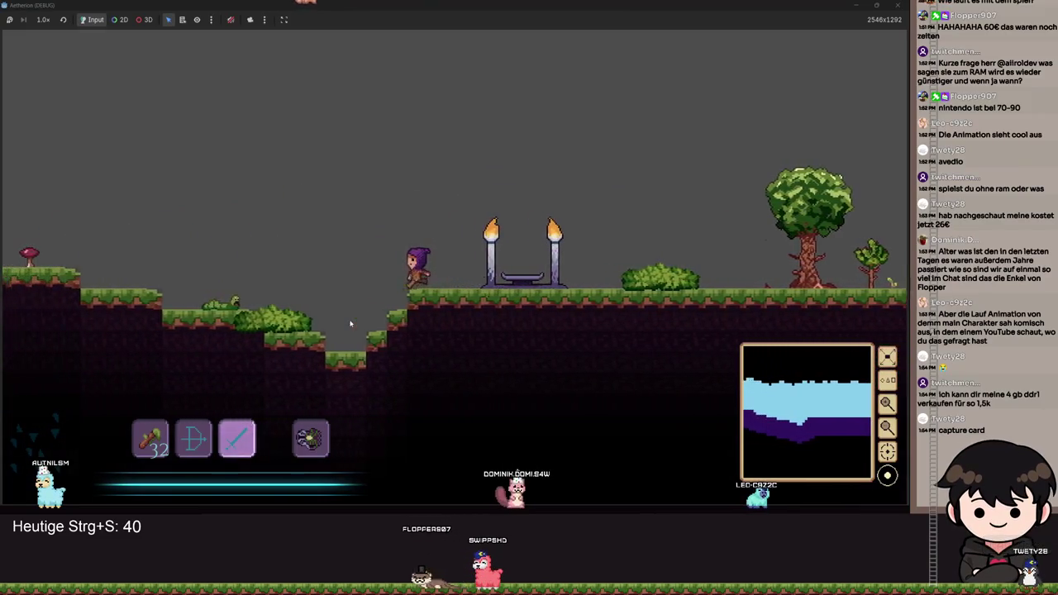
key("a")
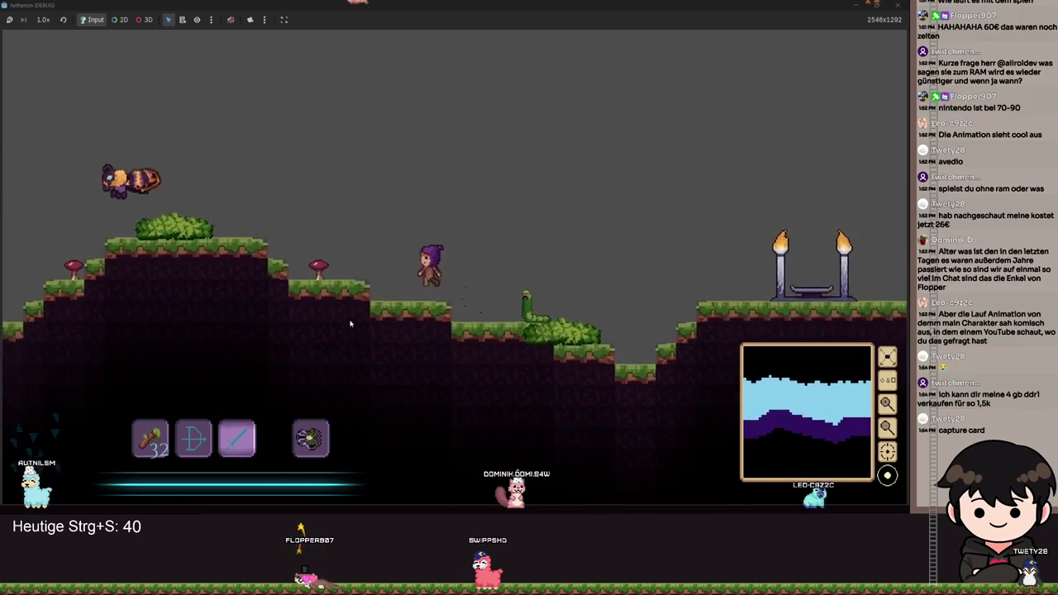
key("a")
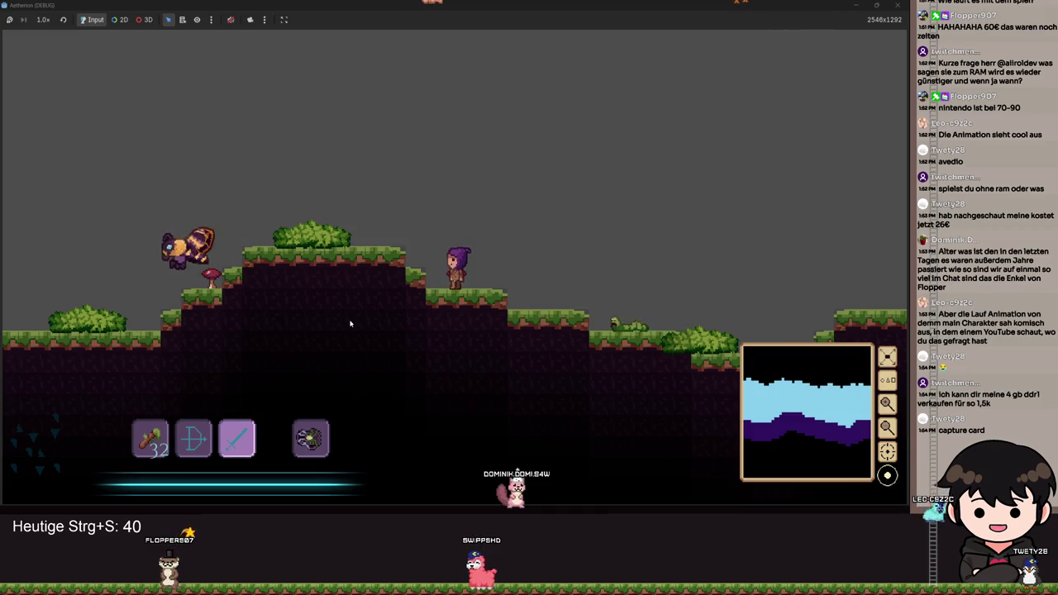
key("a")
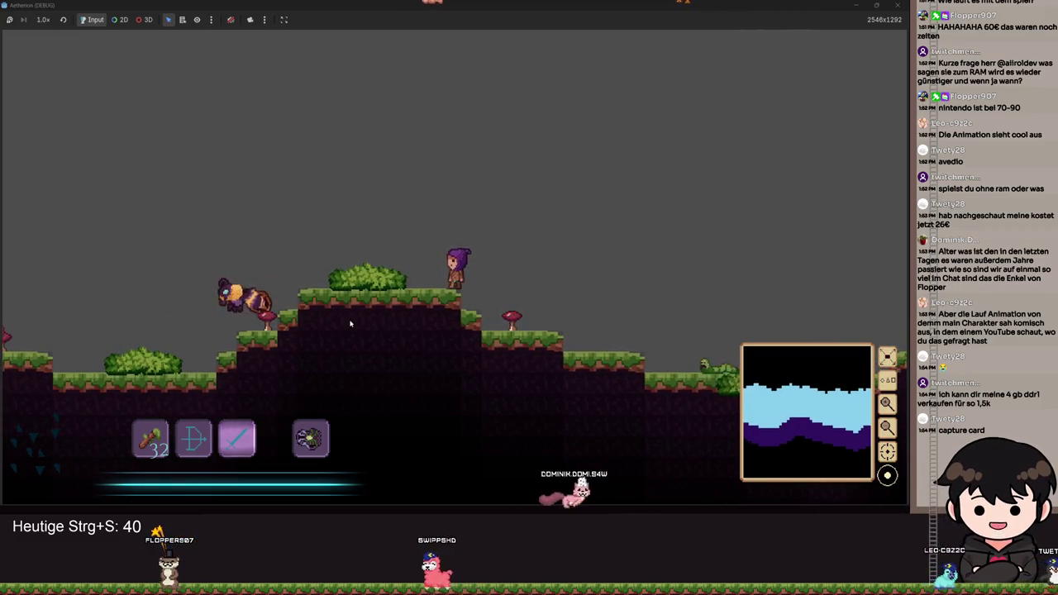
key("d")
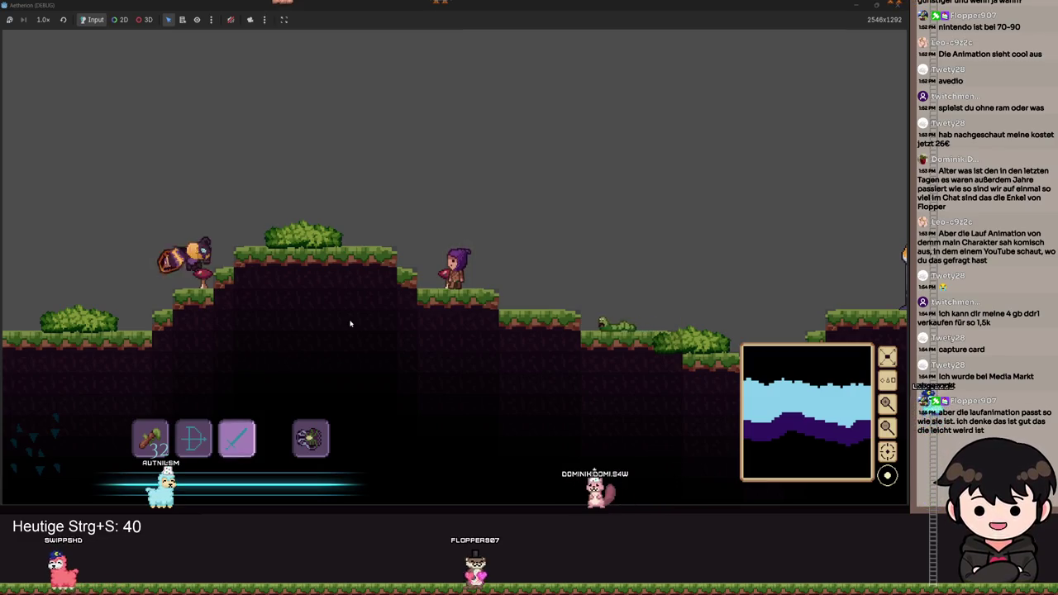
key("space")
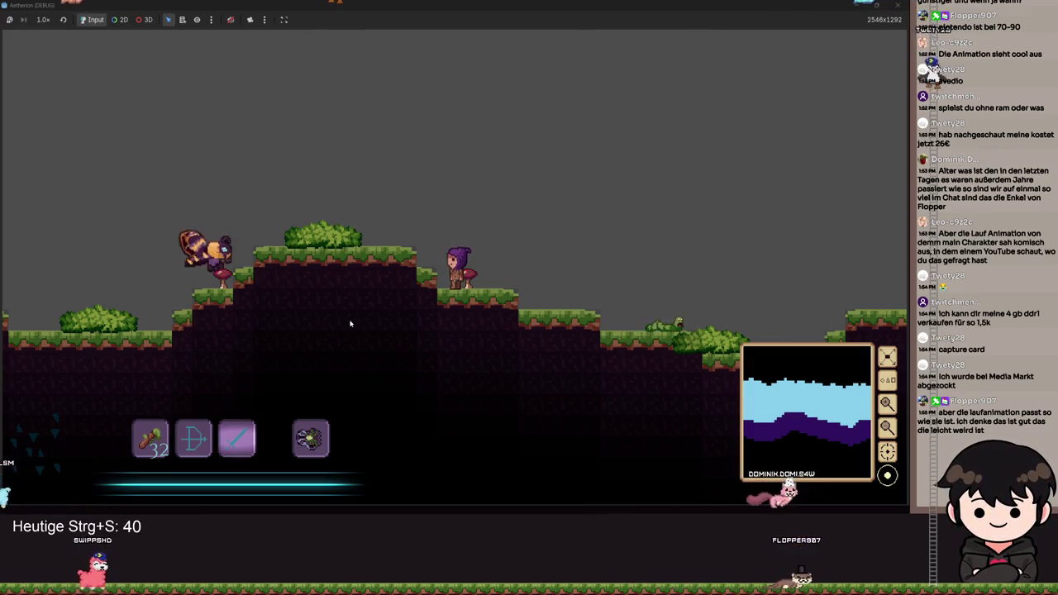
key("d")
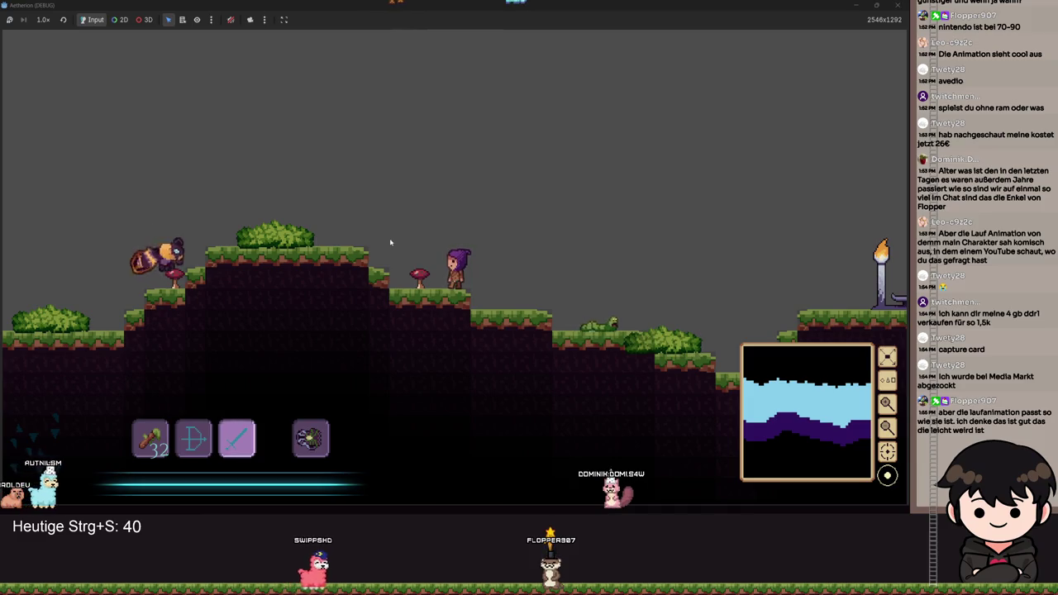
key("d")
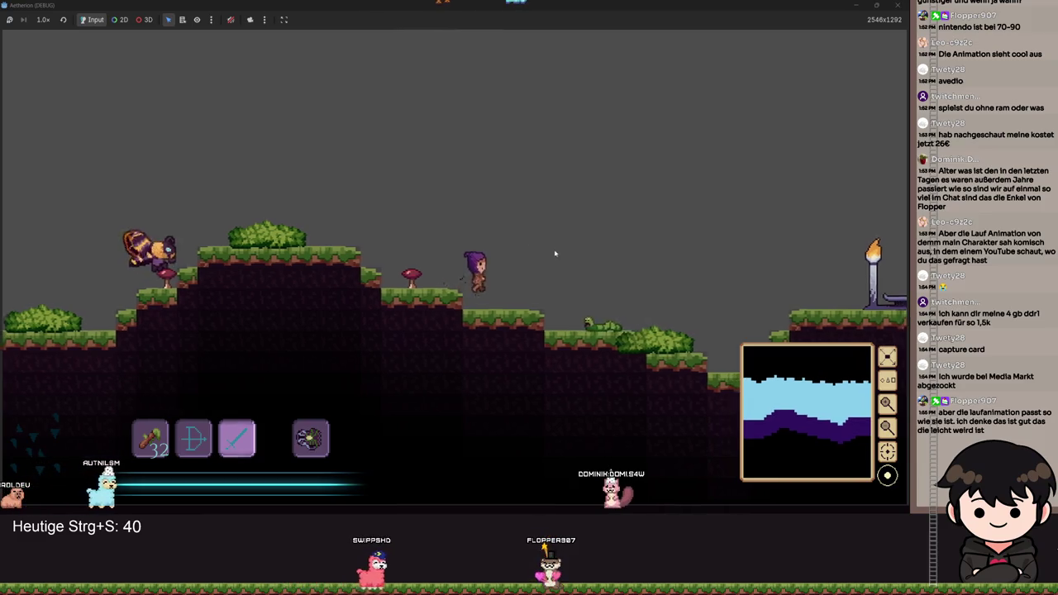
Jump out of the pit and run right past the tree down onto the narrow grass pillar.
key("d")
key("space")
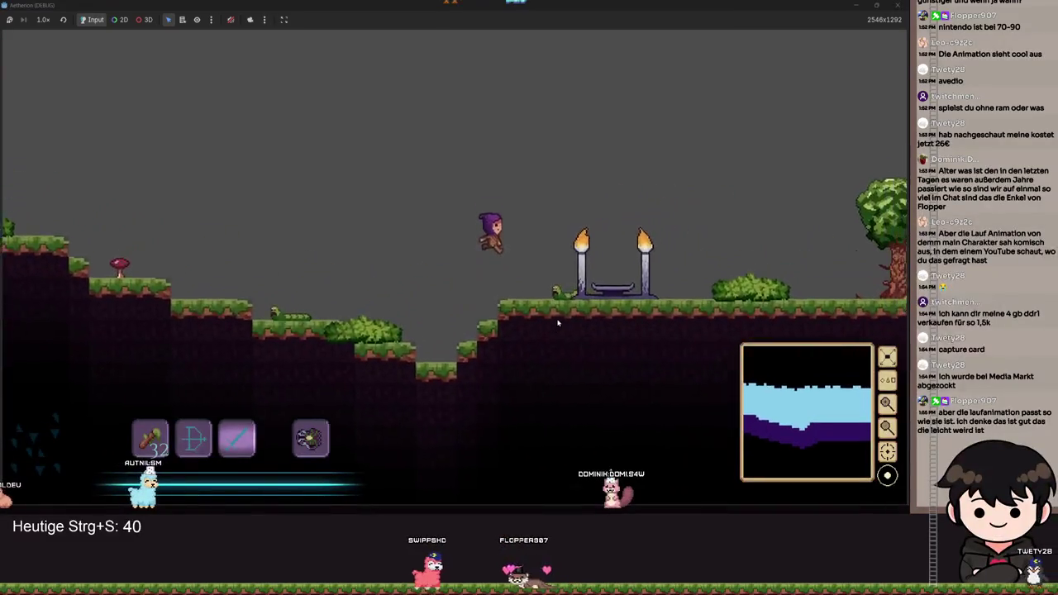
key("d")
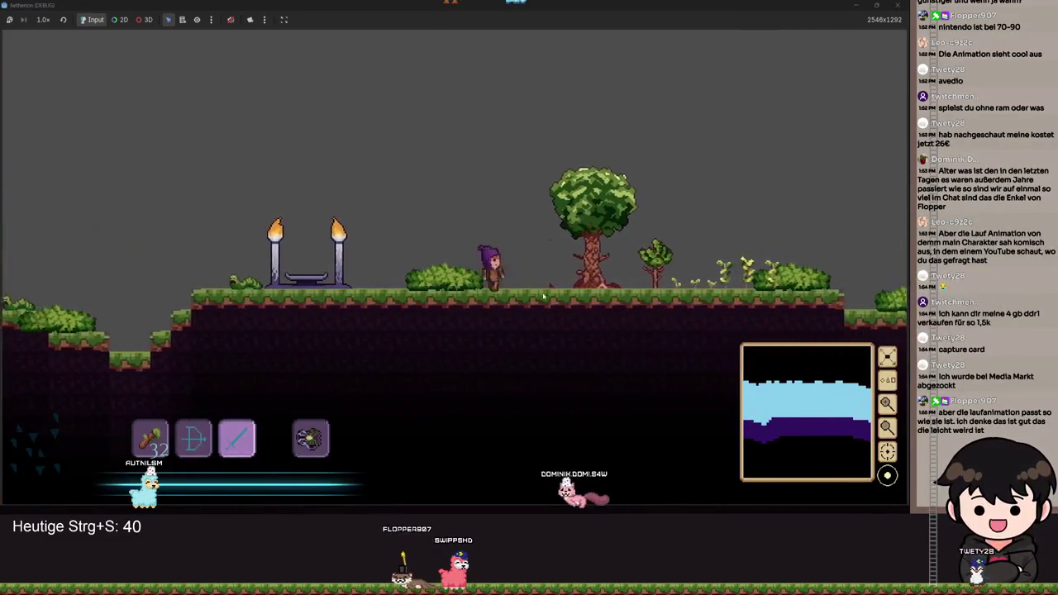
key("d")
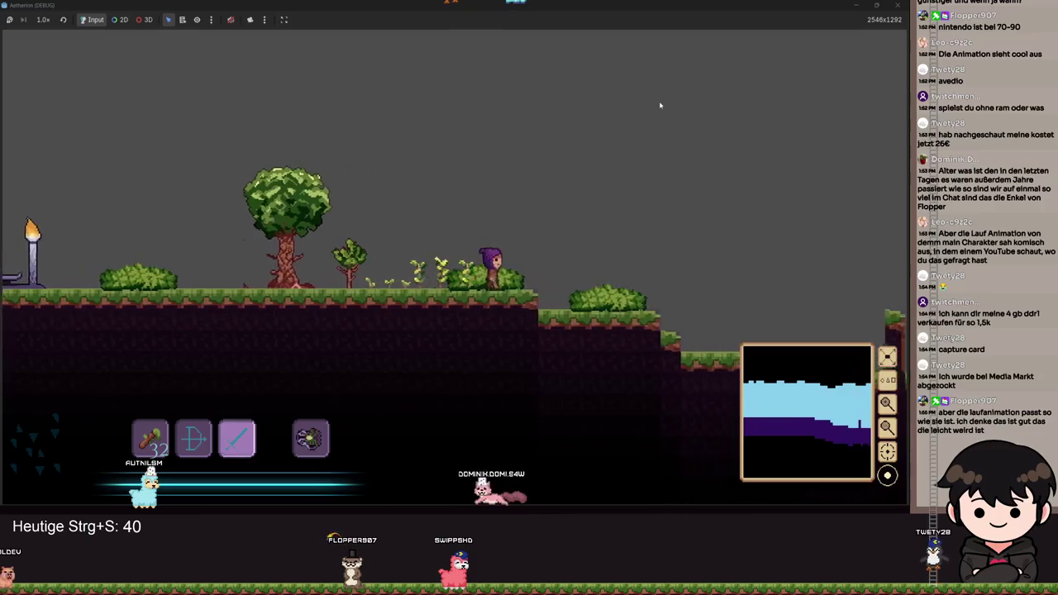
key("d")
key("space")
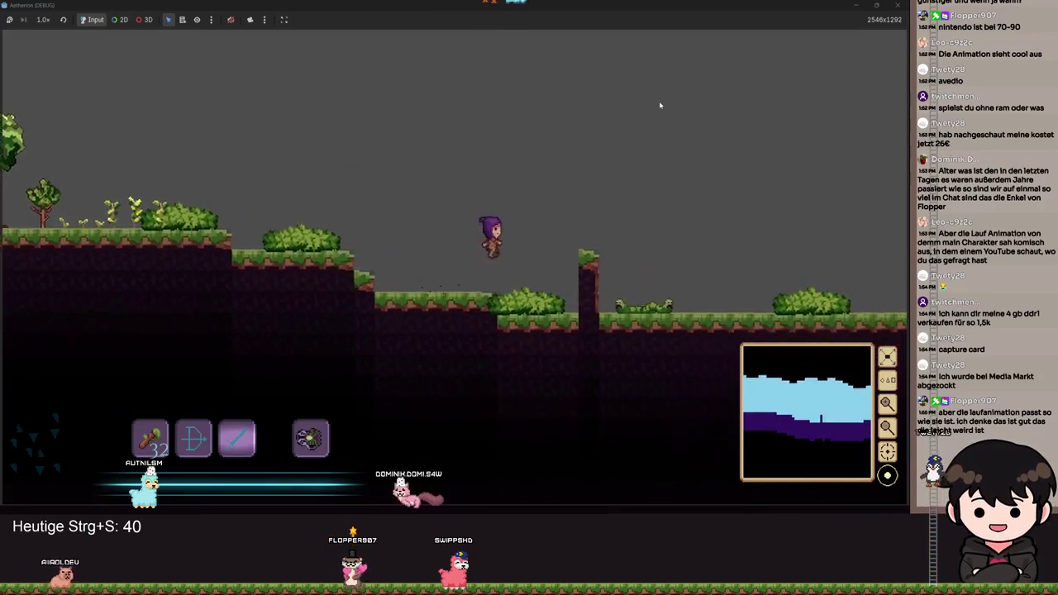
Hop left across the ledges, then jump back right and settle on top of the pillar.
key("a")
key("space")
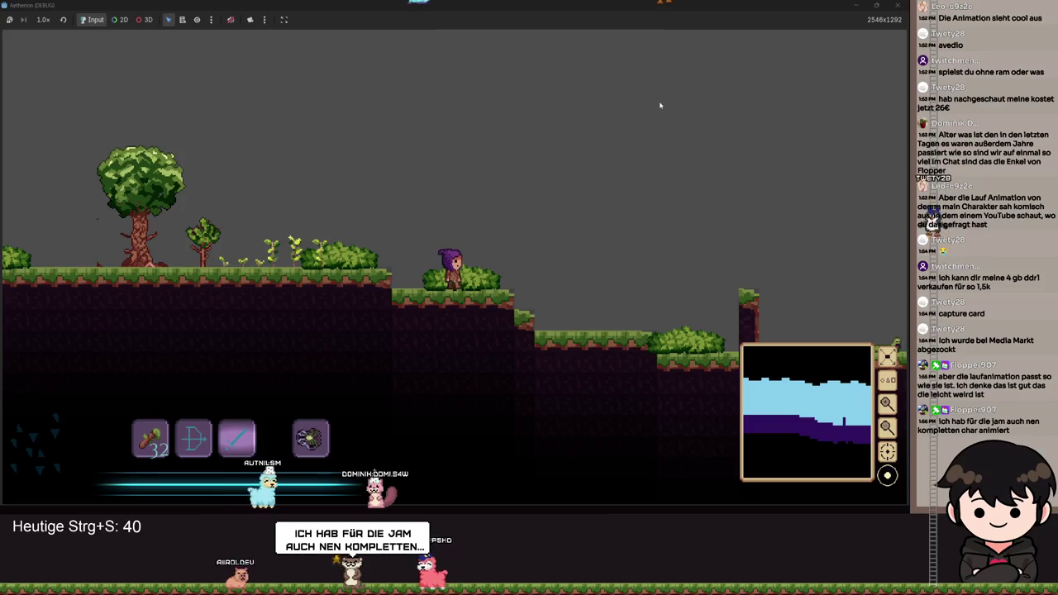
key("d")
key("space")
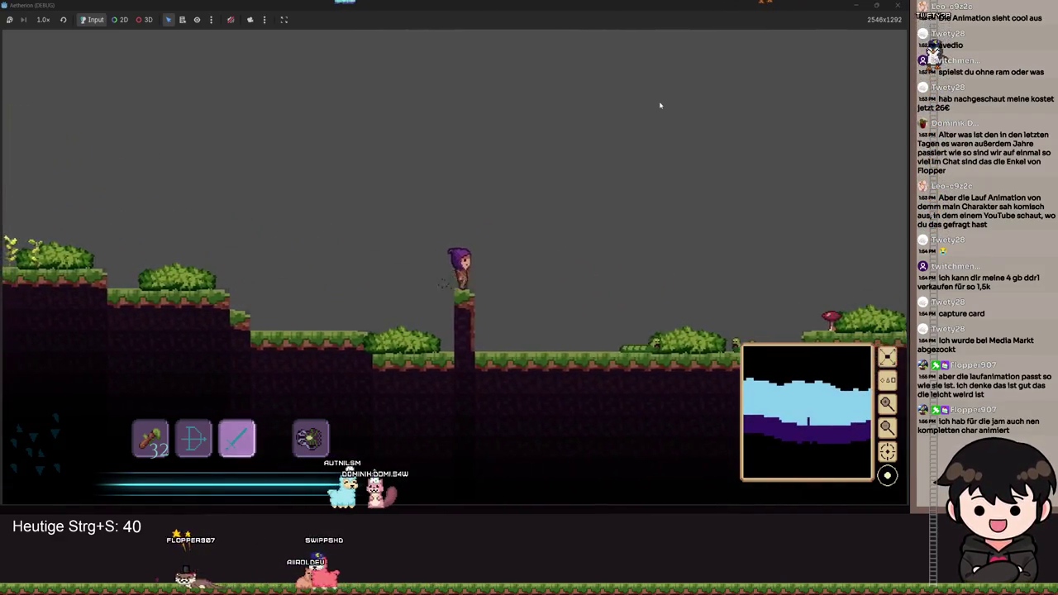
key("a")
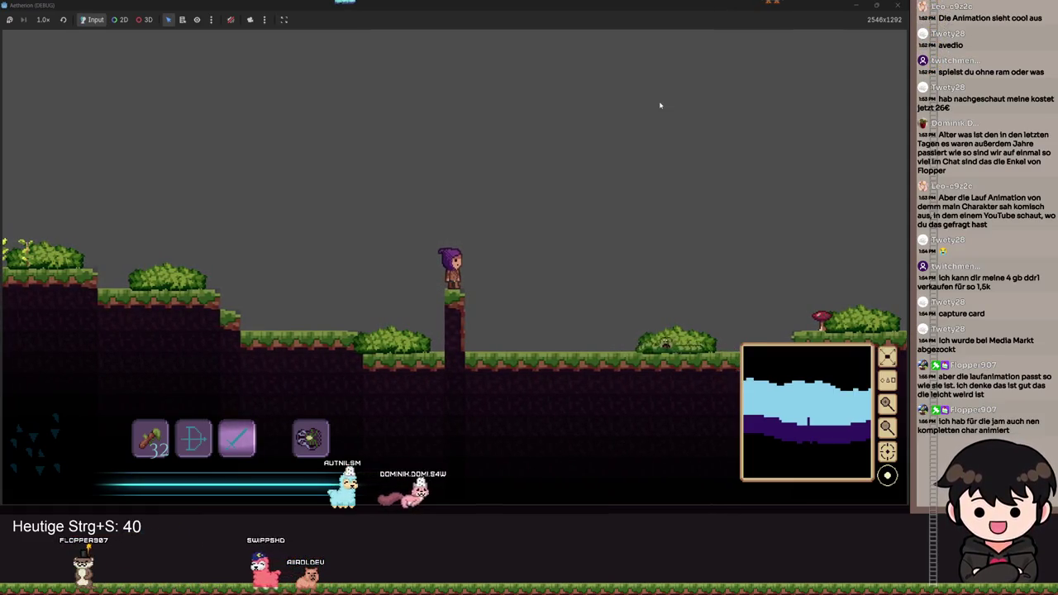